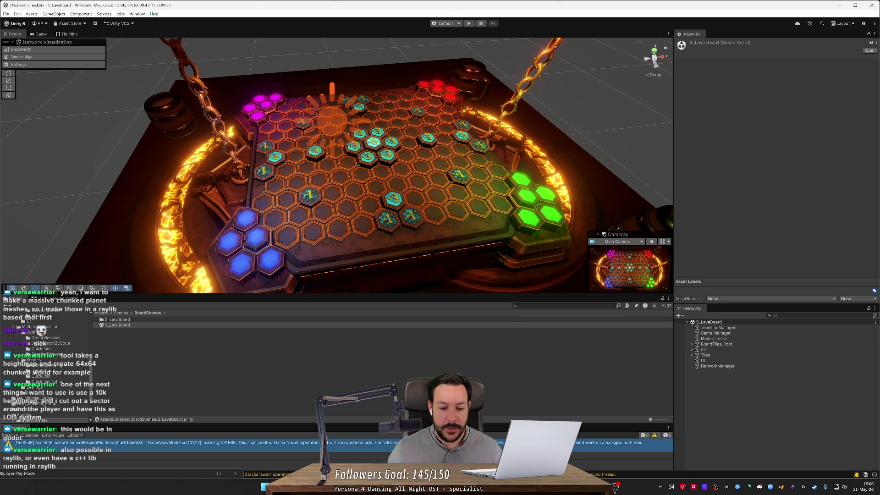
- Switch from Unity to Firefox and open a new blank tab
{"action": "key", "text": "alt+Tab"}
{"action": "left_click", "coordinate": [483, 8]}
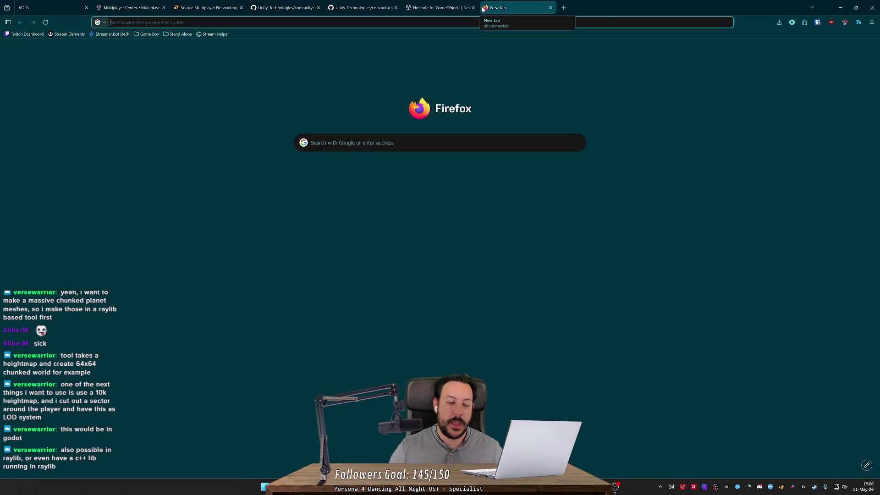
- Search for 'meshoptimizer' and open the zeux/meshoptimizer GitHub repository
{"action": "type", "text": "meshoptimiz"}
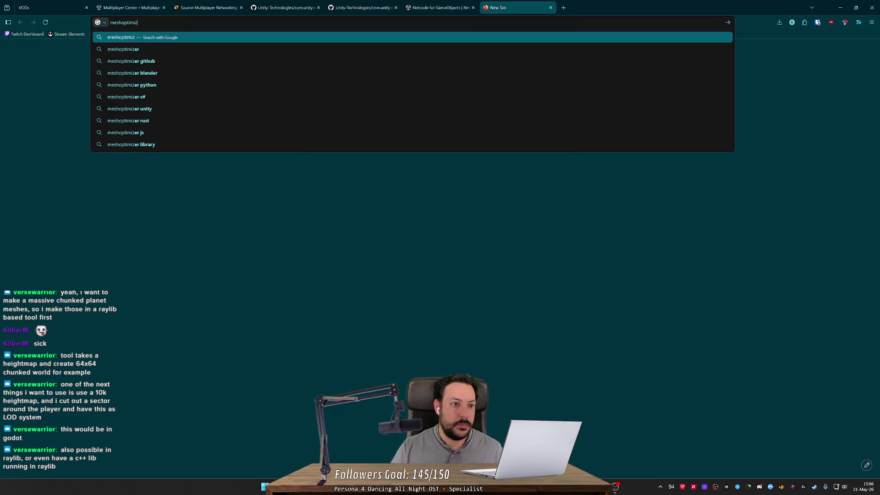
{"action": "type", "text": "er"}
{"action": "key", "text": "Return"}
{"action": "left_click", "coordinate": [237, 107]}
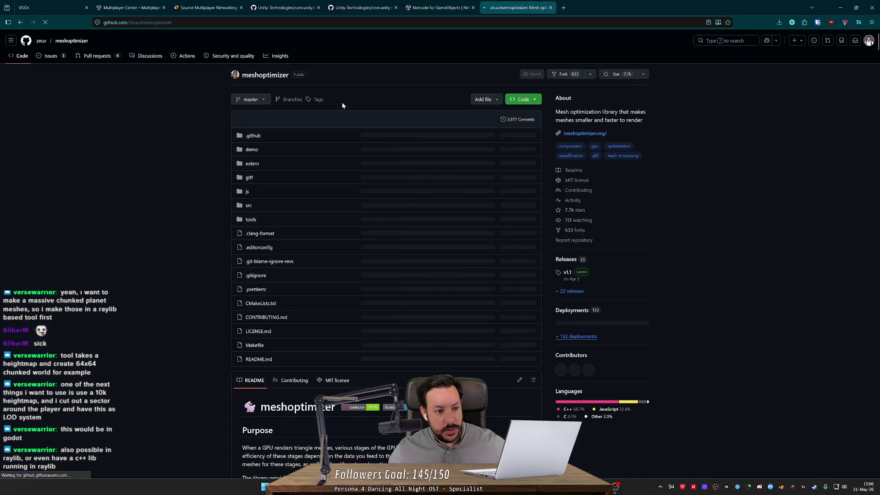
- Read down through the meshoptimizer README with autoscroll, then return to the top
{"action": "scroll", "coordinate": [164, 205], "scroll_direction": "down", "scroll_amount": 4}
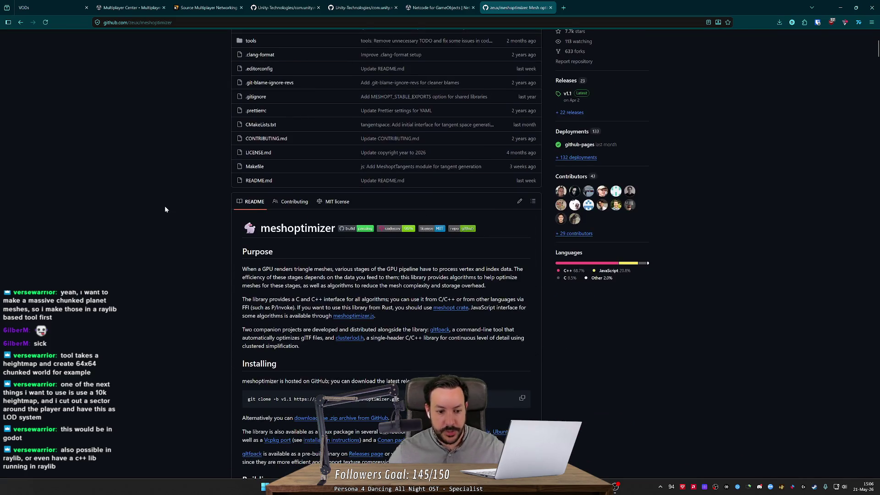
{"action": "scroll", "coordinate": [164, 205], "scroll_direction": "down", "scroll_amount": 5}
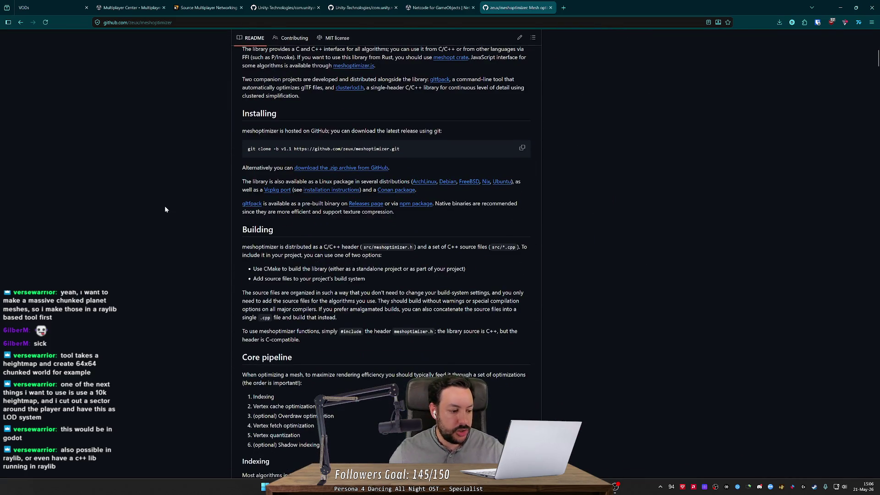
{"action": "scroll", "coordinate": [166, 209], "scroll_direction": "down", "scroll_amount": 5}
{"action": "scroll", "coordinate": [193, 233], "scroll_direction": "down", "scroll_amount": 3}
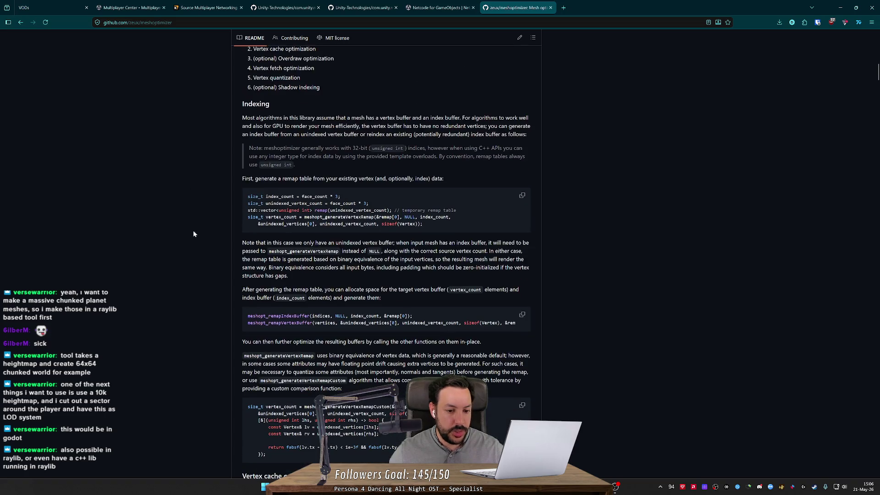
{"action": "scroll", "coordinate": [180, 228], "scroll_direction": "down", "scroll_amount": 6}
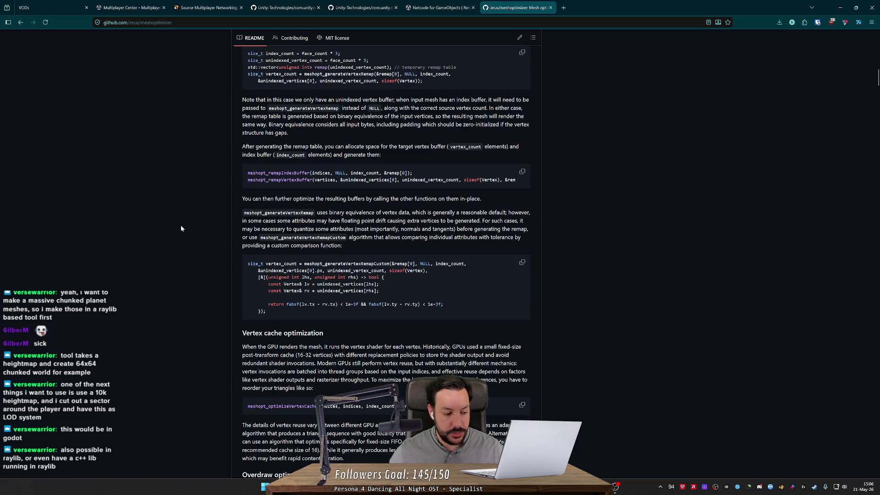
{"action": "scroll", "coordinate": [181, 227], "scroll_direction": "down", "scroll_amount": 3}
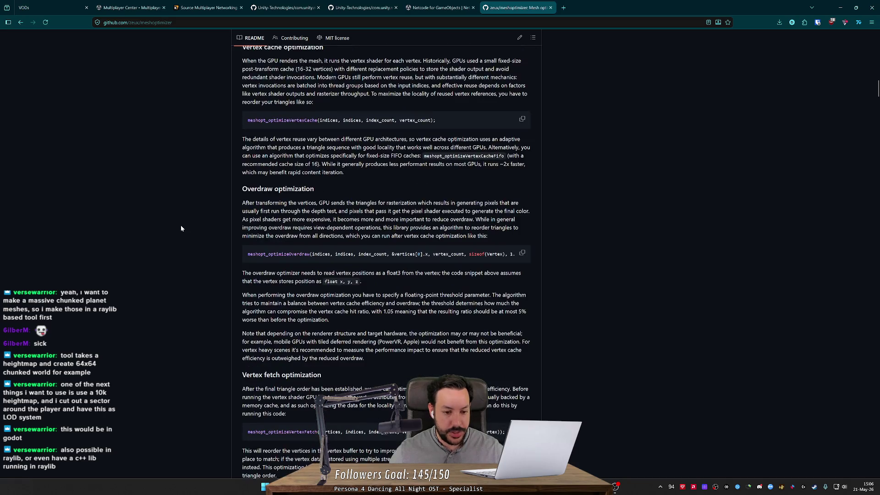
{"action": "scroll", "coordinate": [180, 228], "scroll_direction": "down", "scroll_amount": 5}
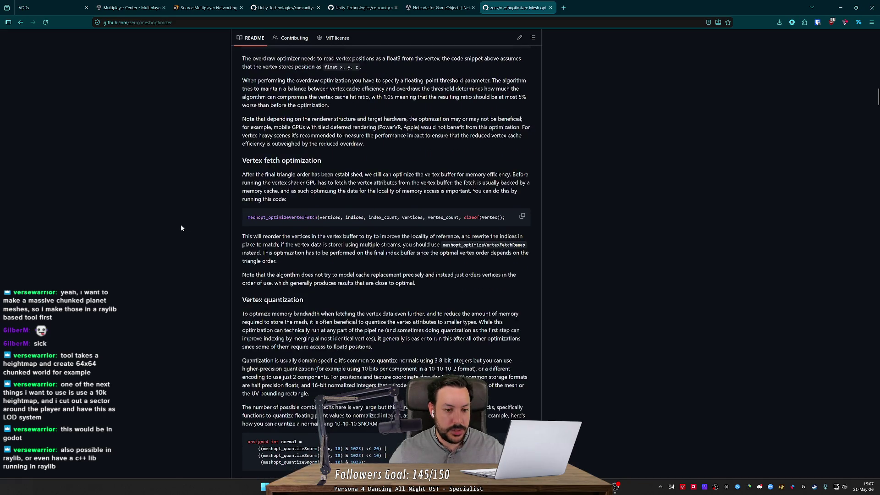
{"action": "scroll", "coordinate": [185, 222], "scroll_direction": "down", "scroll_amount": 4}
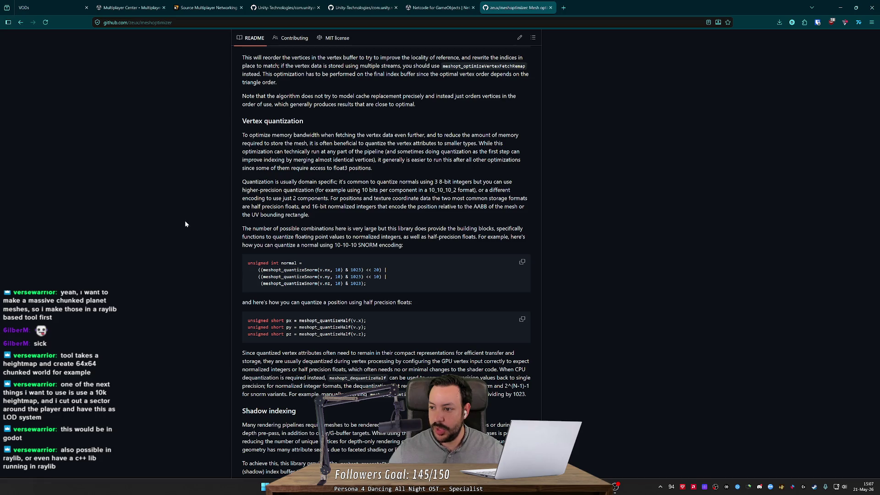
{"action": "scroll", "coordinate": [186, 223], "scroll_direction": "down", "scroll_amount": 5}
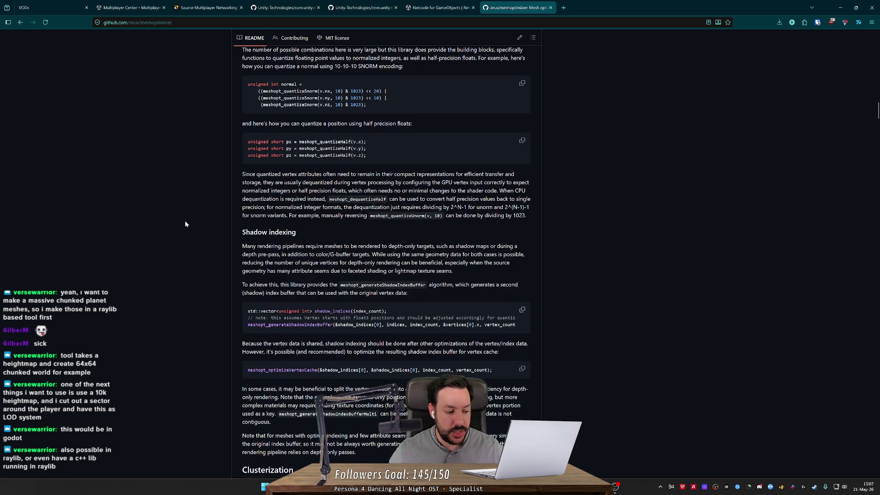
{"action": "scroll", "coordinate": [185, 224], "scroll_direction": "down", "scroll_amount": 2}
{"action": "scroll", "coordinate": [185, 223], "scroll_direction": "down", "scroll_amount": 5}
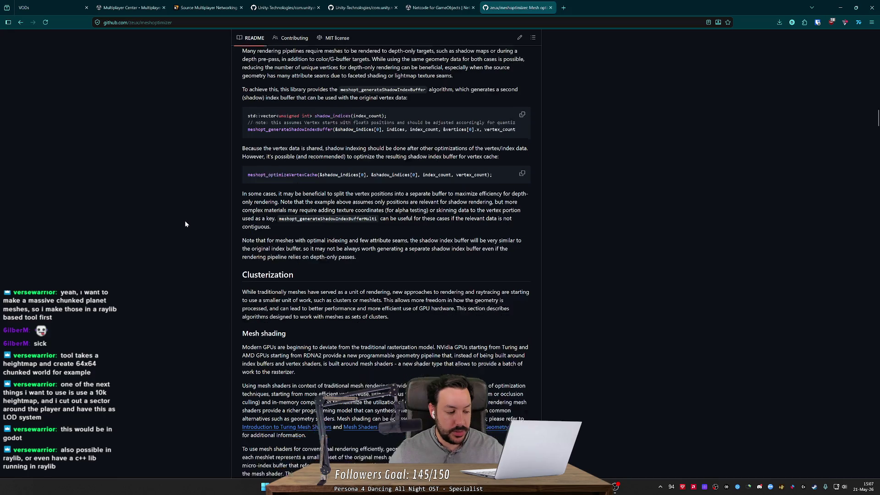
{"action": "scroll", "coordinate": [185, 224], "scroll_direction": "down", "scroll_amount": 4}
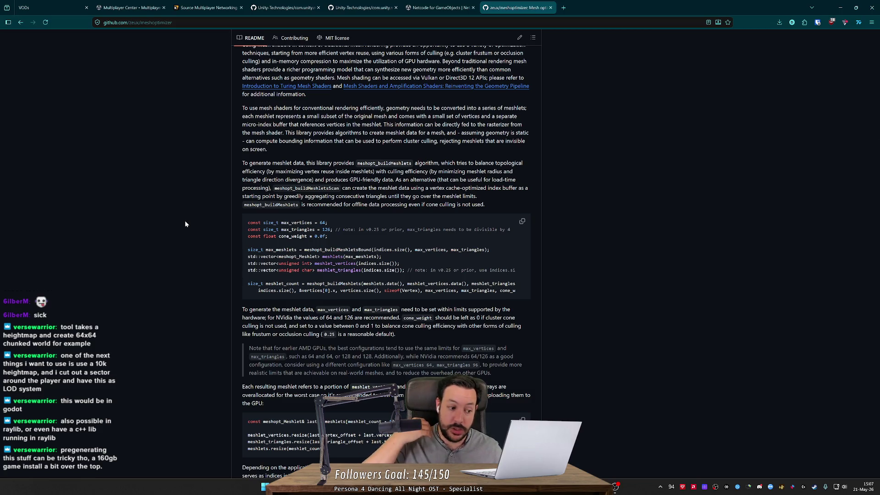
{"action": "scroll", "coordinate": [185, 224], "scroll_direction": "down", "scroll_amount": 6}
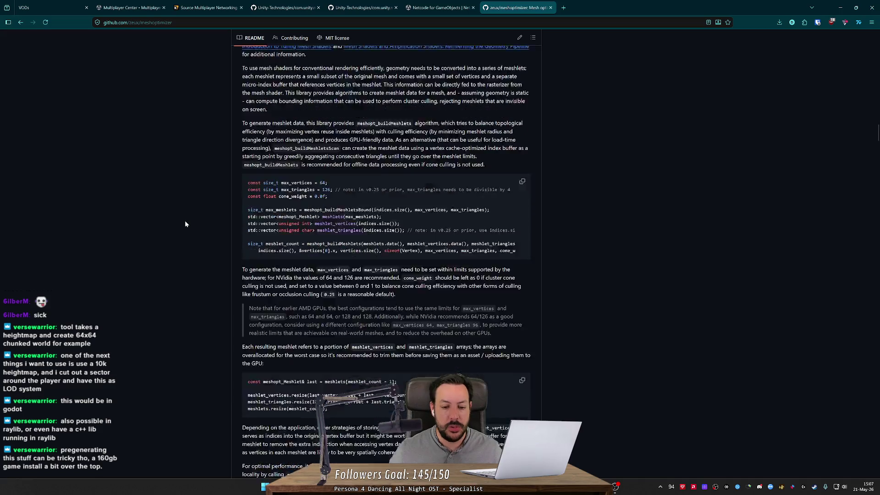
{"action": "scroll", "coordinate": [186, 224], "scroll_direction": "down", "scroll_amount": 4}
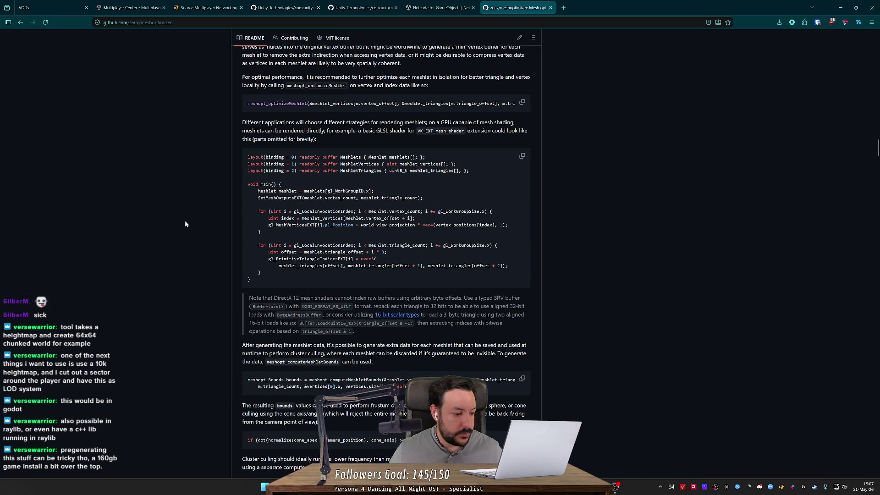
{"action": "scroll", "coordinate": [185, 224], "scroll_direction": "down", "scroll_amount": 12}
{"action": "scroll", "coordinate": [187, 226], "scroll_direction": "down", "scroll_amount": 10}
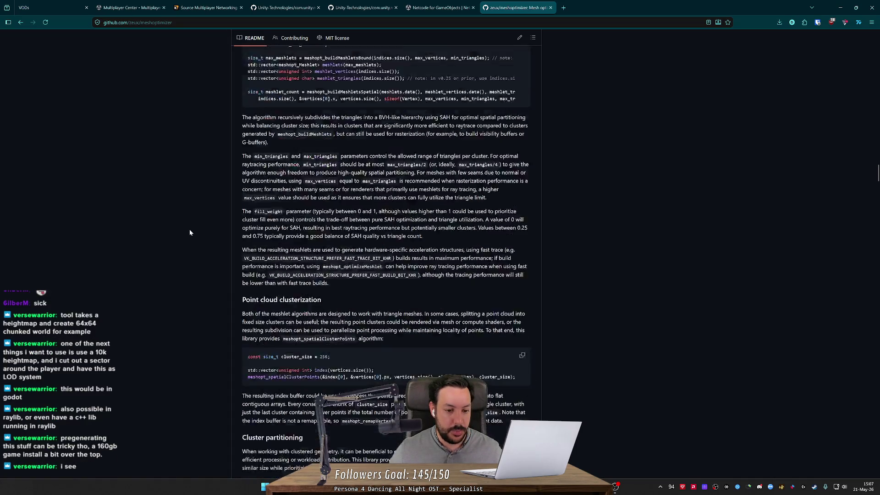
{"action": "middle_click", "coordinate": [193, 238]}
{"action": "middle_click", "coordinate": [203, 293]}
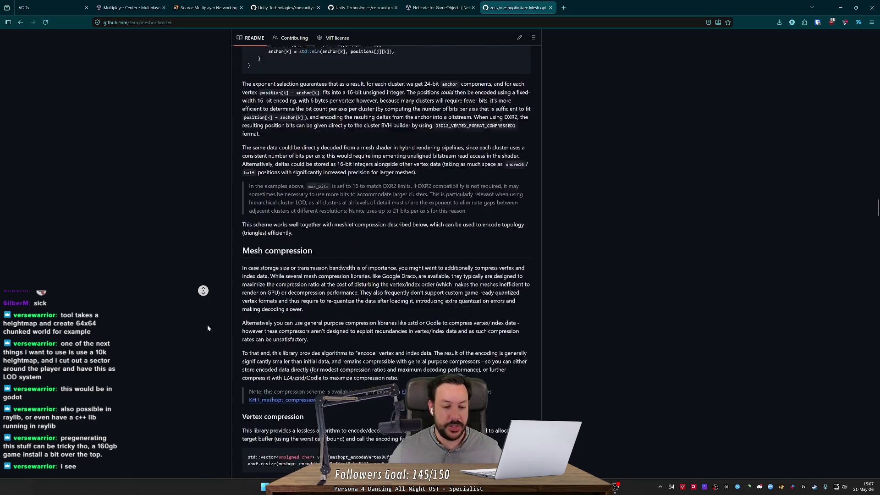
{"action": "middle_click", "coordinate": [207, 323]}
{"action": "middle_click", "coordinate": [207, 323]}
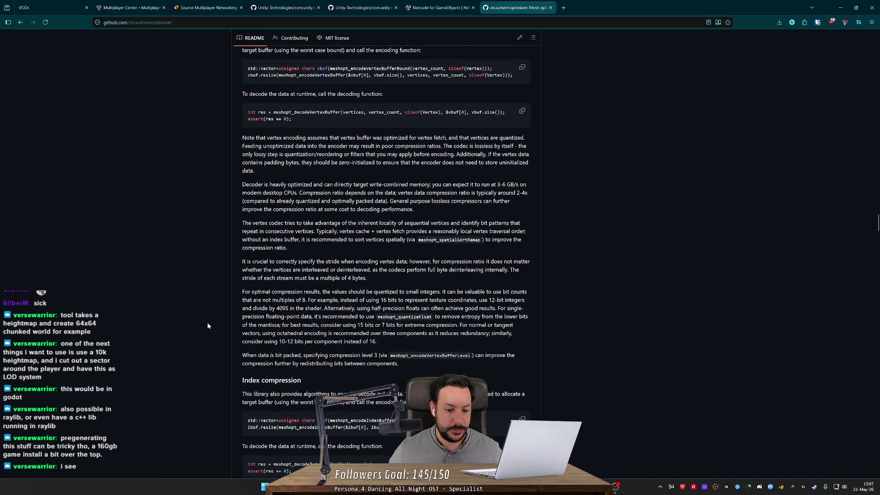
{"action": "middle_click", "coordinate": [221, 134]}
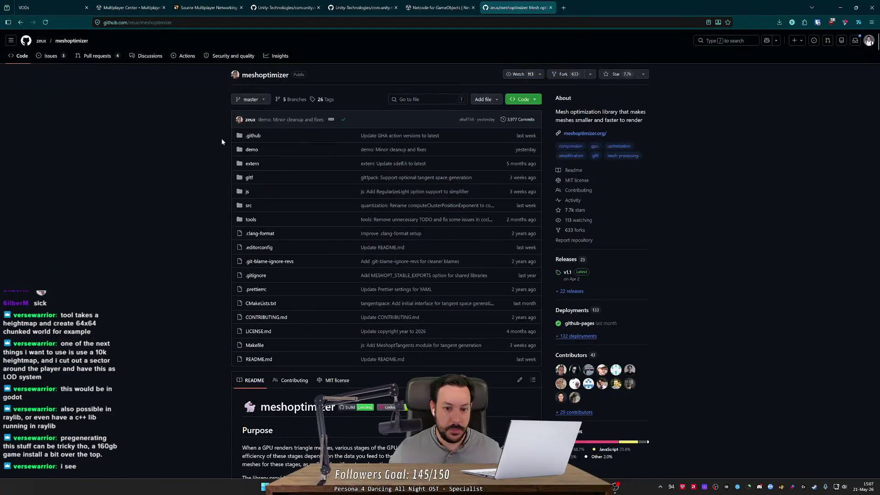
- View the meshoptimizer.org documentation, close that tab, and minimize the browser
{"action": "left_click", "coordinate": [595, 134]}
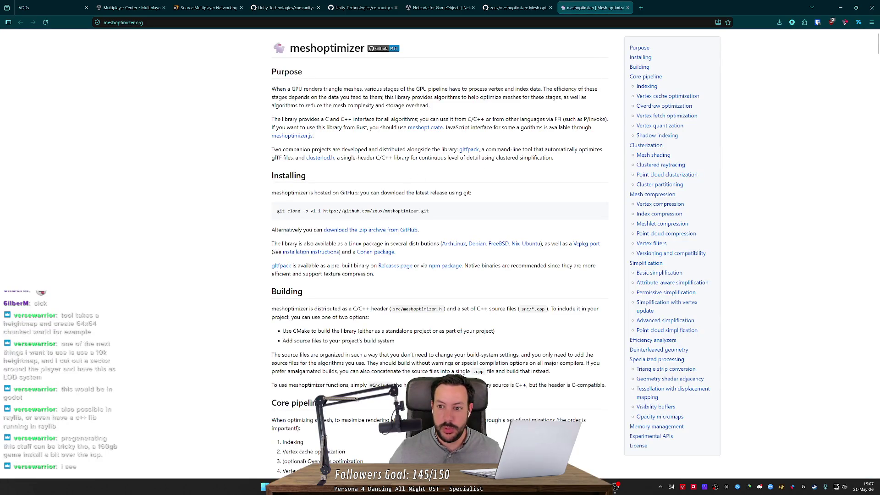
{"action": "middle_click", "coordinate": [597, 7]}
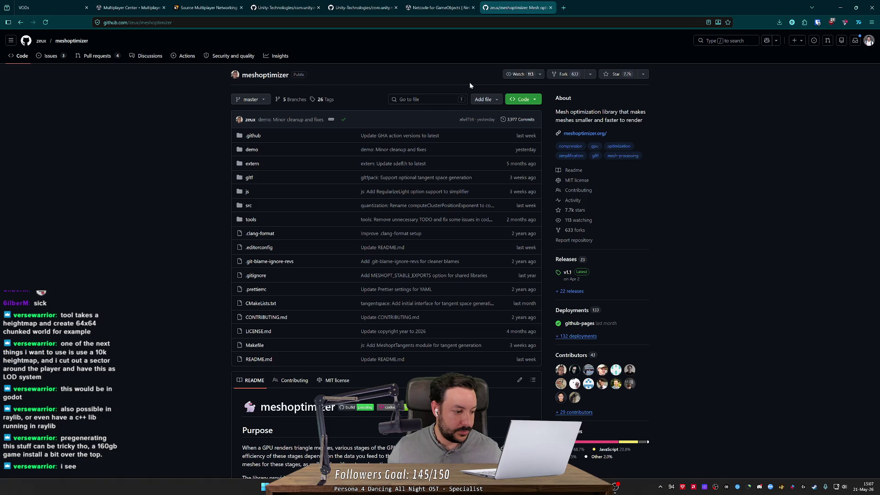
{"action": "left_click", "coordinate": [843, 10]}
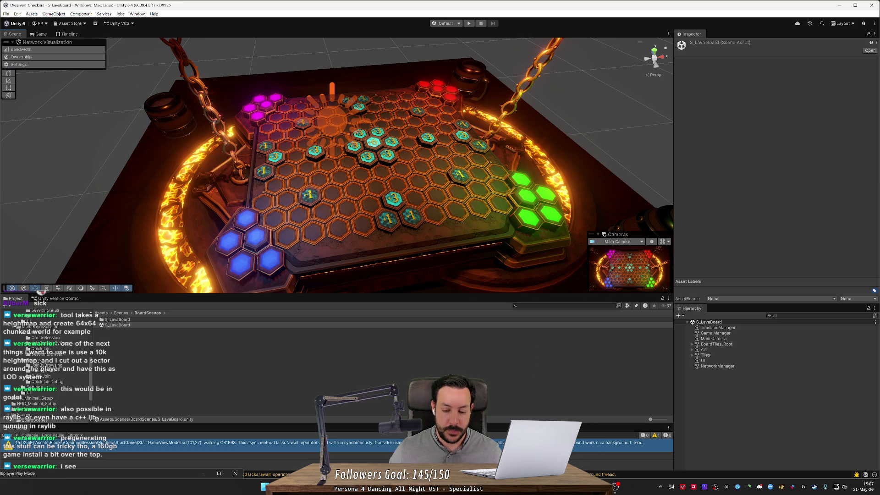
- In Rider's 2DSpaceShooter project, find HostButton and open NetworkManagerHud.cs at the m_HostButton assignment
{"action": "left_click", "coordinate": [487, 487]}
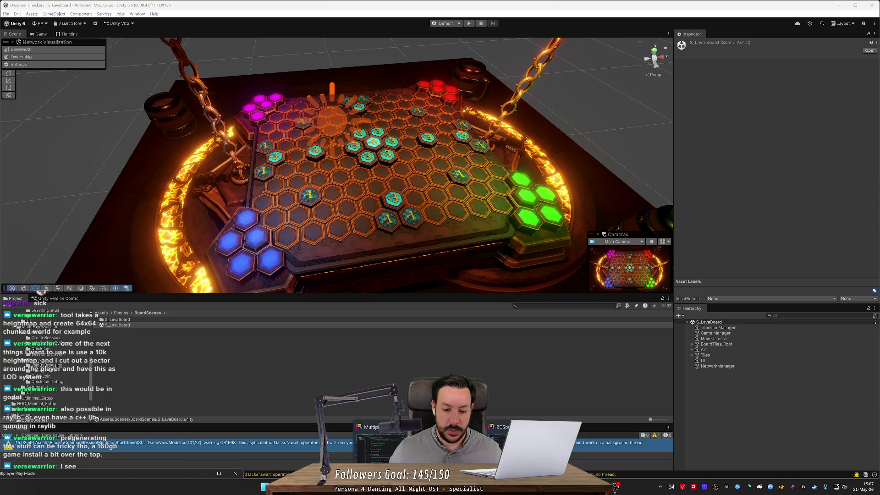
{"action": "left_click", "coordinate": [503, 431]}
{"action": "key", "text": "shift"}
{"action": "key", "text": "shift"}
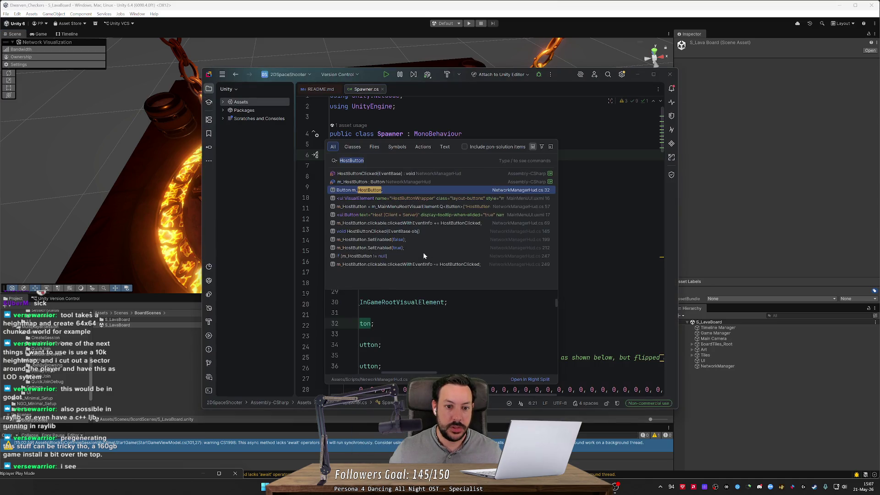
{"action": "left_click", "coordinate": [418, 208]}
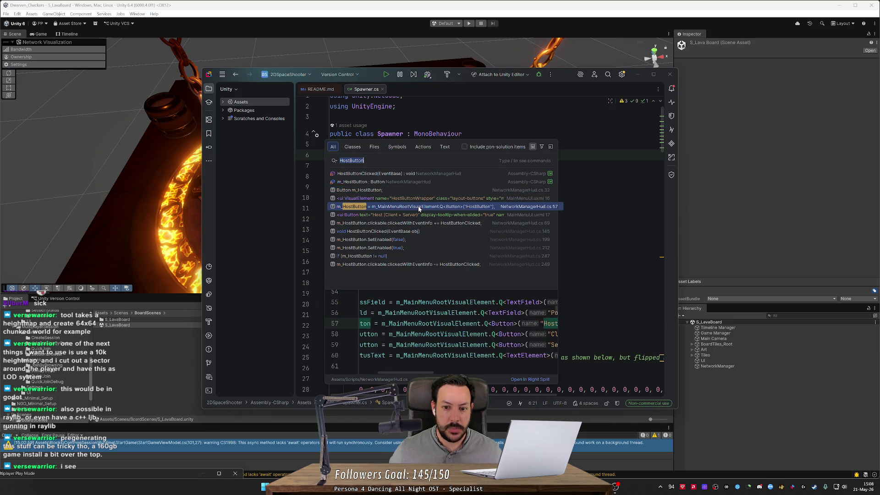
{"action": "left_click", "coordinate": [419, 208]}
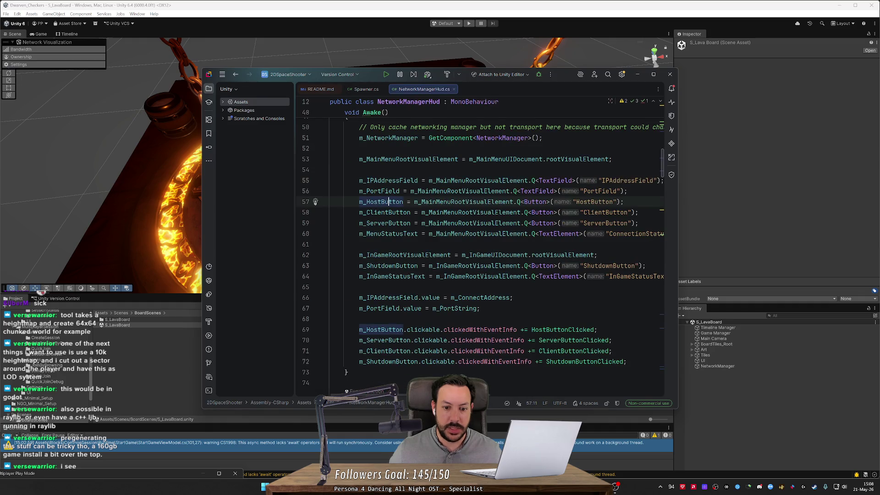
- Follow HostButtonClicked through its StartHost call to StartHost's definition in NetworkManager.cs
{"action": "left_click", "coordinate": [564, 330], "text": "ctrl"}
{"action": "left_click", "coordinate": [499, 258]}
{"action": "left_click", "coordinate": [490, 259], "text": "ctrl"}
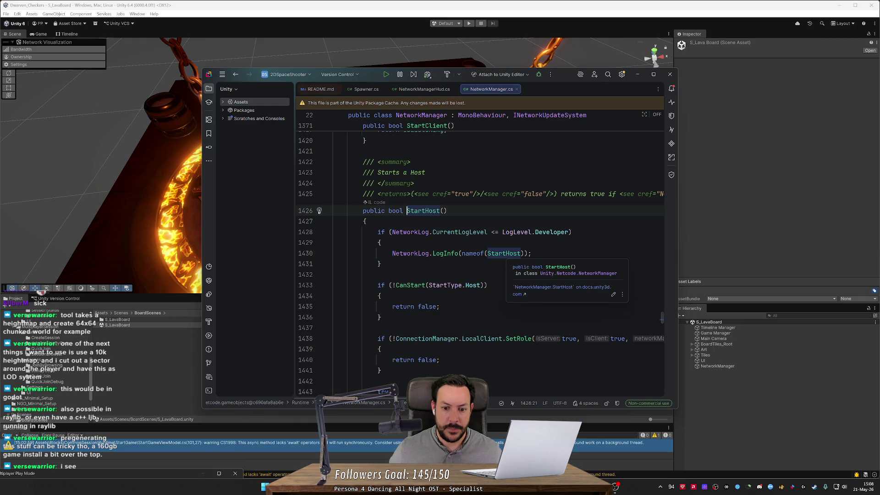
- Compare the StartHost call and its implementation, then close NetworkManager.cs
{"action": "scroll", "coordinate": [505, 254], "scroll_direction": "down", "scroll_amount": 3}
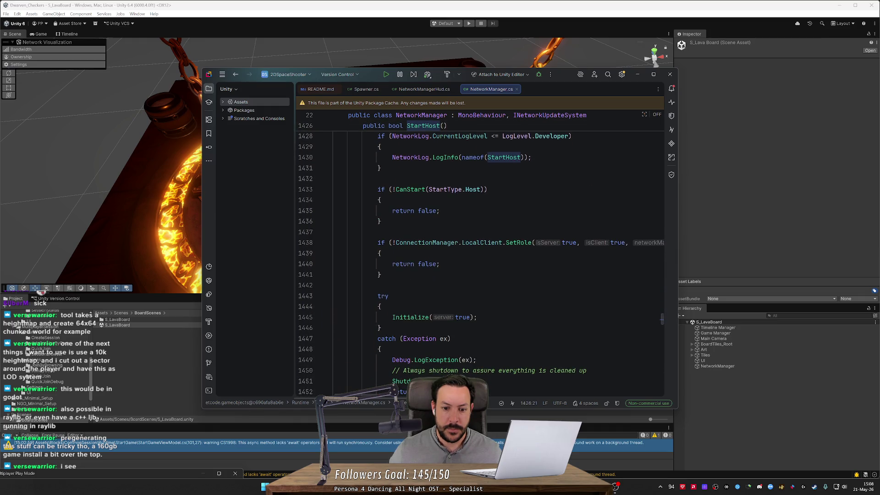
{"action": "scroll", "coordinate": [504, 254], "scroll_direction": "up", "scroll_amount": 4}
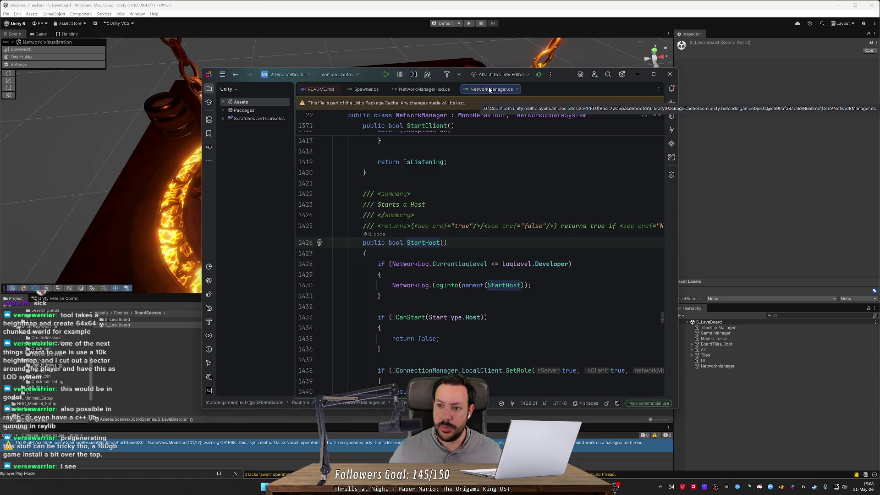
{"action": "key", "text": "ctrl+alt+Left"}
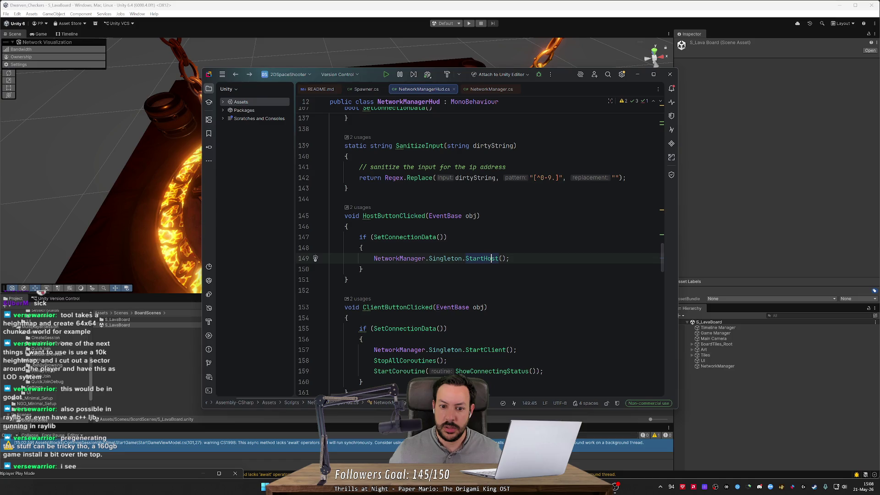
{"action": "scroll", "coordinate": [479, 250], "scroll_direction": "down", "scroll_amount": 5}
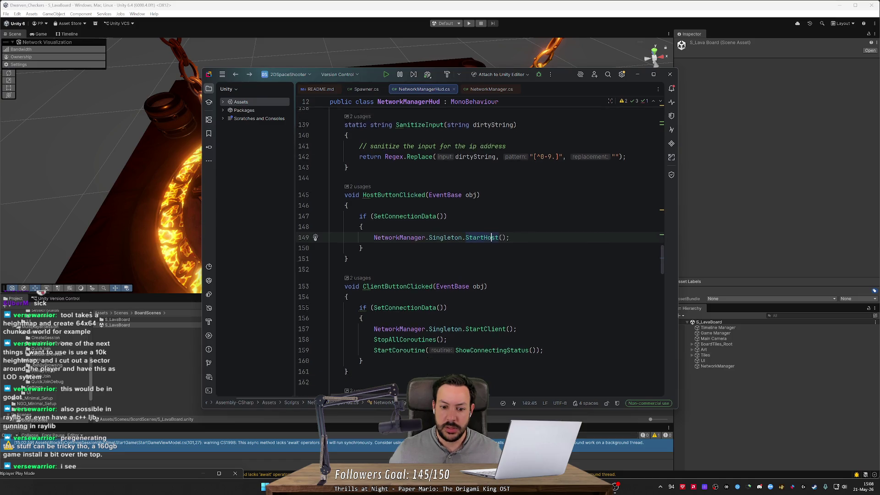
{"action": "key", "text": "ctrl+alt+Right"}
{"action": "key", "text": "ctrl+alt+Right"}
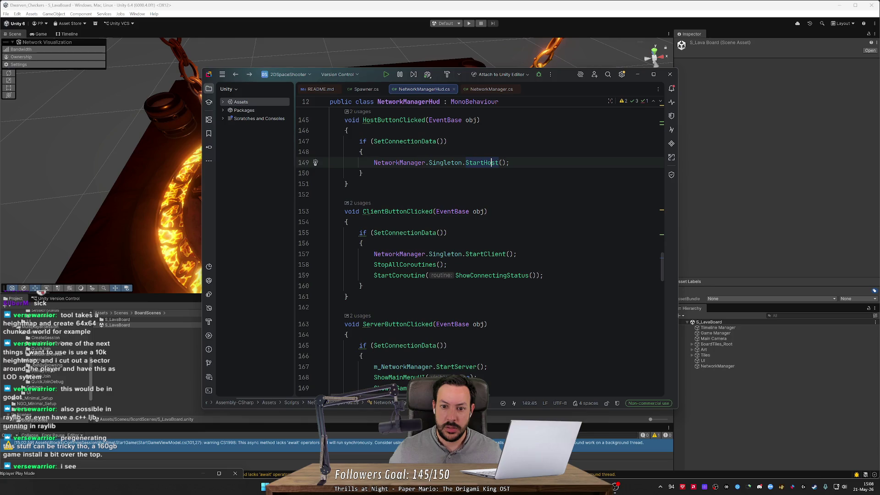
{"action": "scroll", "coordinate": [481, 263], "scroll_direction": "down", "scroll_amount": 5}
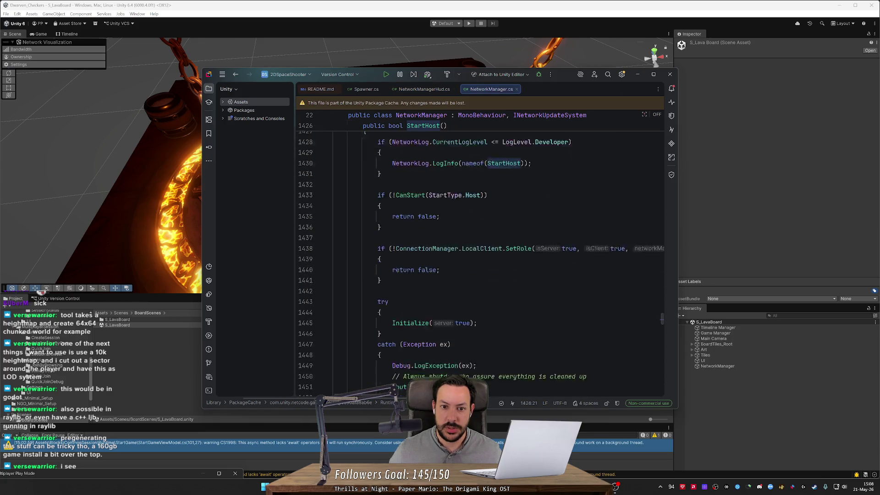
{"action": "middle_click", "coordinate": [493, 89]}
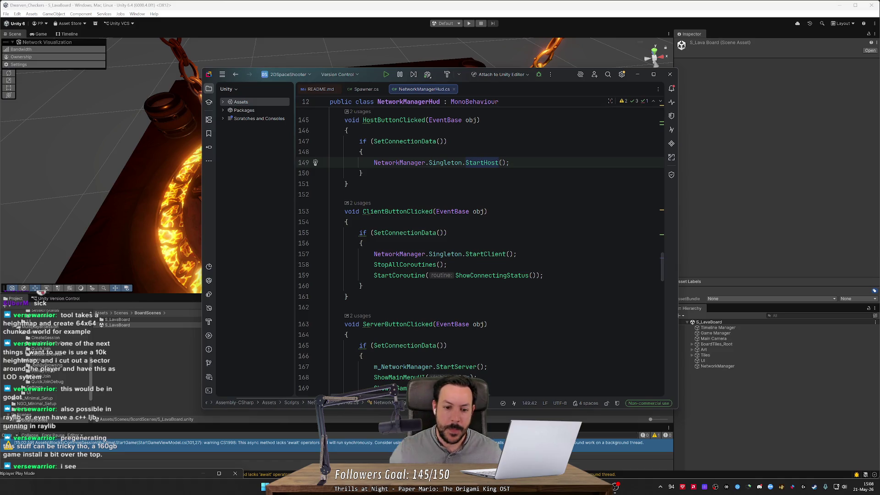
- Scroll NetworkManagerHud.cs down to the ShowInGameUI method
{"action": "scroll", "coordinate": [481, 248], "scroll_direction": "down", "scroll_amount": 6}
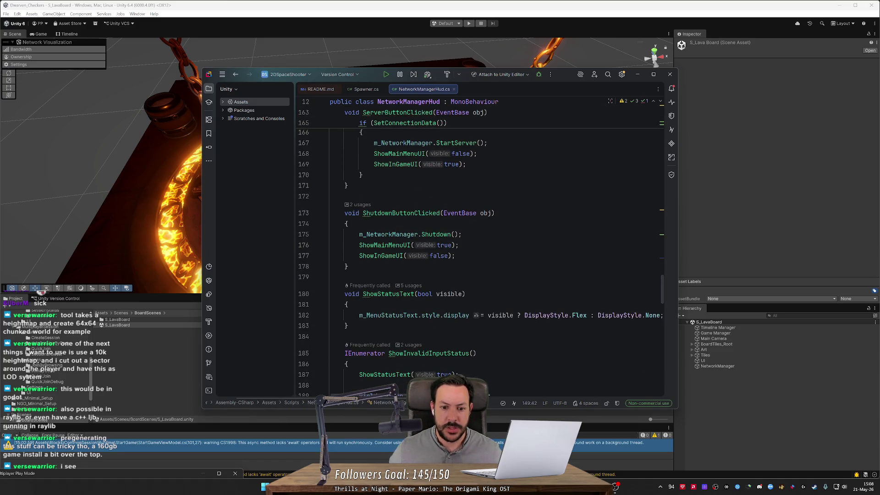
{"action": "scroll", "coordinate": [481, 257], "scroll_direction": "down", "scroll_amount": 4}
{"action": "scroll", "coordinate": [480, 257], "scroll_direction": "down", "scroll_amount": 5}
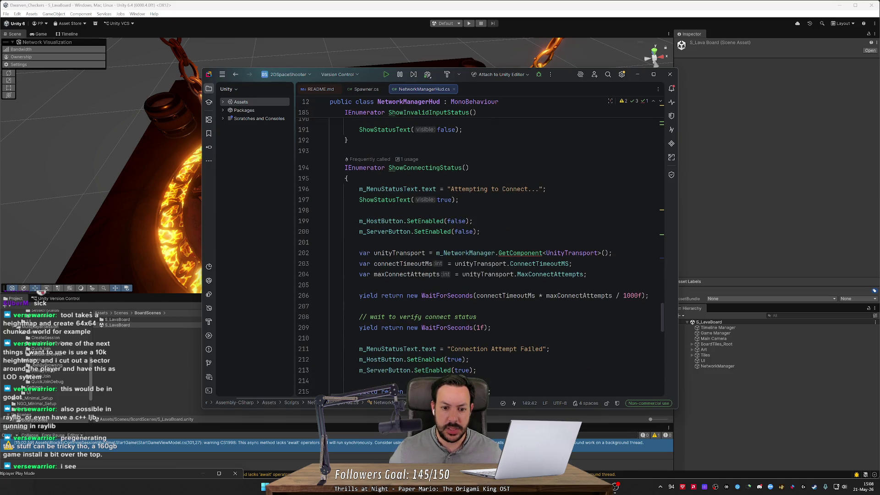
{"action": "scroll", "coordinate": [480, 257], "scroll_direction": "down", "scroll_amount": 6}
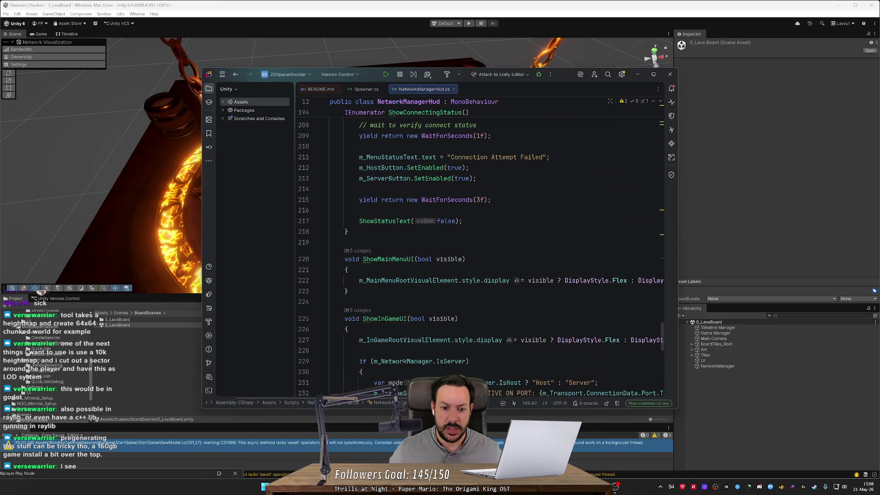
{"action": "scroll", "coordinate": [481, 256], "scroll_direction": "down", "scroll_amount": 4}
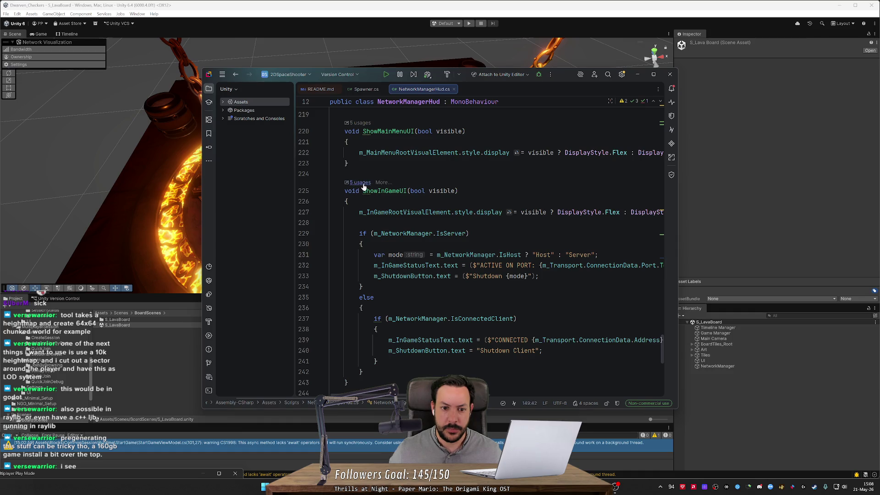
{"action": "scroll", "coordinate": [481, 257], "scroll_direction": "down", "scroll_amount": 6}
{"action": "scroll", "coordinate": [479, 247], "scroll_direction": "up", "scroll_amount": 3}
- Jump to ShowInGameUI's line-91 call from its usages list, then return to the declaration
{"action": "left_click", "coordinate": [360, 182]}
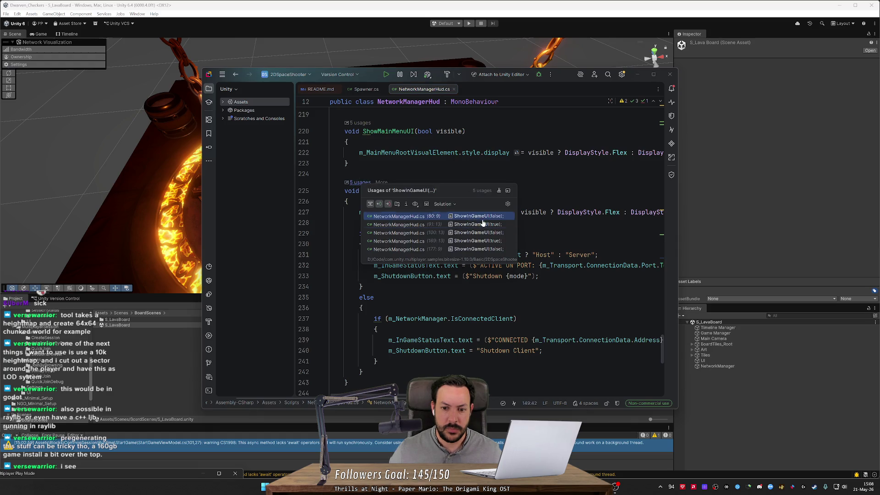
{"action": "left_click", "coordinate": [399, 224]}
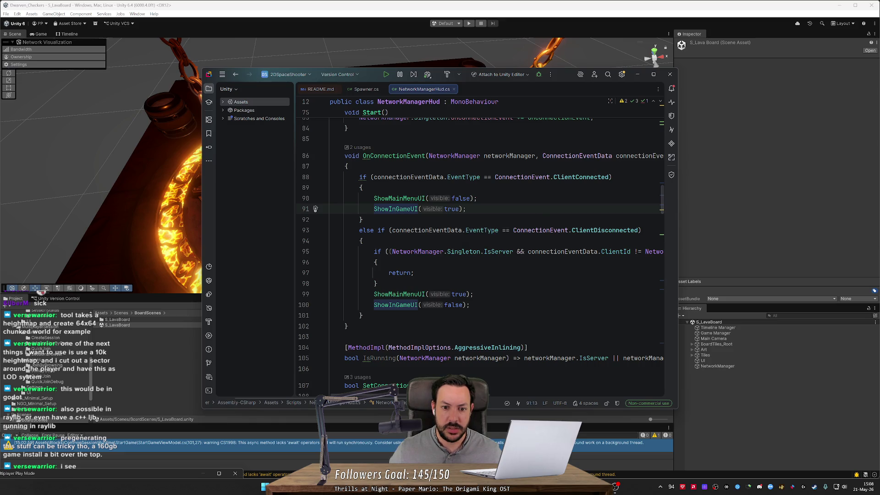
{"action": "key", "text": "ctrl+b"}
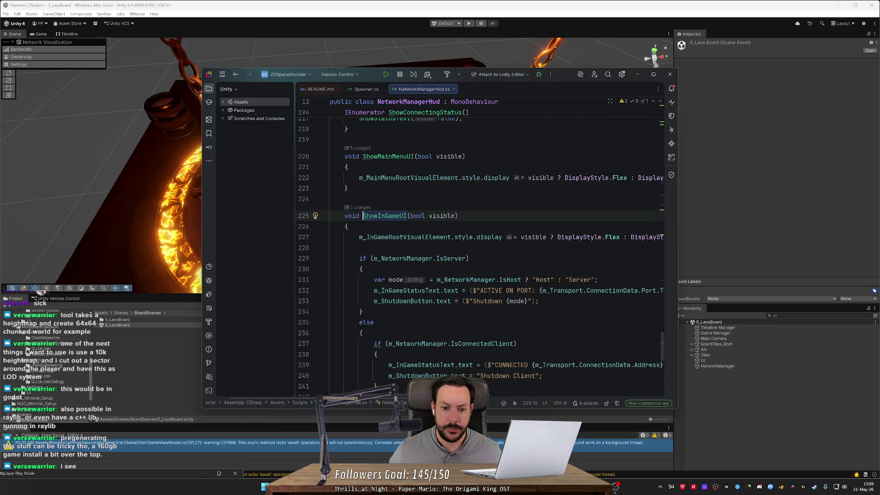
{"action": "scroll", "coordinate": [479, 251], "scroll_direction": "down", "scroll_amount": 3}
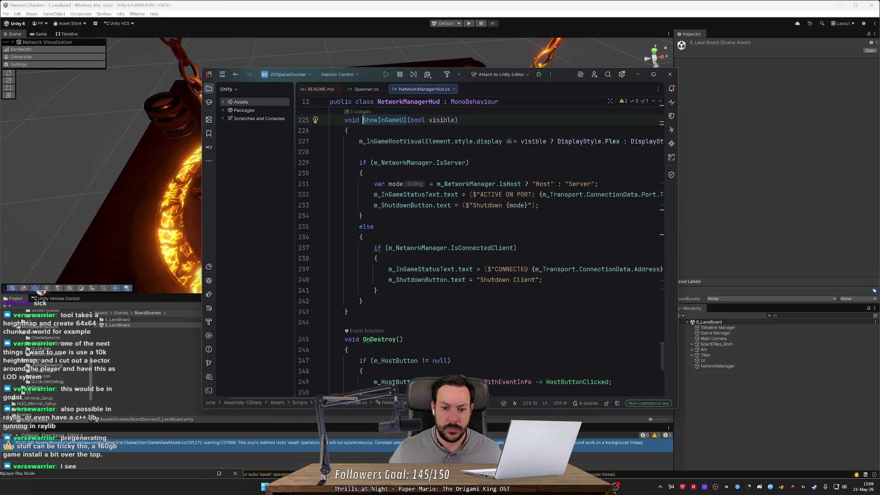
{"action": "mouse_move", "coordinate": [479, 249]}
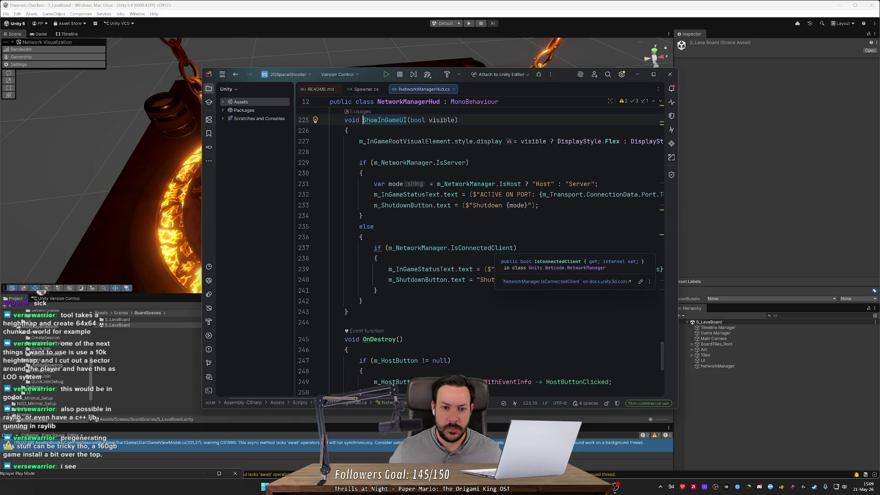
{"action": "scroll", "coordinate": [480, 251], "scroll_direction": "up", "scroll_amount": 3}
{"action": "left_click_drag", "start_coordinate": [380, 205], "coordinate": [576, 205]}
{"action": "left_click", "coordinate": [462, 205]}
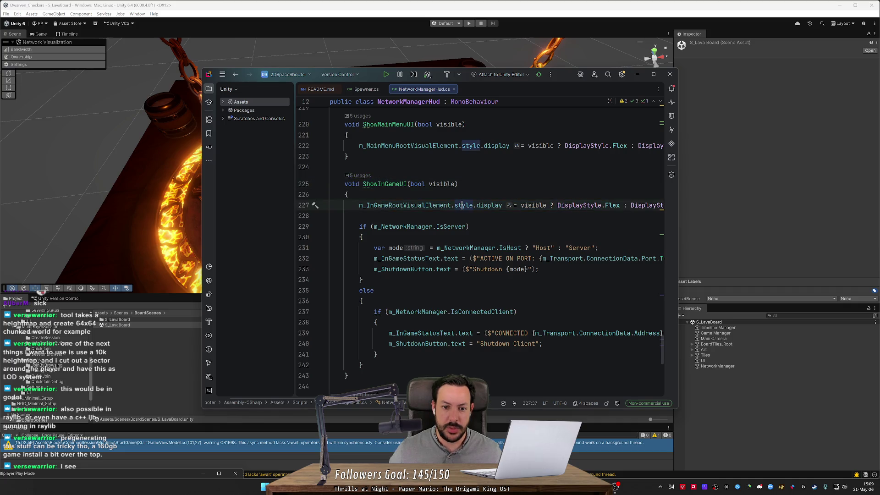
- Check the OnConnectionEvent usages, then reach the ShowInGameUI call in ServerButtonClicked
{"action": "left_click", "coordinate": [360, 176]}
{"action": "left_click", "coordinate": [472, 216]}
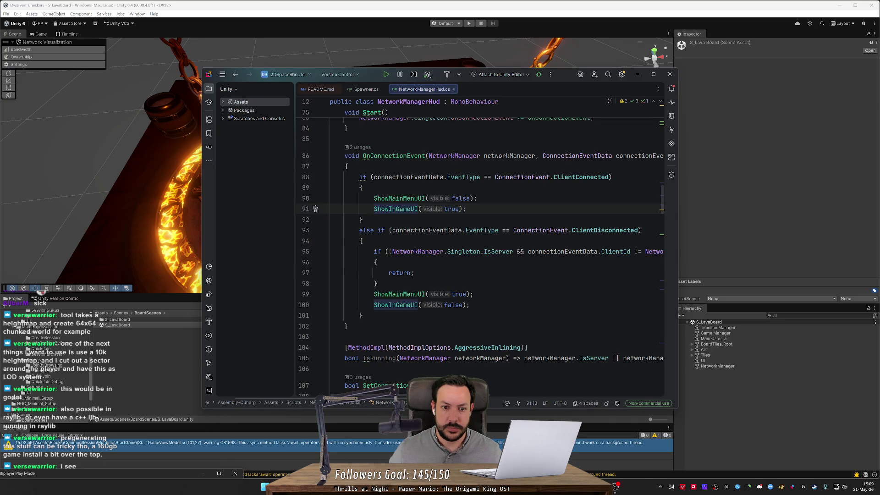
{"action": "left_click", "coordinate": [357, 148]}
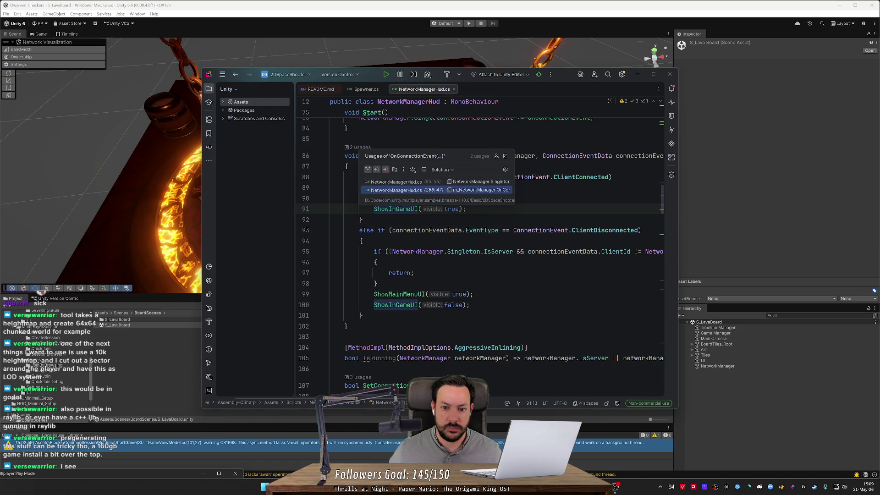
{"action": "key", "text": "Escape"}
{"action": "key", "text": "F12"}
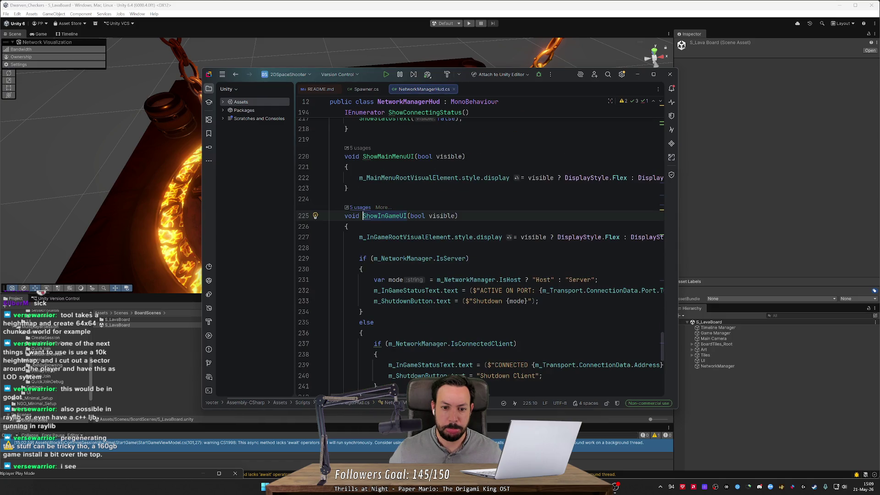
{"action": "left_click", "coordinate": [357, 208]}
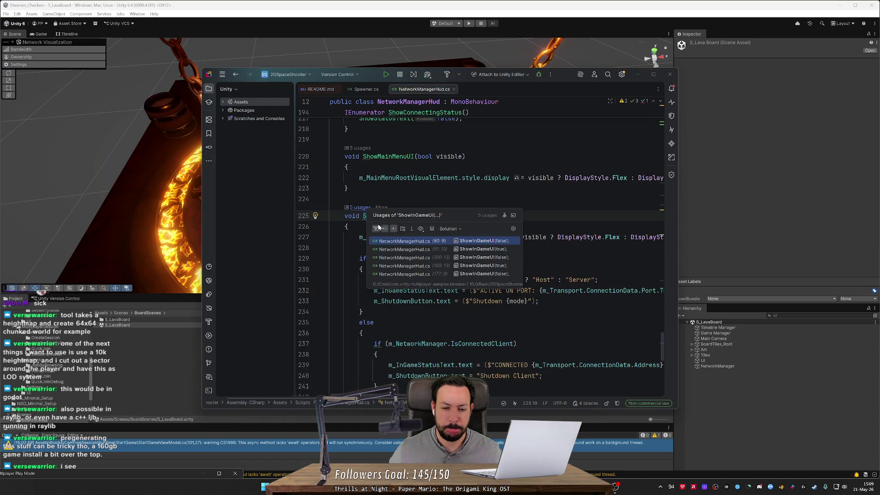
{"action": "left_click", "coordinate": [427, 267]}
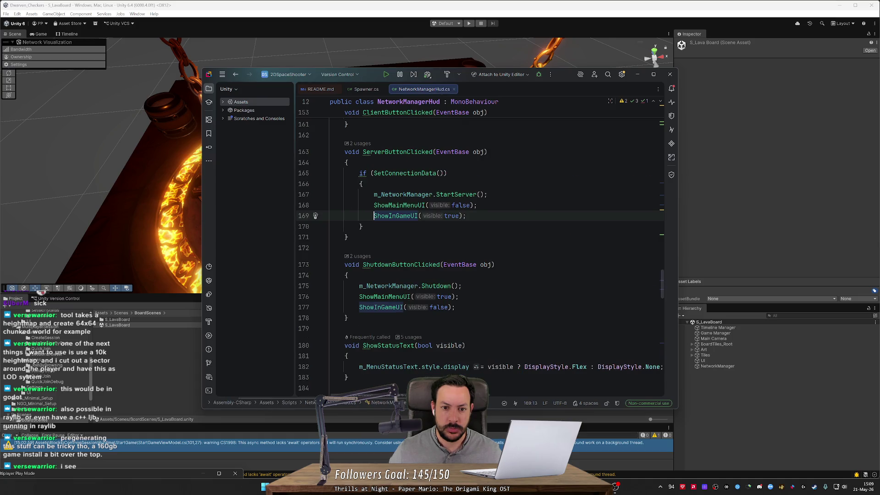
- Open the StartServer implementation, then minimize Rider and select NetworkManager in Unity
{"action": "left_click", "coordinate": [458, 194], "text": "ctrl"}
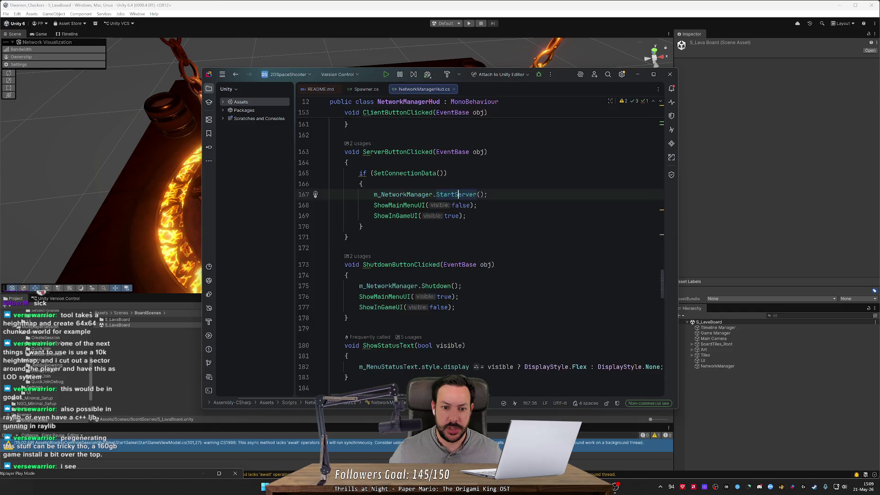
{"action": "scroll", "coordinate": [480, 264], "scroll_direction": "down", "scroll_amount": 5}
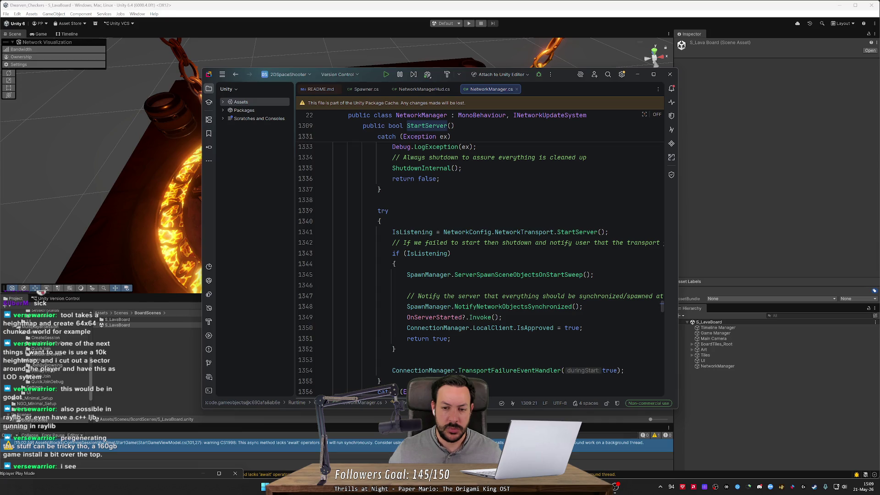
{"action": "left_click", "coordinate": [637, 75]}
{"action": "left_click", "coordinate": [722, 367]}
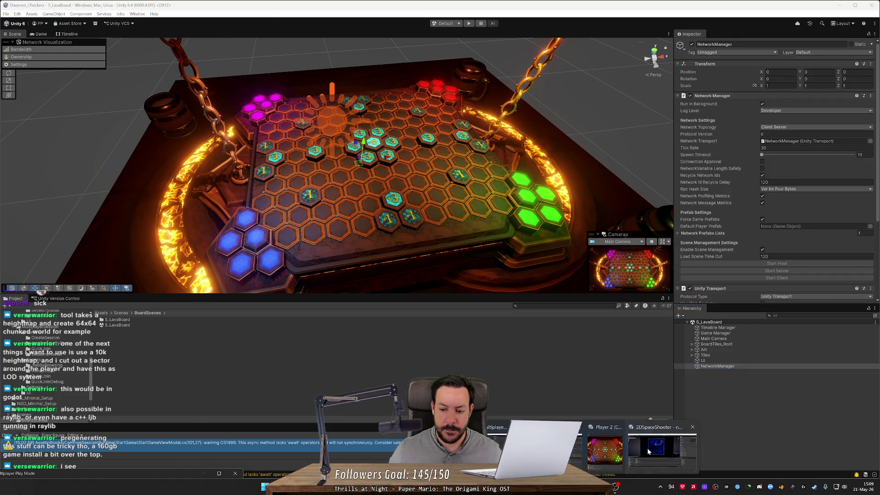
- In the 2DSpaceShooter project, inspect NetworkManager and browse the Ship prefab's child objects
{"action": "key", "text": "alt+Tab"}
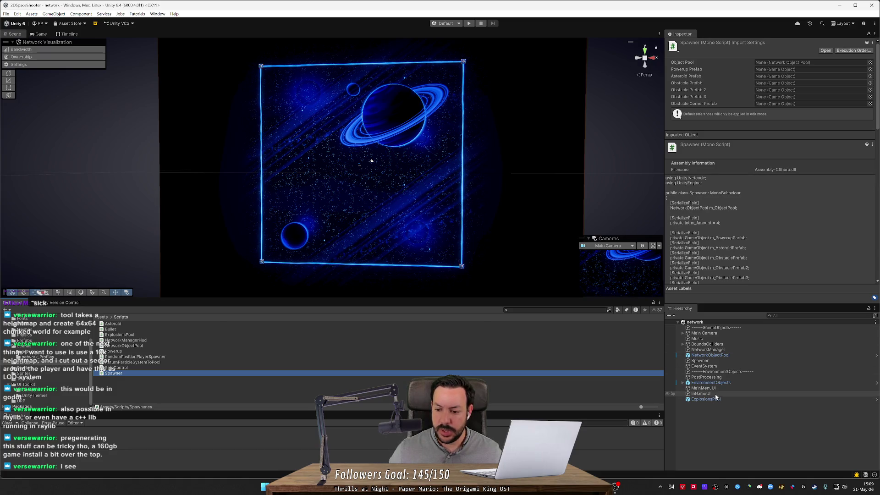
{"action": "left_click", "coordinate": [708, 350]}
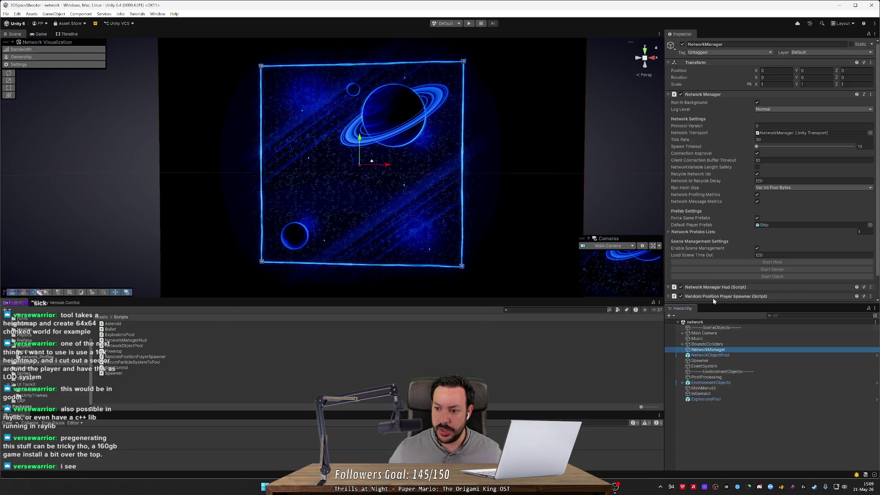
{"action": "double_click", "coordinate": [764, 225]}
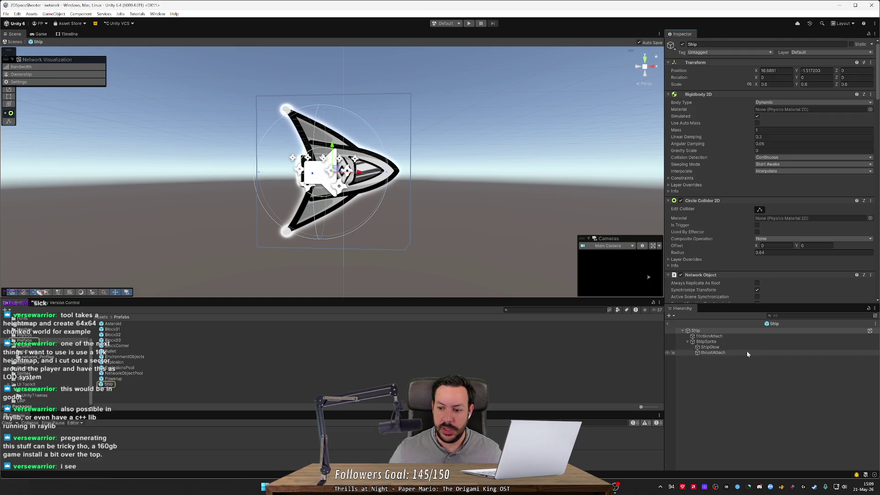
{"action": "left_click", "coordinate": [726, 337]}
{"action": "left_click", "coordinate": [722, 343]}
{"action": "left_click", "coordinate": [722, 347]}
{"action": "left_click", "coordinate": [721, 354]}
{"action": "left_click", "coordinate": [719, 332]}
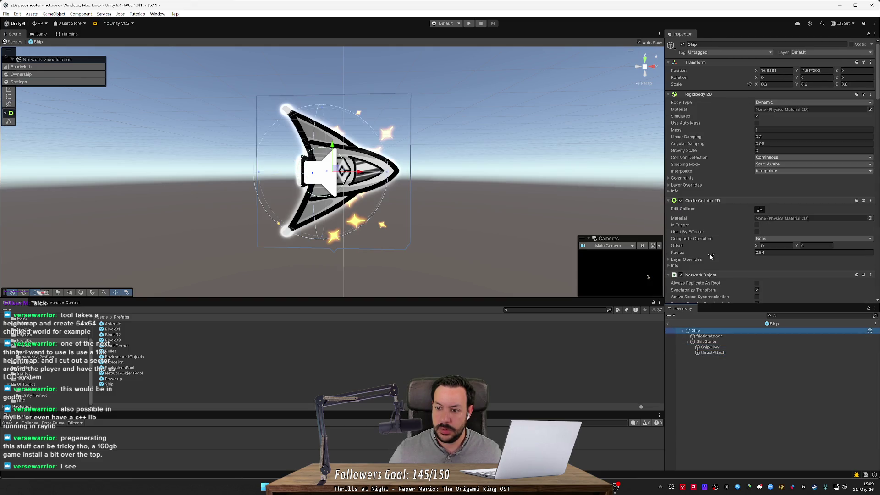
{"action": "scroll", "coordinate": [711, 257], "scroll_direction": "down", "scroll_amount": 5}
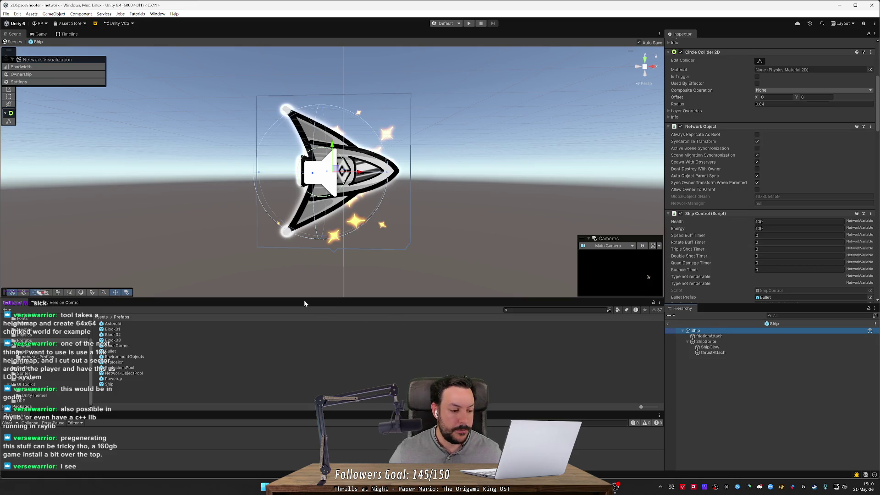
- Exit prefab mode, inspect Main Camera and its children, and enter Play mode
{"action": "left_click", "coordinate": [668, 325]}
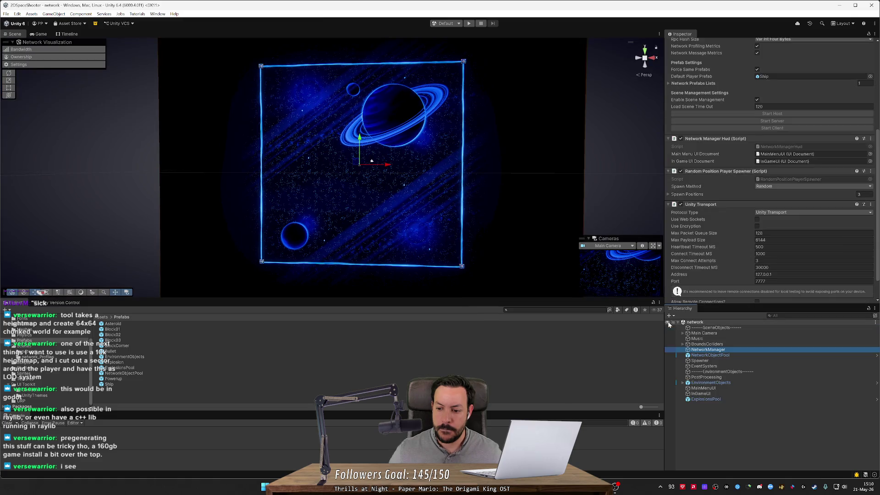
{"action": "left_click", "coordinate": [705, 333]}
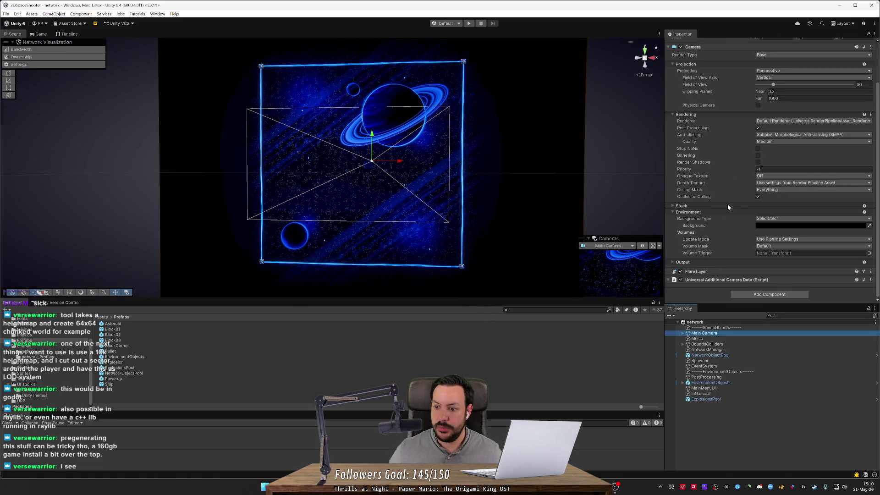
{"action": "scroll", "coordinate": [716, 216], "scroll_direction": "up", "scroll_amount": 2}
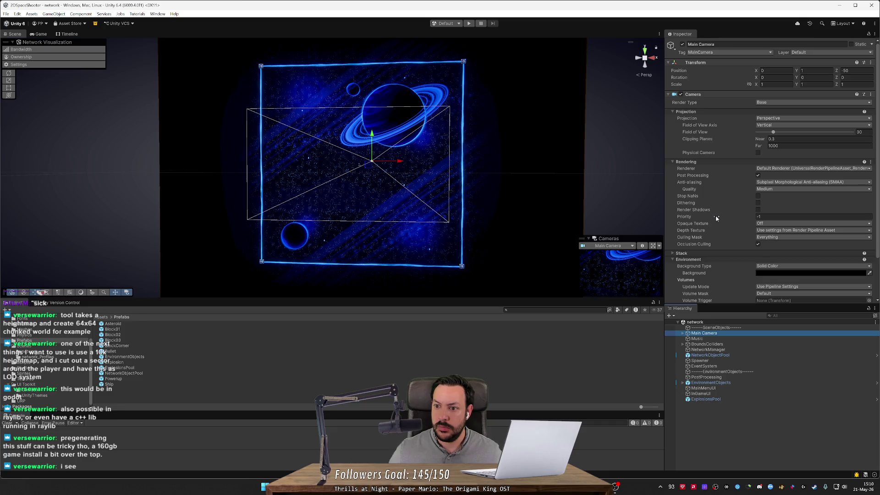
{"action": "scroll", "coordinate": [717, 216], "scroll_direction": "down", "scroll_amount": 2}
{"action": "left_click", "coordinate": [683, 334]}
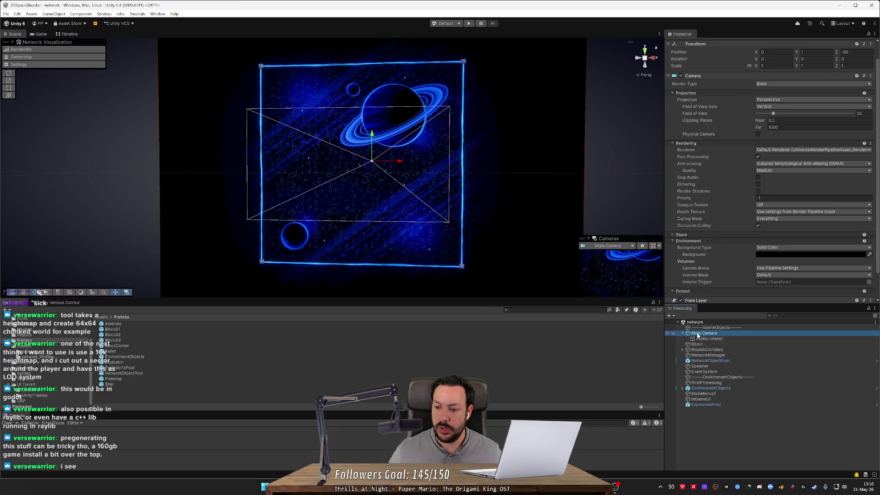
{"action": "left_click", "coordinate": [472, 24]}
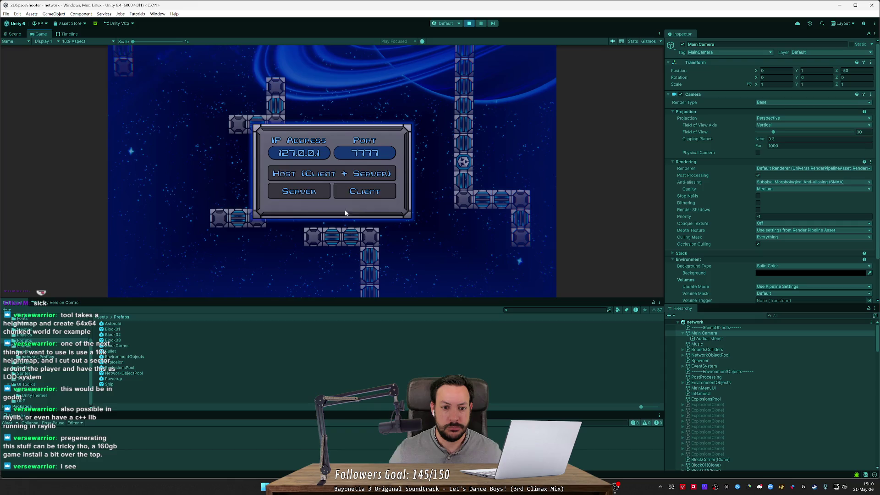
- Host a session, fly the ship around, then shut the host down
{"action": "left_click", "coordinate": [351, 172]}
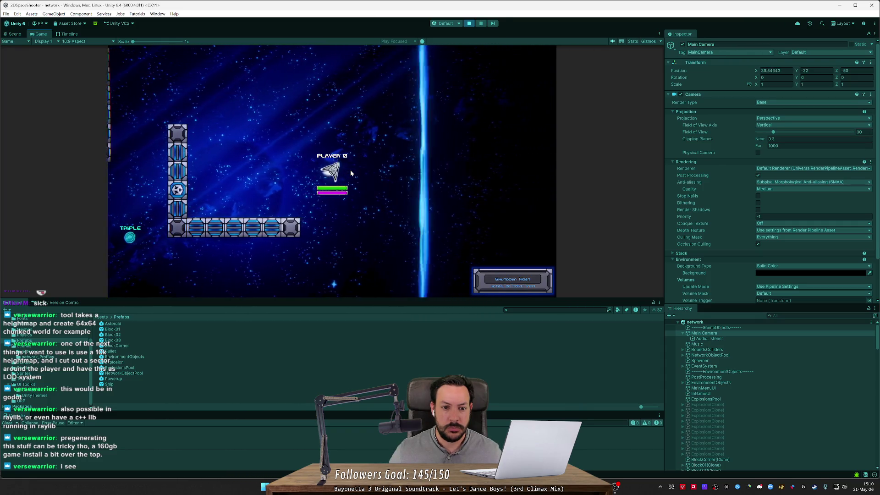
{"action": "key", "text": "Up"}
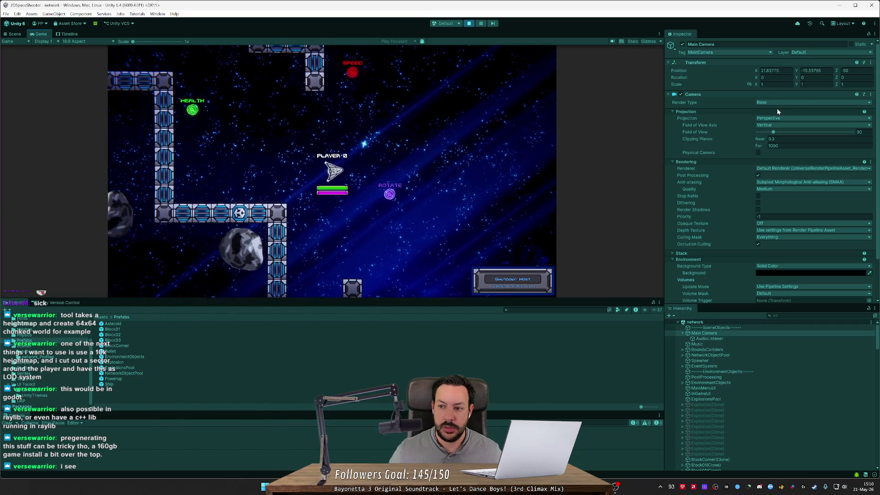
{"action": "key", "text": "Right"}
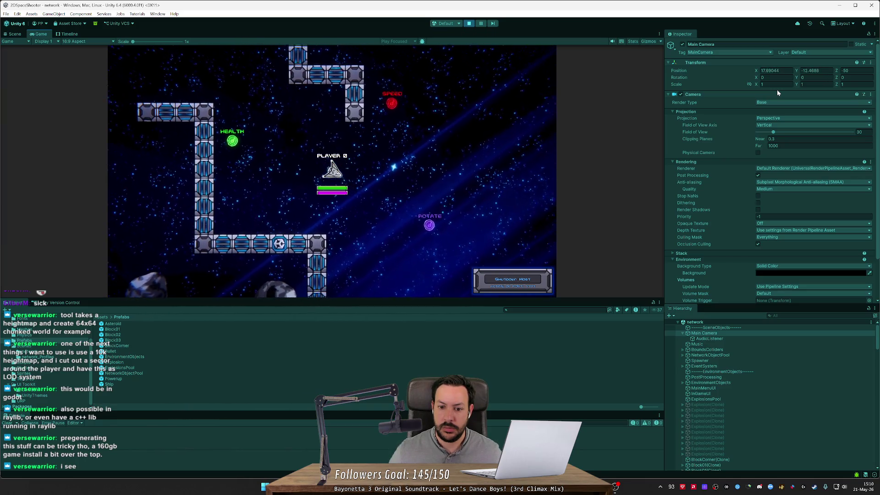
{"action": "left_click", "coordinate": [523, 279]}
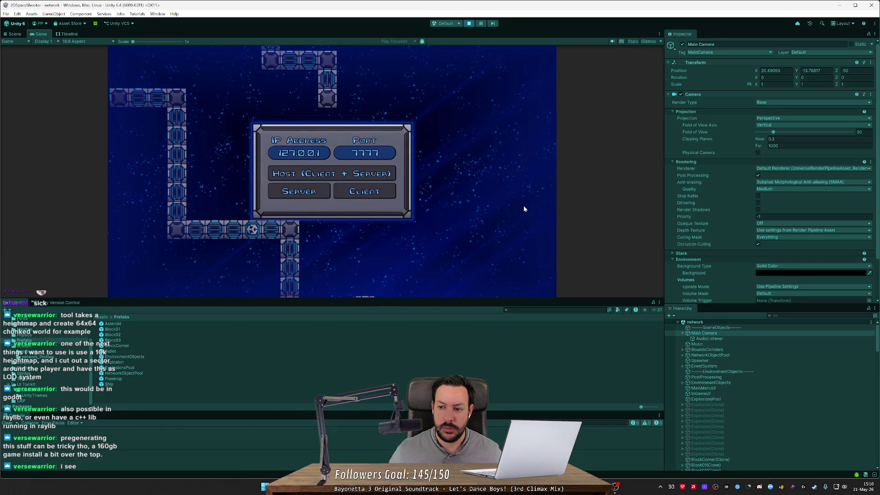
- Host and shut down again, try joining as Client, then stop Play mode
{"action": "left_click", "coordinate": [297, 172]}
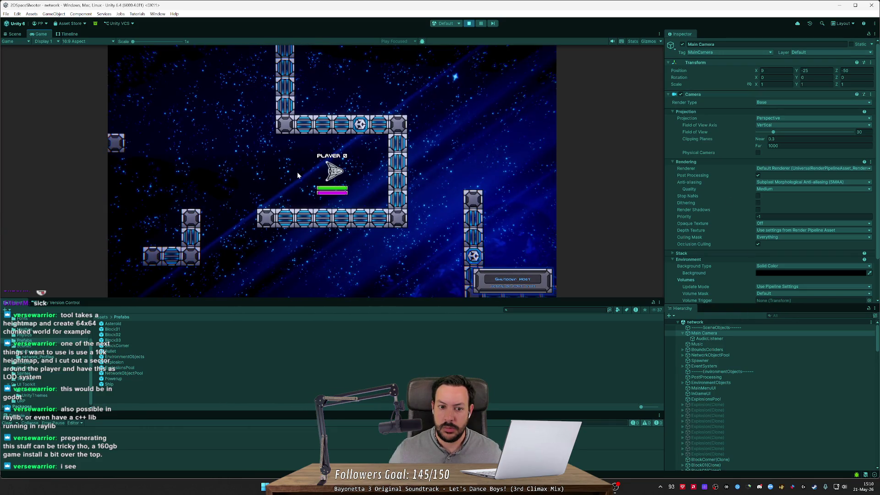
{"action": "left_click", "coordinate": [522, 279]}
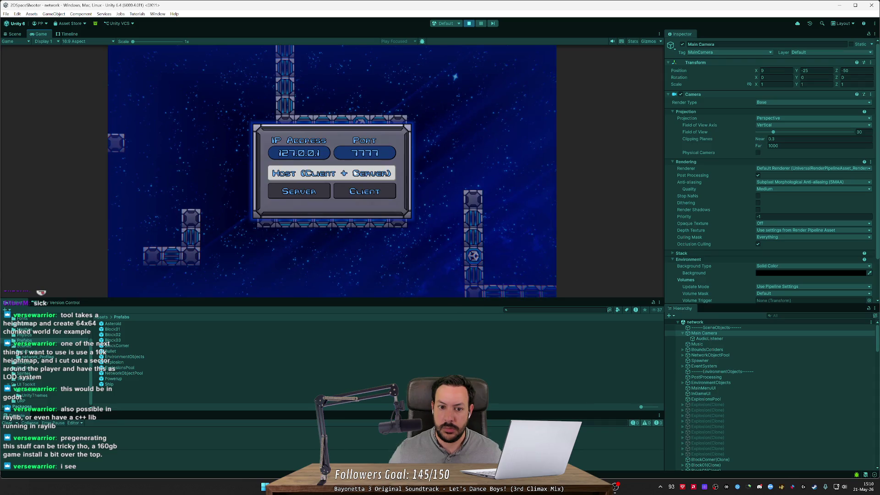
{"action": "left_click", "coordinate": [367, 191]}
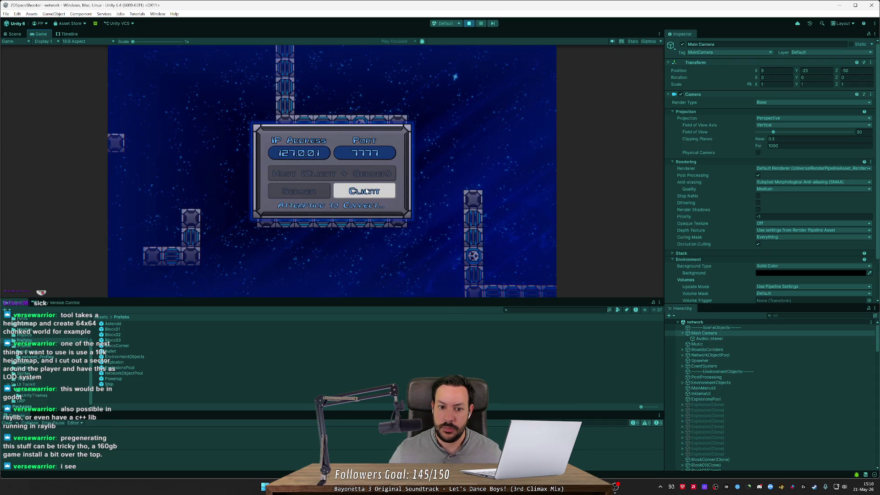
{"action": "left_click", "coordinate": [469, 24]}
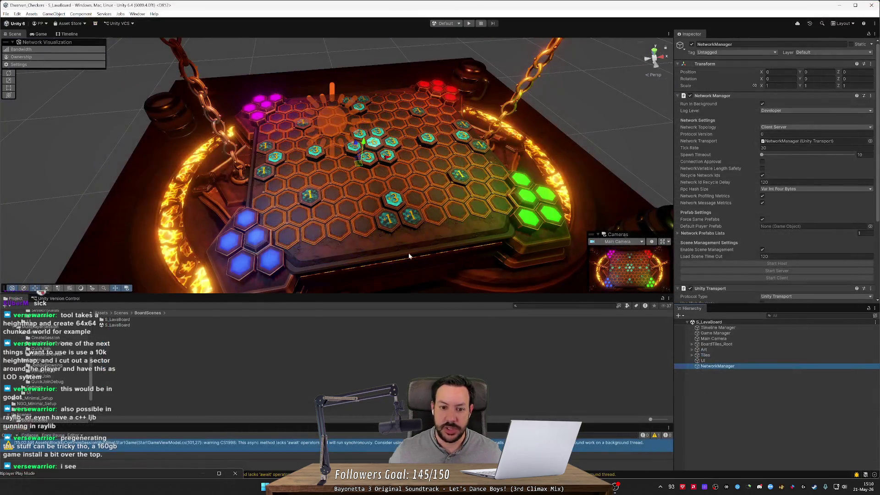
{"action": "left_click_drag", "start_coordinate": [409, 256], "coordinate": [392, 230]}
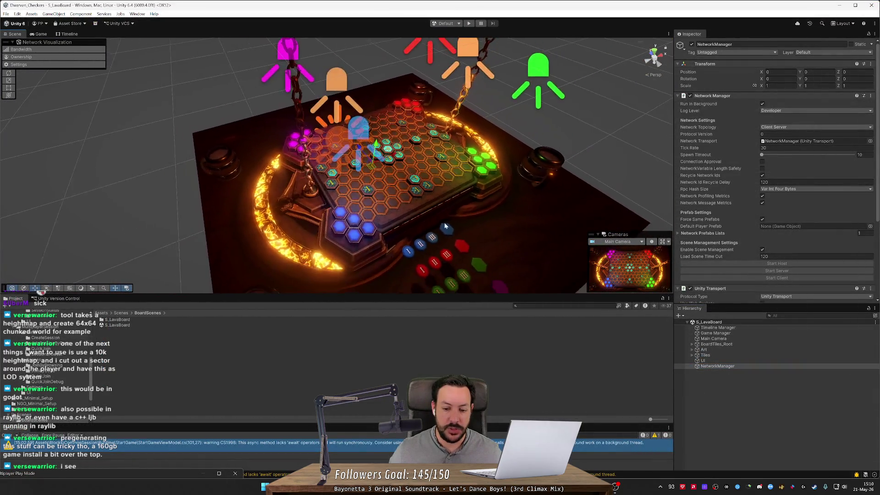
- Put the cursor under '// TODO: start game' in StartGameViewModel.cs, then open a new Firefox tab
{"action": "mouse_move", "coordinate": [490, 487]}
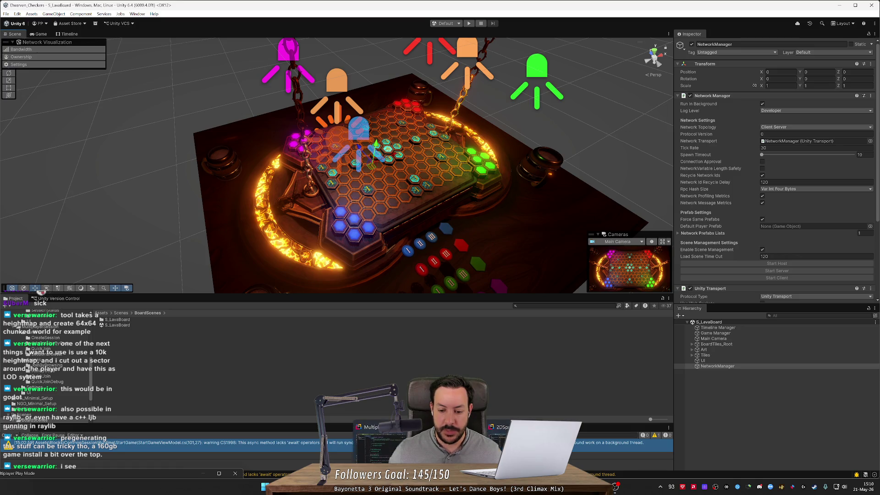
{"action": "key", "text": "alt+Tab"}
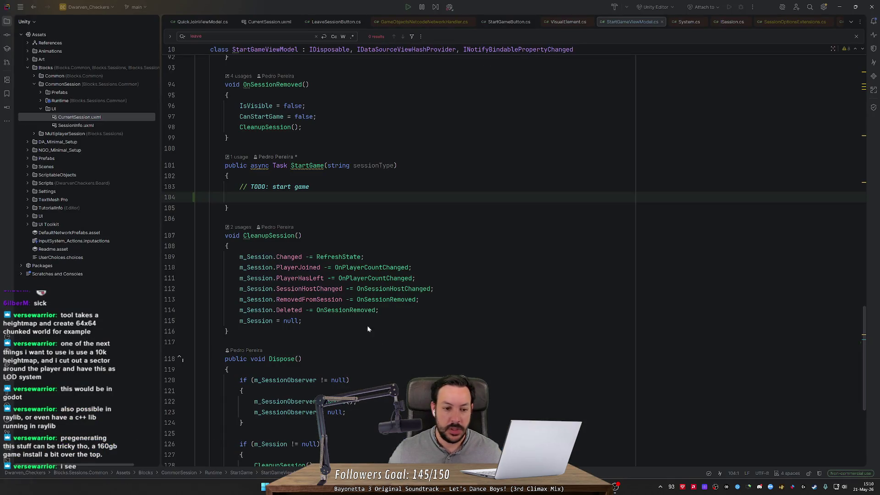
{"action": "left_click", "coordinate": [310, 187]}
{"action": "left_click", "coordinate": [240, 197]}
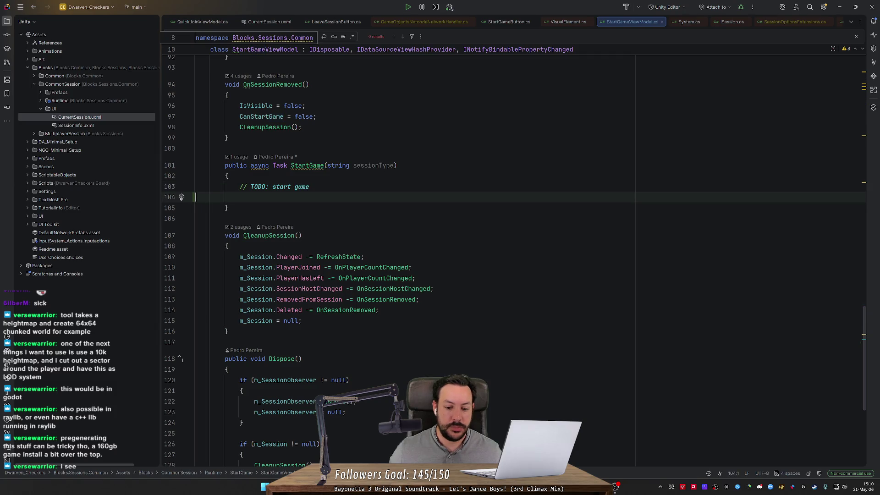
{"action": "key", "text": "alt+Tab"}
{"action": "left_click", "coordinate": [564, 8]}
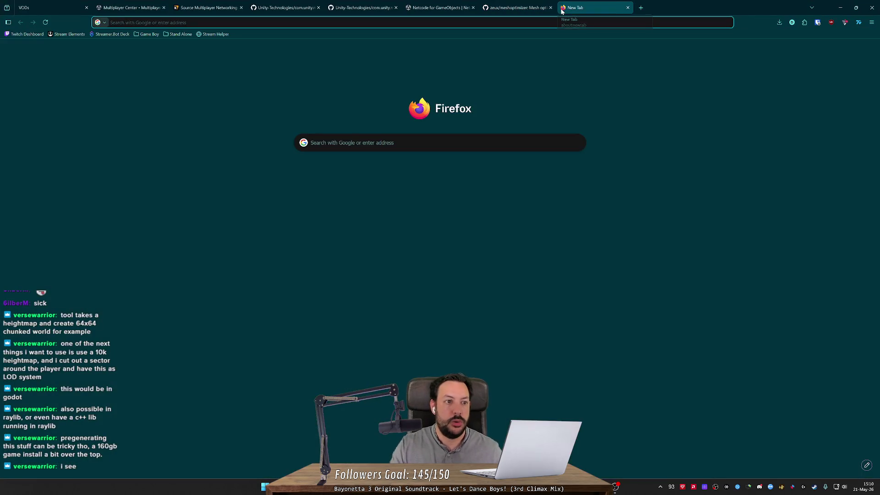
- Search 'unity load level' and open the Application.LoadLevel documentation
{"action": "type", "text": "y"}
{"action": "key", "text": "BackSpace"}
{"action": "key", "text": "BackSpace"}
{"action": "type", "text": "unity"}
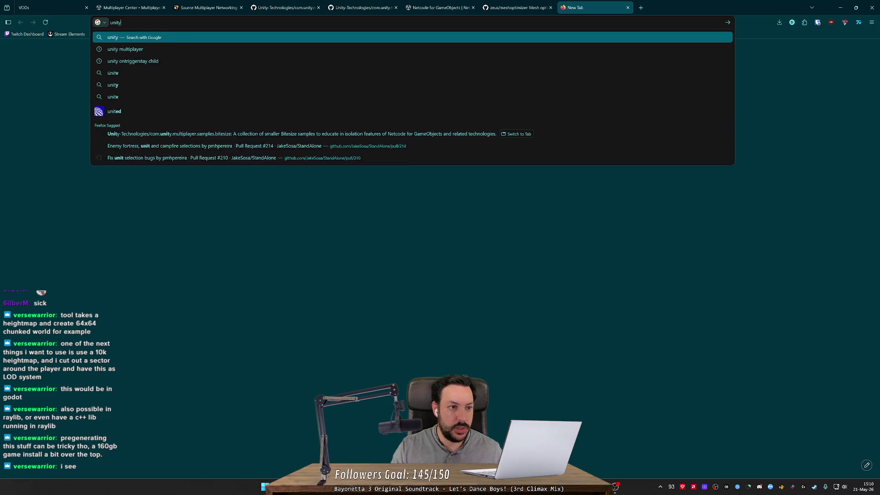
{"action": "type", "text": " load level"}
{"action": "key", "text": "Return"}
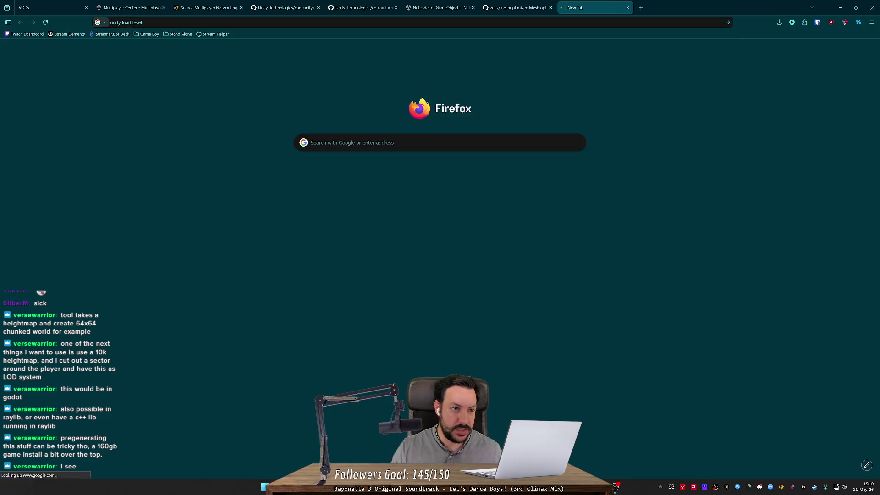
{"action": "left_click", "coordinate": [152, 106]}
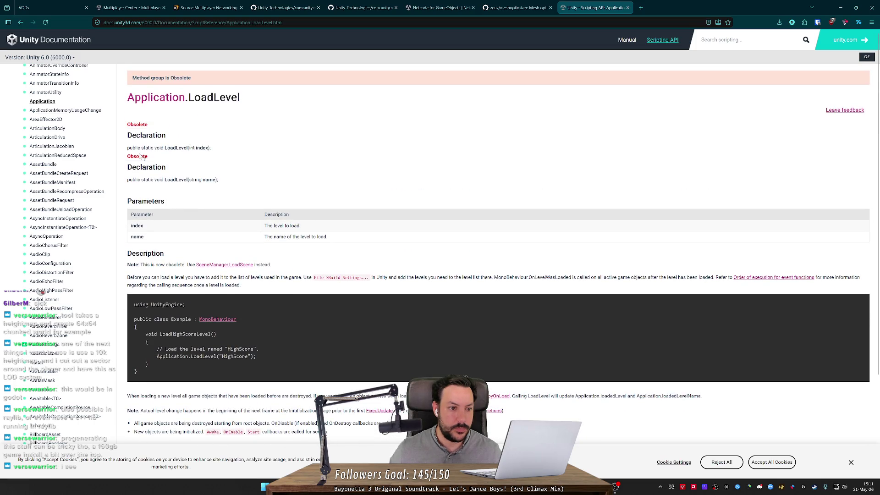
- Follow the link to the SceneManager.LoadScene reference, then return to Rider
{"action": "scroll", "coordinate": [175, 182], "scroll_direction": "down", "scroll_amount": 3}
{"action": "scroll", "coordinate": [174, 181], "scroll_direction": "up", "scroll_amount": 1}
{"action": "left_click", "coordinate": [215, 178]}
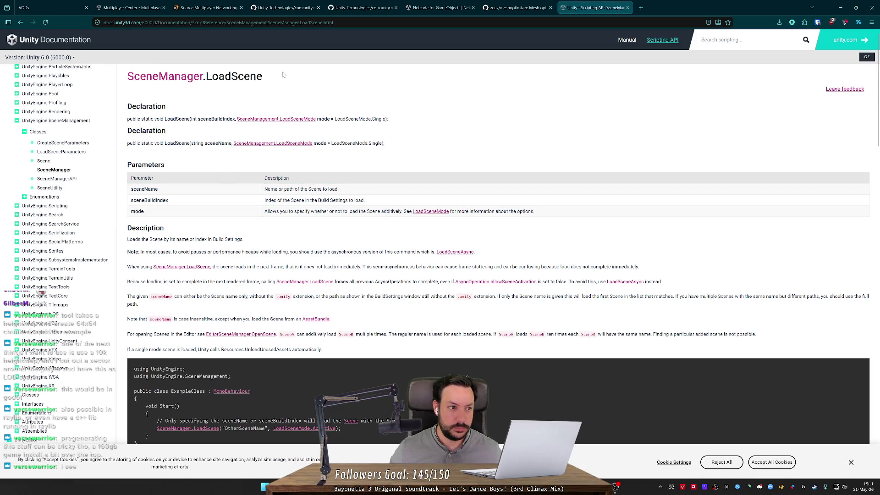
{"action": "key", "text": "alt+Tab"}
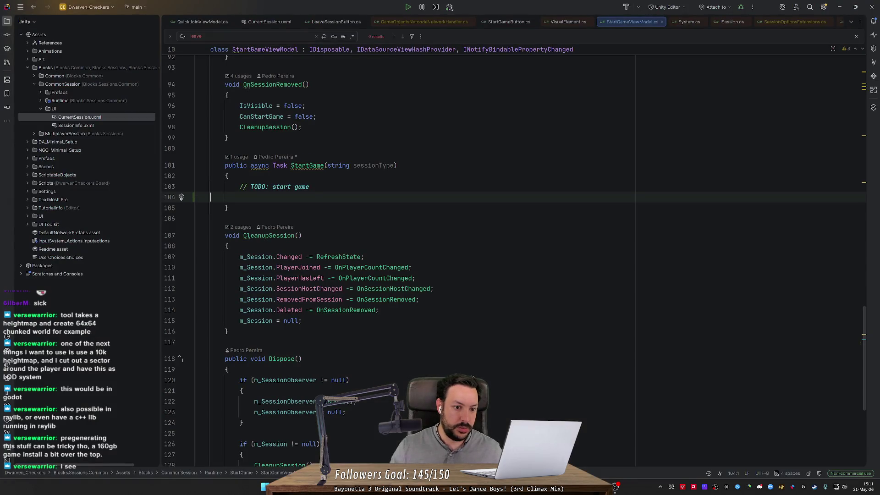
{"action": "type", "text": "SceneManager"}
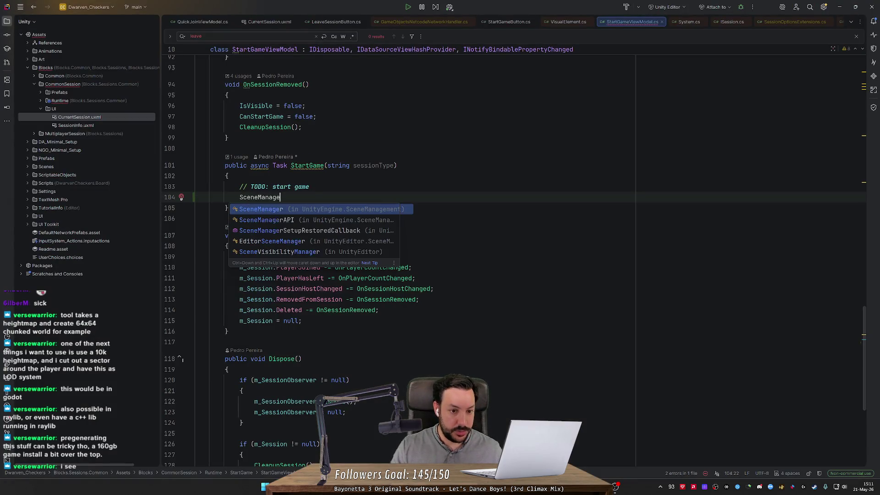
{"action": "key", "text": "Escape"}
{"action": "key", "text": "BackSpace"}
{"action": "type", "text": "r"}
{"action": "key", "text": "Return"}
{"action": "type", "text": ".lo"}
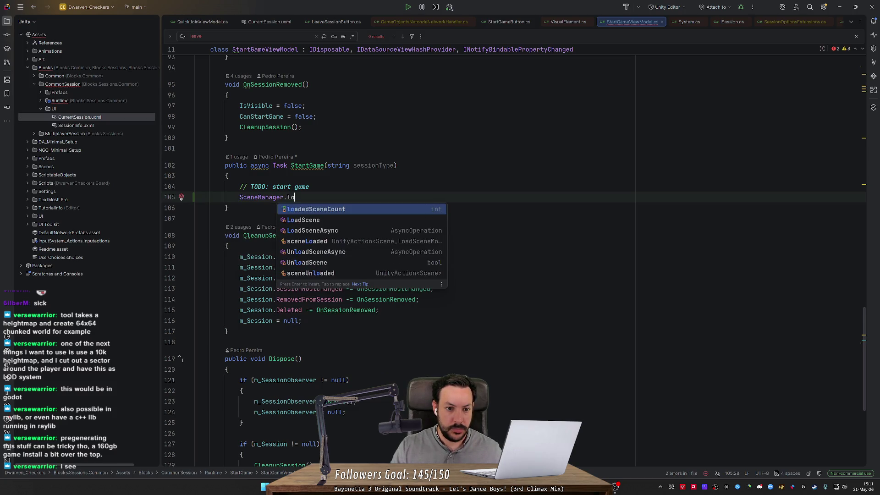
{"action": "key", "text": "Down"}
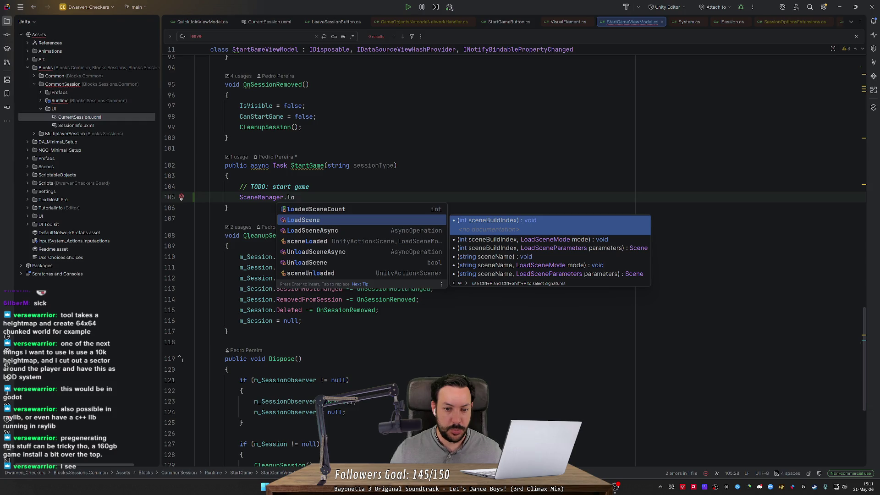
{"action": "key", "text": "Return"}
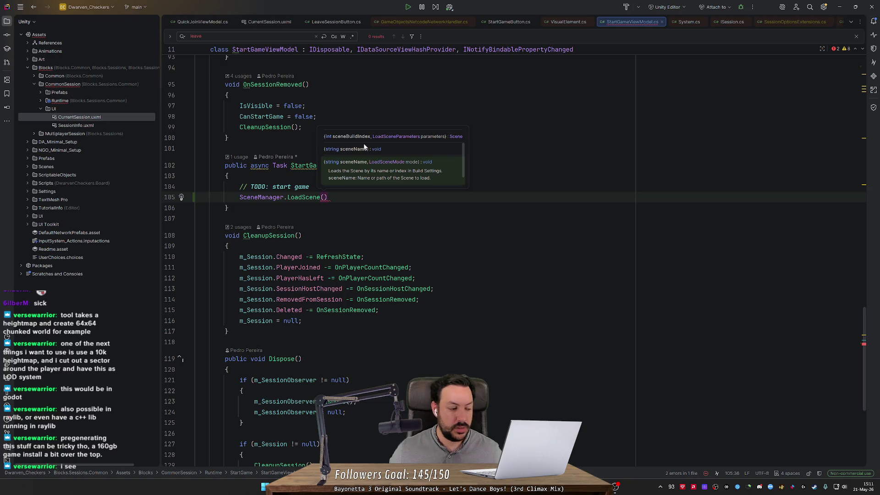
{"action": "key", "text": "alt+Tab"}
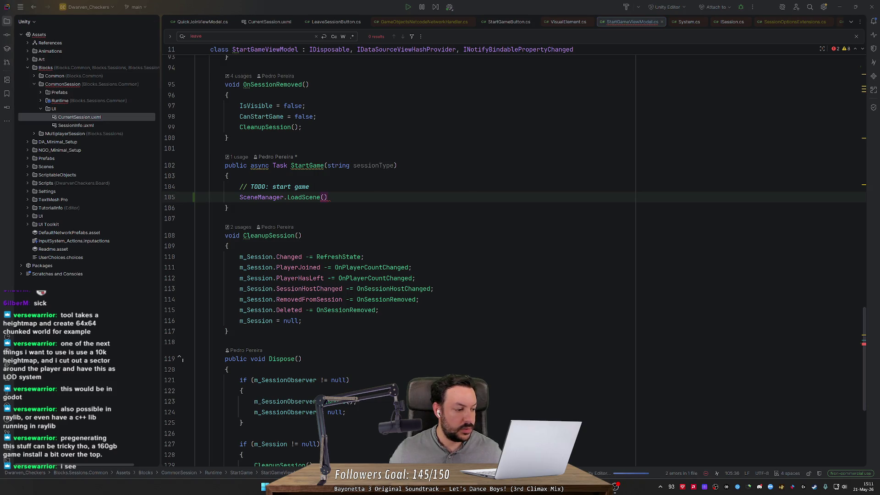
{"action": "key", "text": "alt+Tab"}
{"action": "left_click", "coordinate": [310, 187]}
{"action": "key", "text": "ctrl+x"}
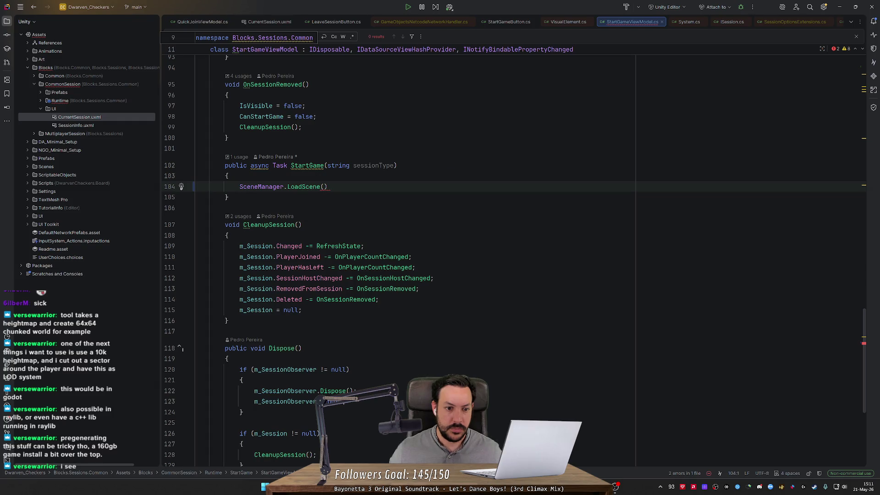
{"action": "left_click", "coordinate": [328, 186]}
{"action": "key", "text": "BackSpace"}
{"action": "key", "text": "BackSpace"}
{"action": "key", "text": "BackSpace"}
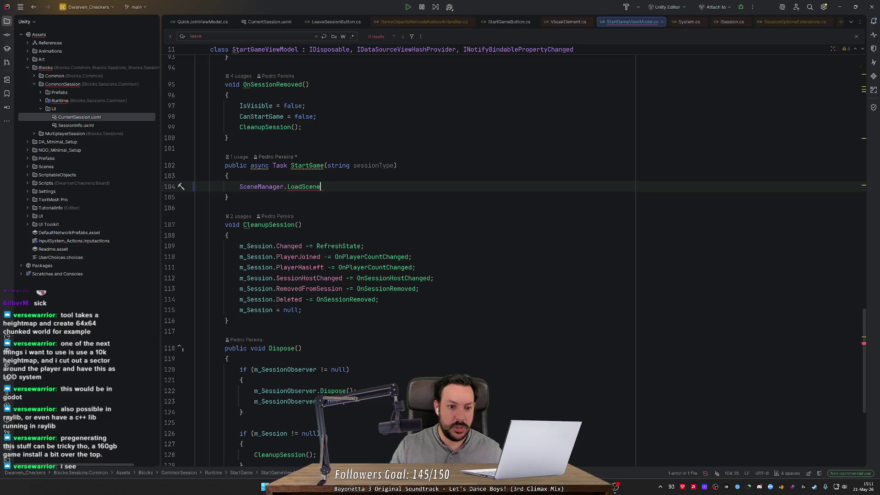
{"action": "key", "text": "Tab"}
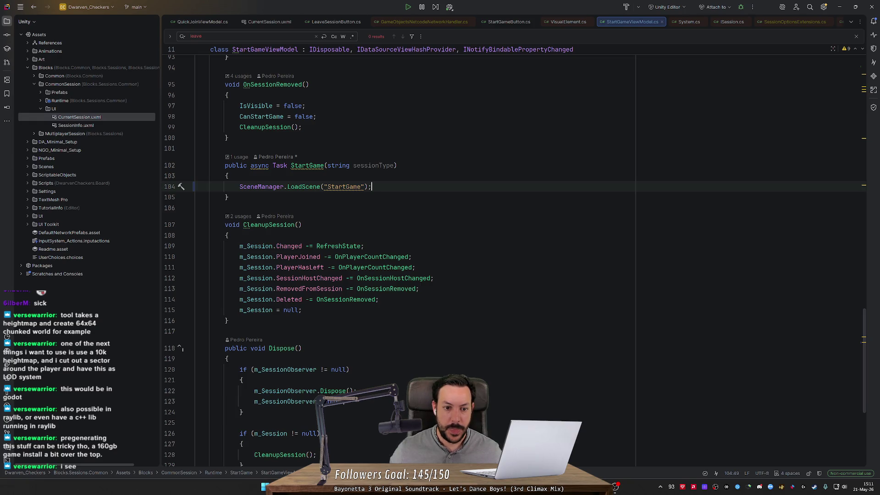
{"action": "key", "text": "ctrl+shift+Left"}
{"action": "key", "text": "ctrl+shift+Left"}
{"action": "key", "text": "ctrl+shift+Left"}
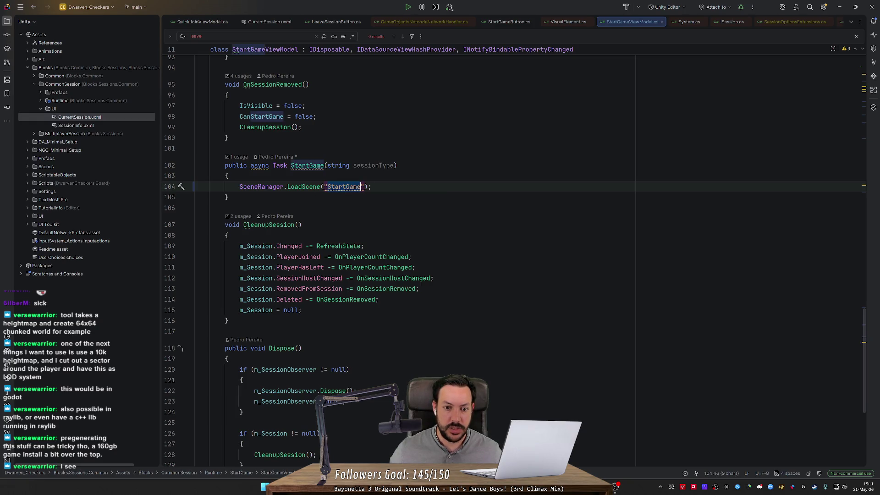
{"action": "key", "text": "BackSpace"}
{"action": "type", "text": "\""}
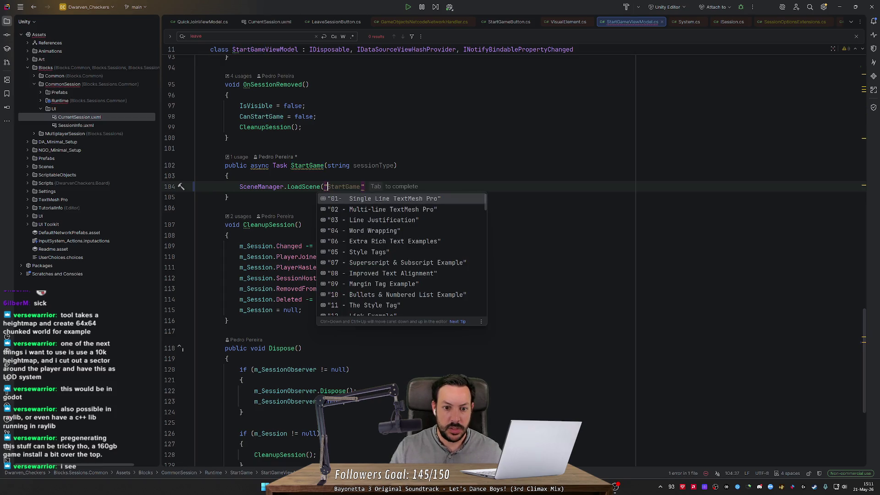
{"action": "scroll", "coordinate": [373, 269], "scroll_direction": "down", "scroll_amount": 10}
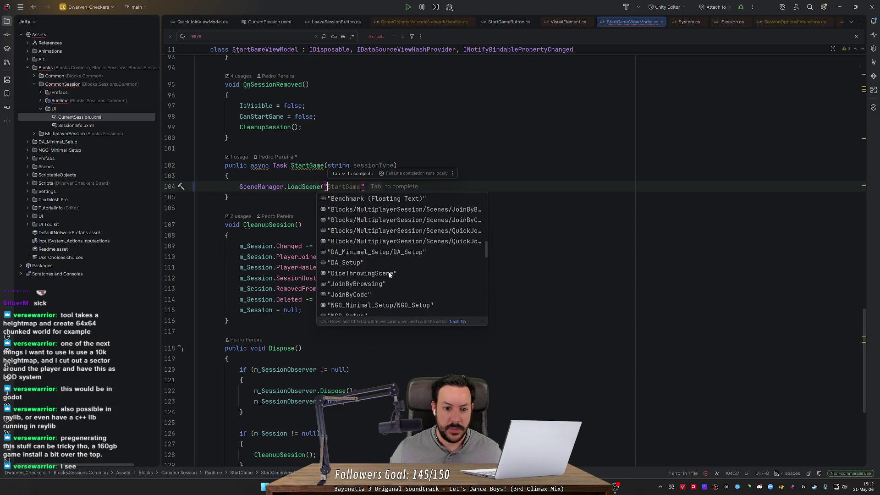
{"action": "scroll", "coordinate": [387, 282], "scroll_direction": "down", "scroll_amount": 5}
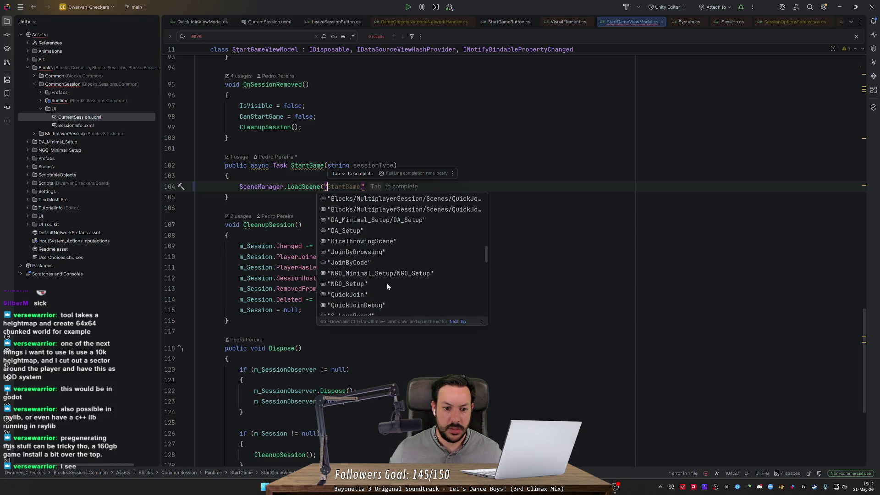
{"action": "left_click", "coordinate": [382, 253]}
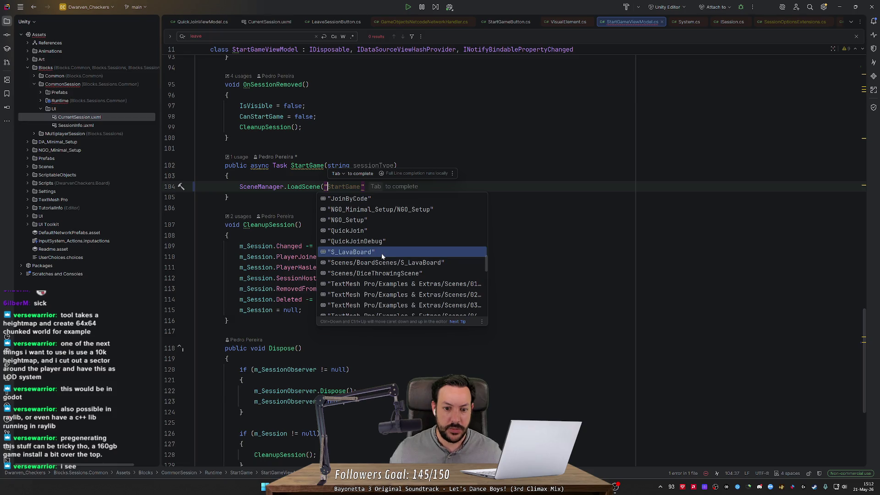
{"action": "left_click", "coordinate": [390, 252]}
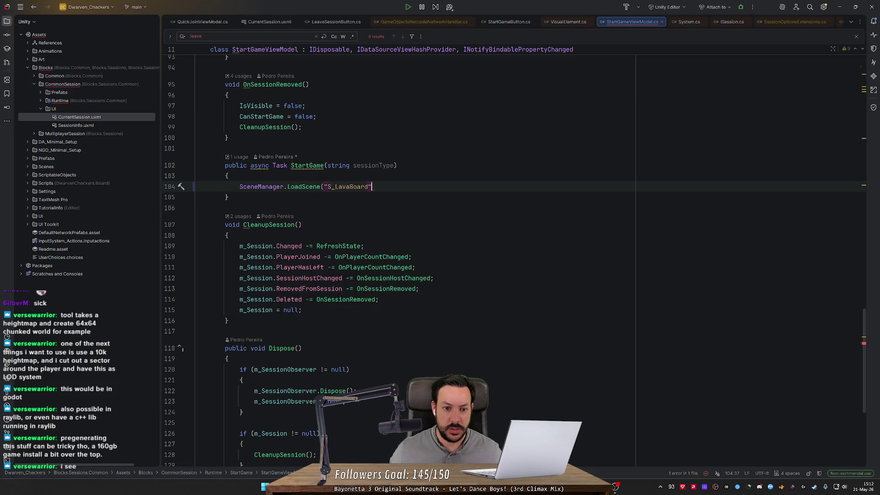
{"action": "type", "text": ");"}
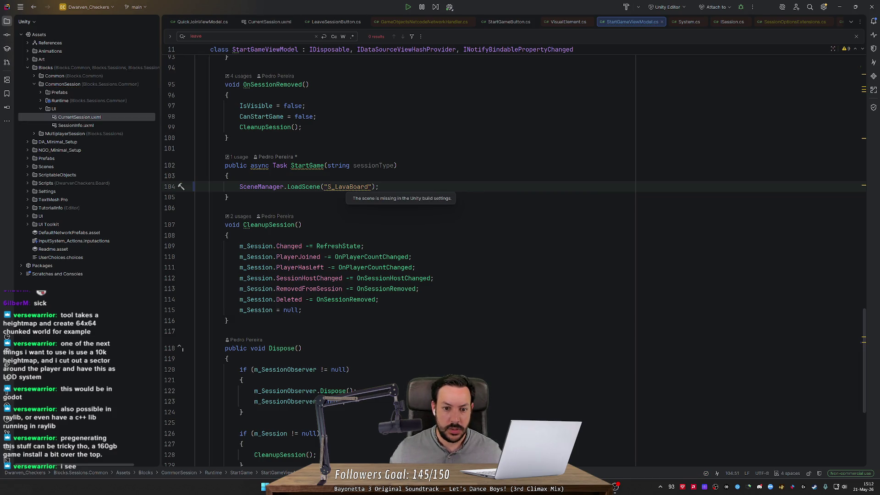
{"action": "key", "text": "ctrl+s"}
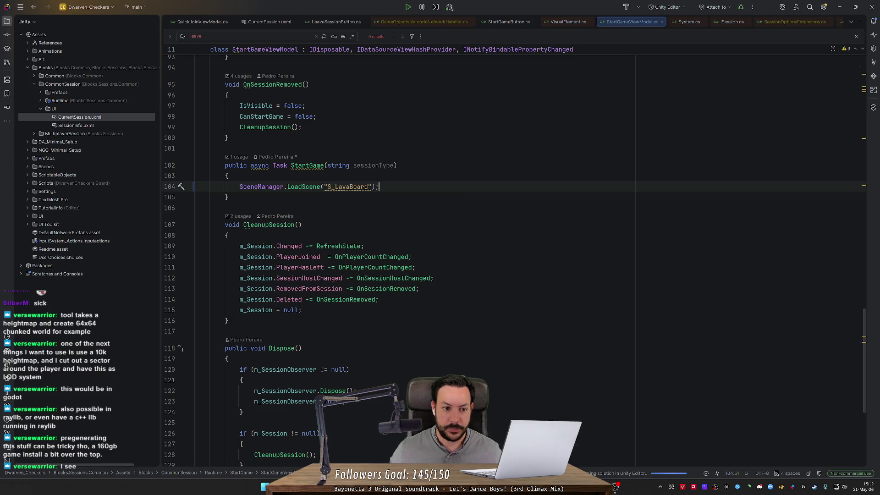
{"action": "left_click", "coordinate": [181, 188]}
{"action": "key", "text": "Escape"}
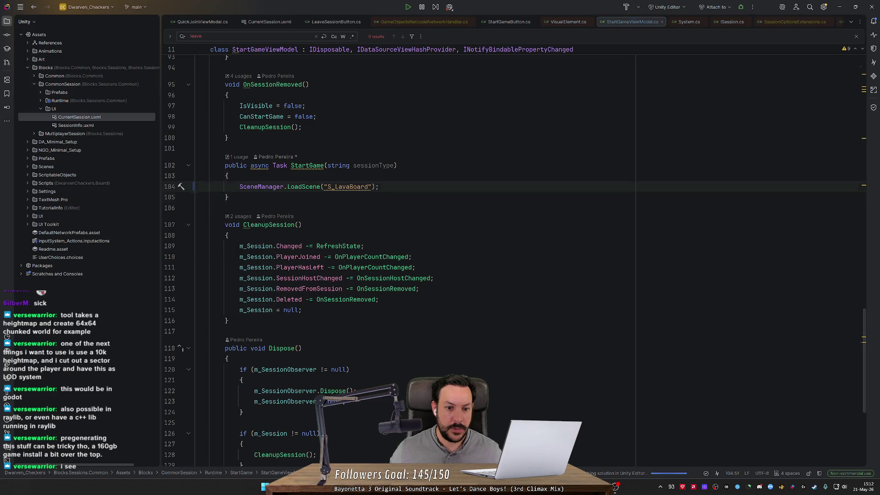
{"action": "left_click", "coordinate": [349, 186]}
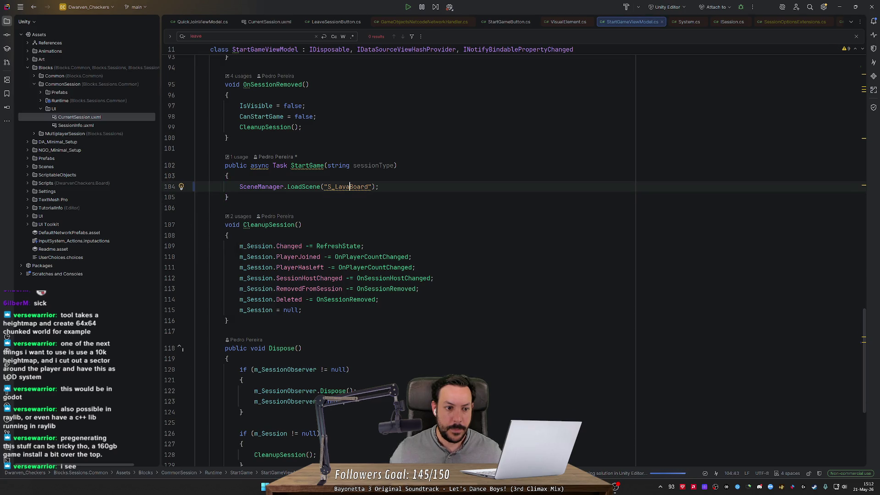
{"action": "left_click", "coordinate": [182, 188]}
{"action": "key", "text": "Escape"}
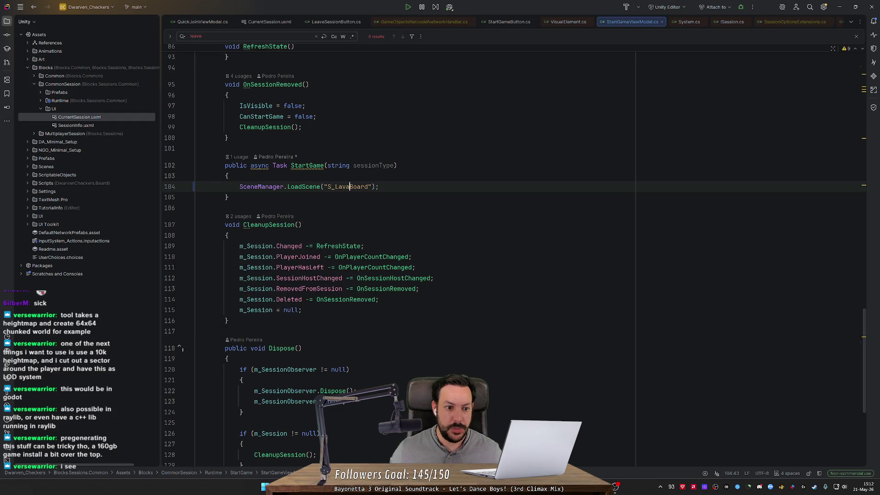
{"action": "left_click", "coordinate": [615, 487]}
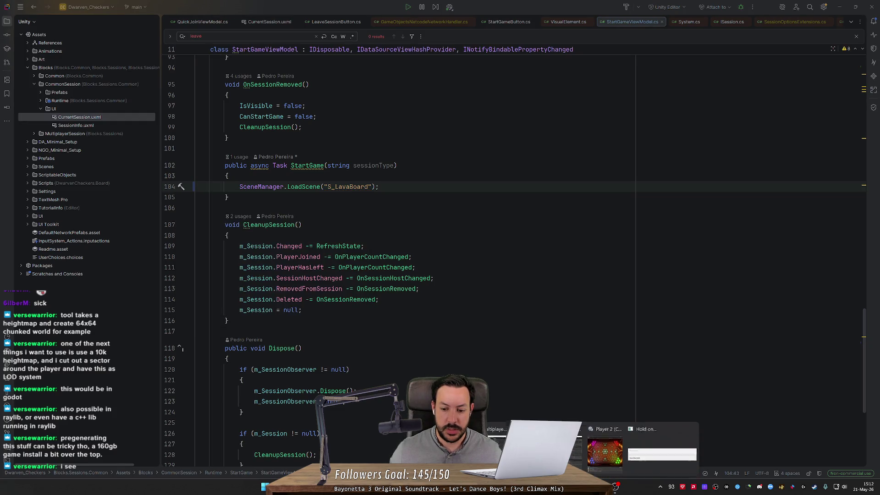
- Bring the Unity Editor forward and open Edit > Project Settings
{"action": "left_click", "coordinate": [629, 469]}
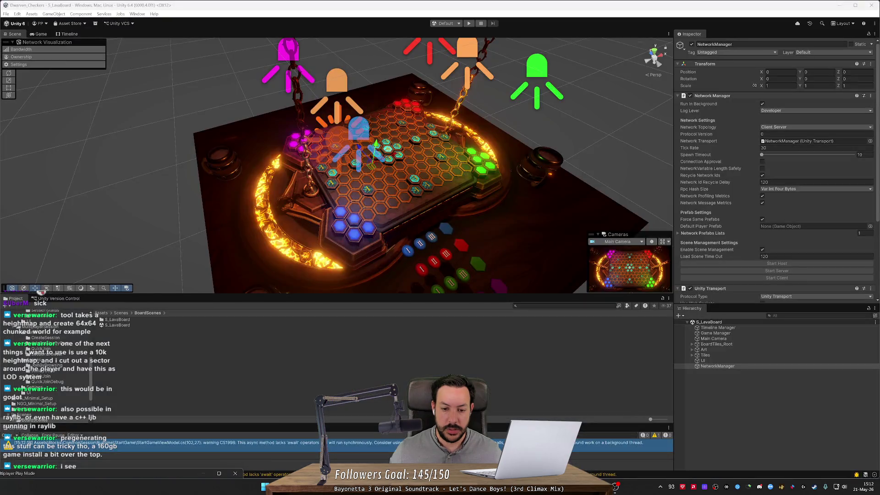
{"action": "left_click", "coordinate": [18, 14]}
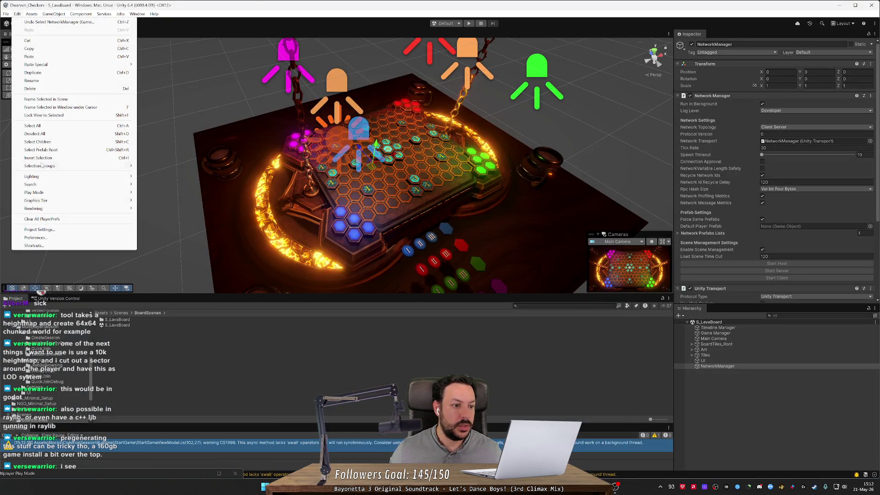
{"action": "left_click", "coordinate": [39, 229]}
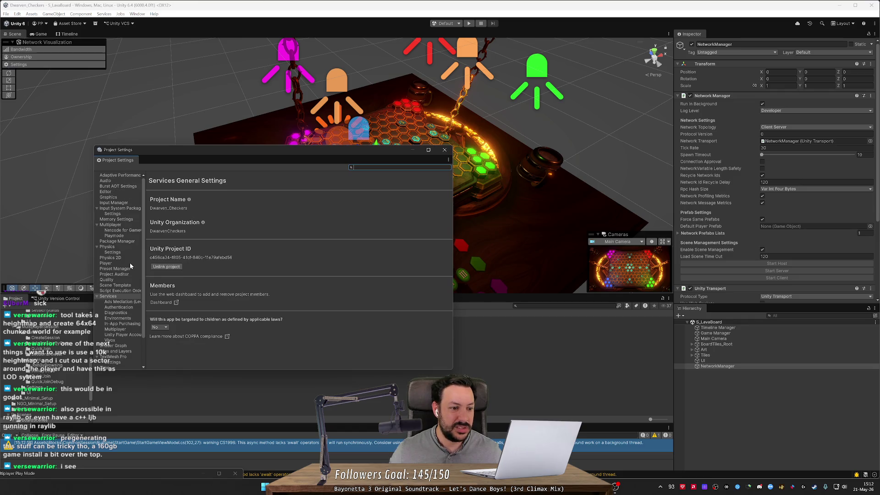
- Step through the settings categories from Adaptive Performance to Project Auditor, then close the window
{"action": "left_click", "coordinate": [118, 176]}
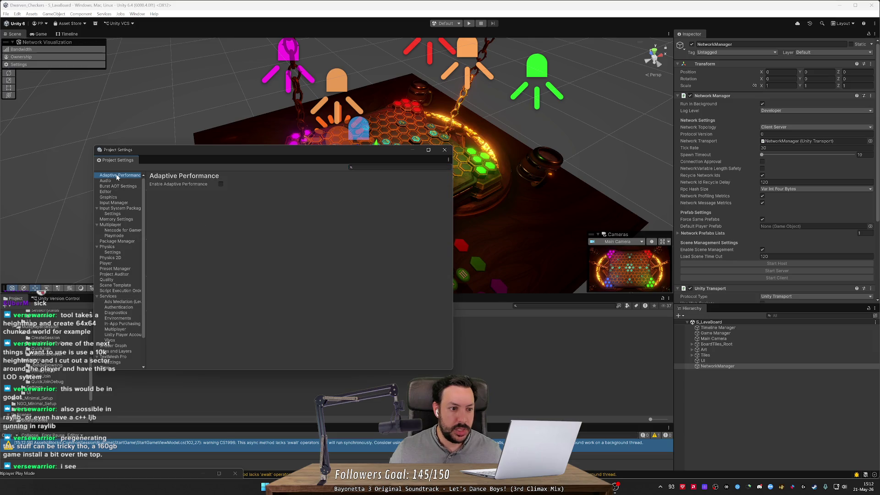
{"action": "key", "text": "Down"}
{"action": "key", "text": "Down"}
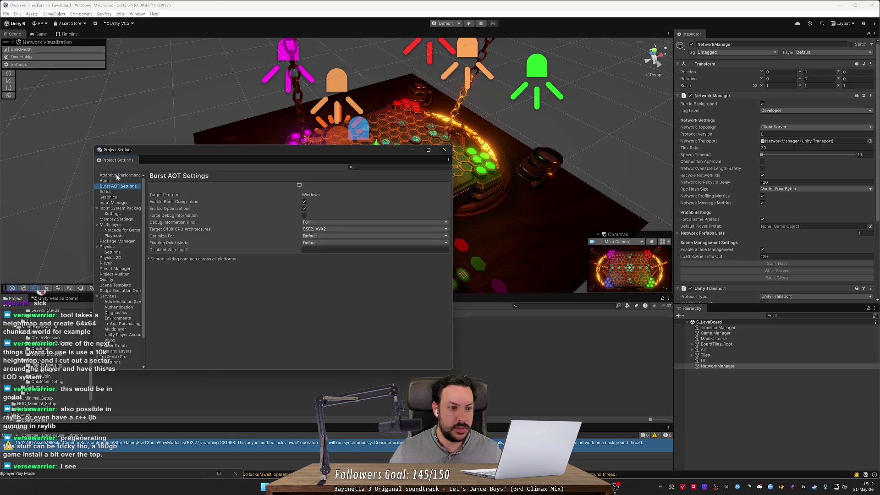
{"action": "key", "text": "Down"}
{"action": "key", "text": "Down"}
{"action": "key", "text": "Down"}
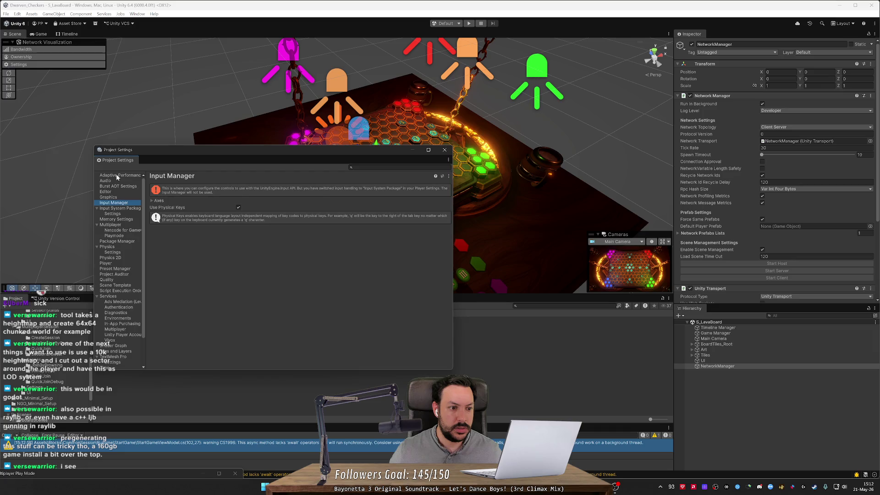
{"action": "key", "text": "Down"}
{"action": "key", "text": "Down"}
{"action": "key", "text": "Down"}
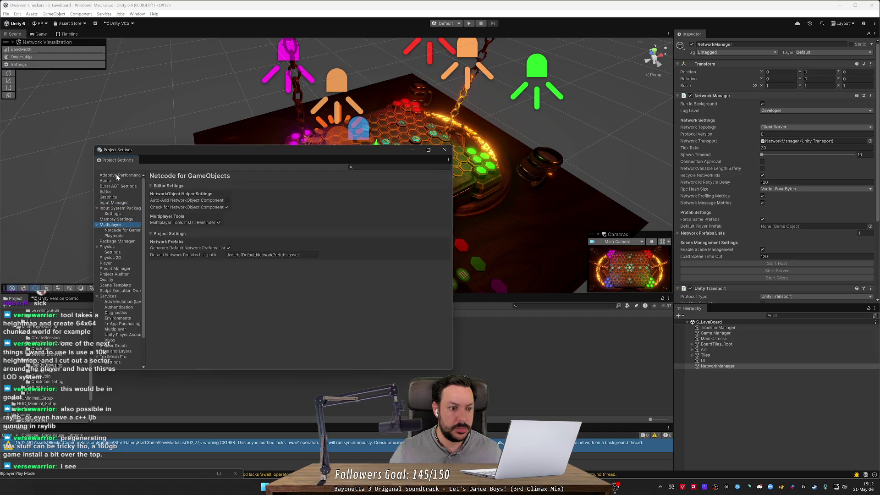
{"action": "key", "text": "Down"}
{"action": "key", "text": "Down"}
{"action": "key", "text": "Down"}
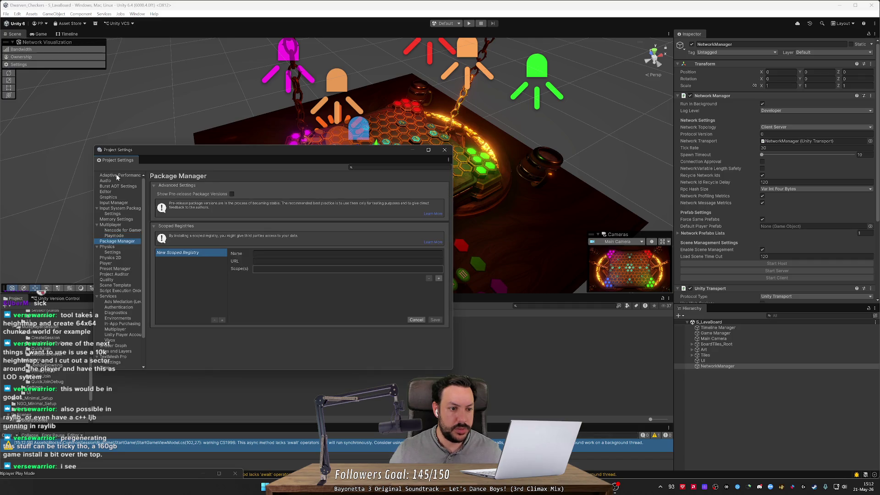
{"action": "key", "text": "Down"}
{"action": "key", "text": "Down"}
{"action": "key", "text": "Down"}
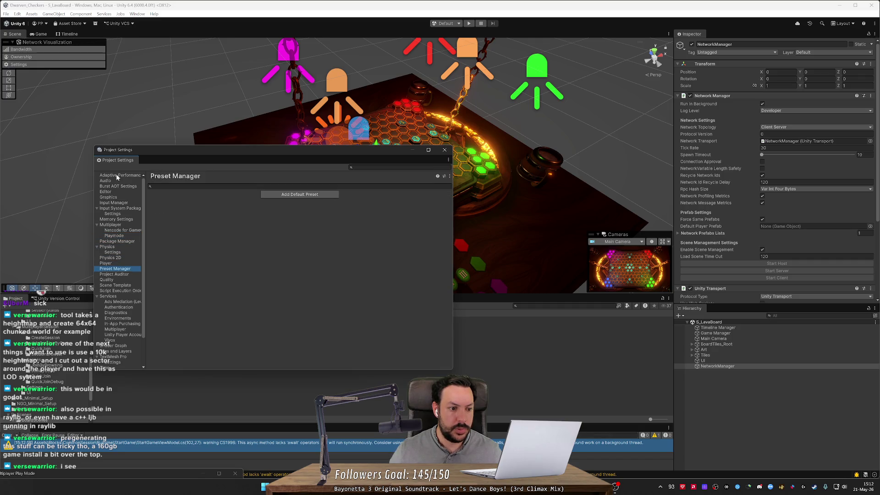
{"action": "key", "text": "Down"}
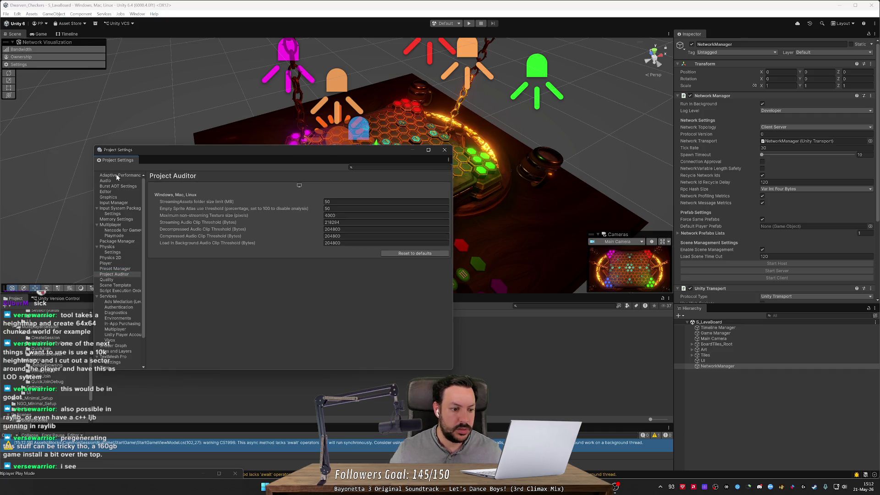
{"action": "scroll", "coordinate": [126, 243], "scroll_direction": "down", "scroll_amount": 1}
{"action": "scroll", "coordinate": [126, 243], "scroll_direction": "down", "scroll_amount": 2}
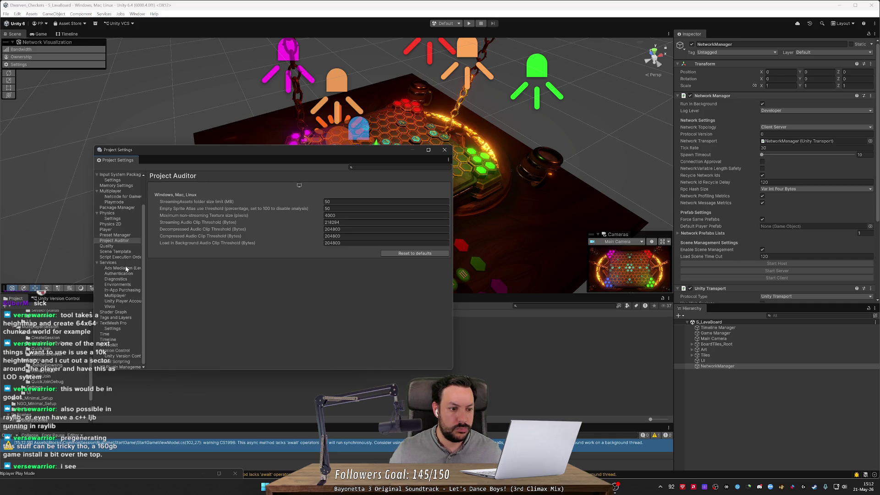
{"action": "left_click", "coordinate": [445, 150]}
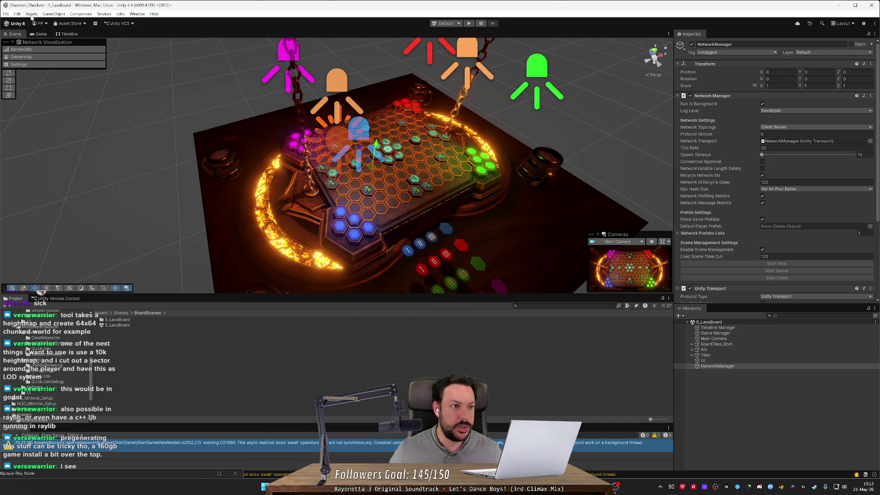
- Open File > Build Profiles and show the shared Scene List
{"action": "left_click", "coordinate": [9, 14]}
{"action": "mouse_move", "coordinate": [21, 16]}
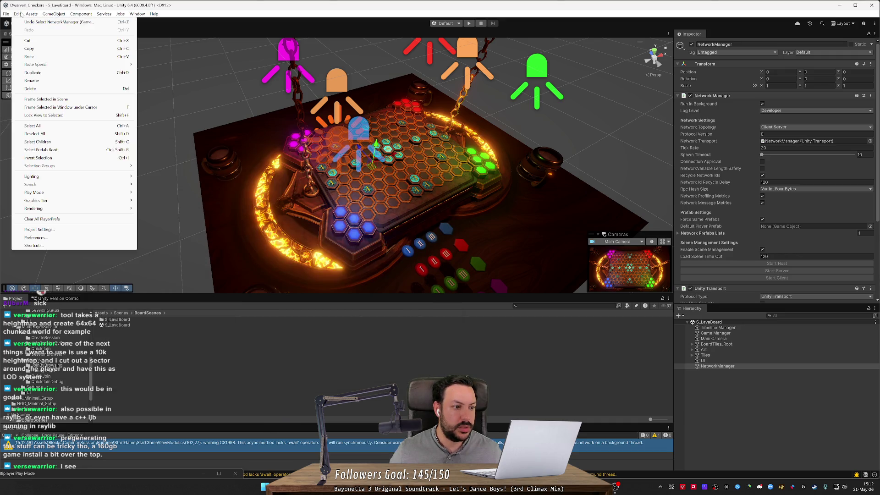
{"action": "left_click", "coordinate": [33, 103]}
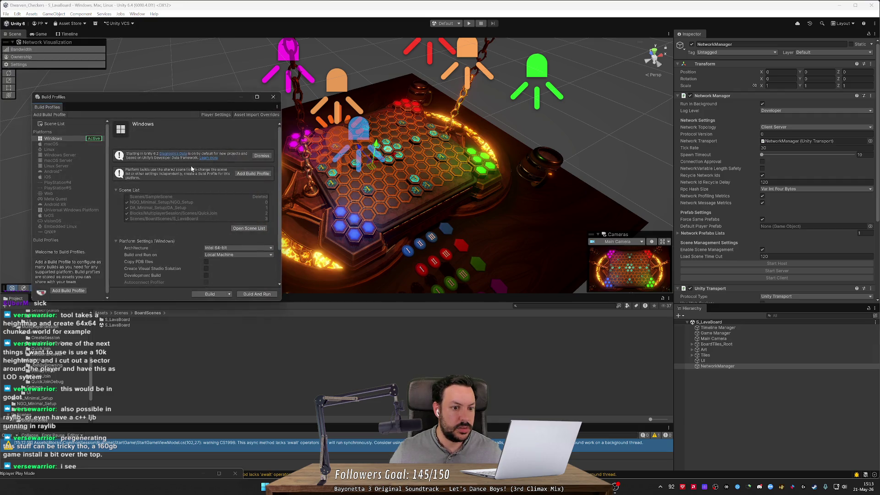
{"action": "left_click", "coordinate": [243, 229]}
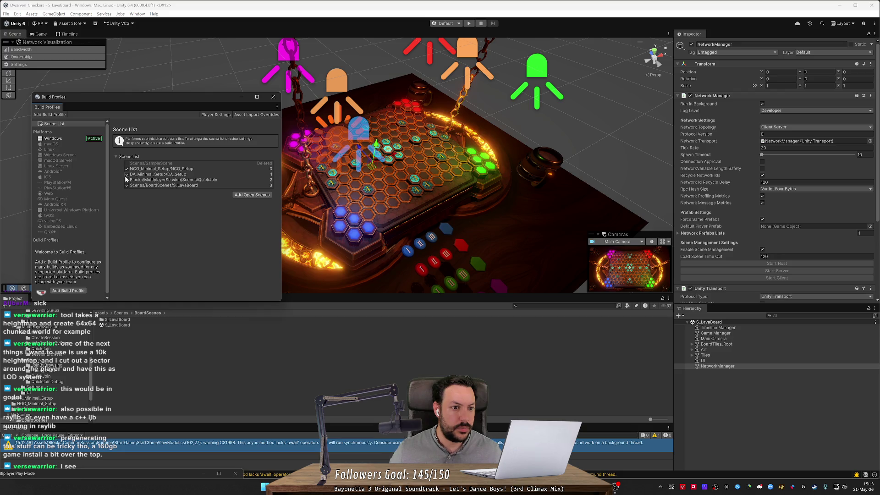
- Uncheck NGO_Minimal_Setup and DA_Minimal_Setup, close Build Profiles, and jump to StartGame's code from the warning
{"action": "left_click", "coordinate": [127, 174]}
{"action": "left_click", "coordinate": [127, 169]}
{"action": "left_click", "coordinate": [272, 98]}
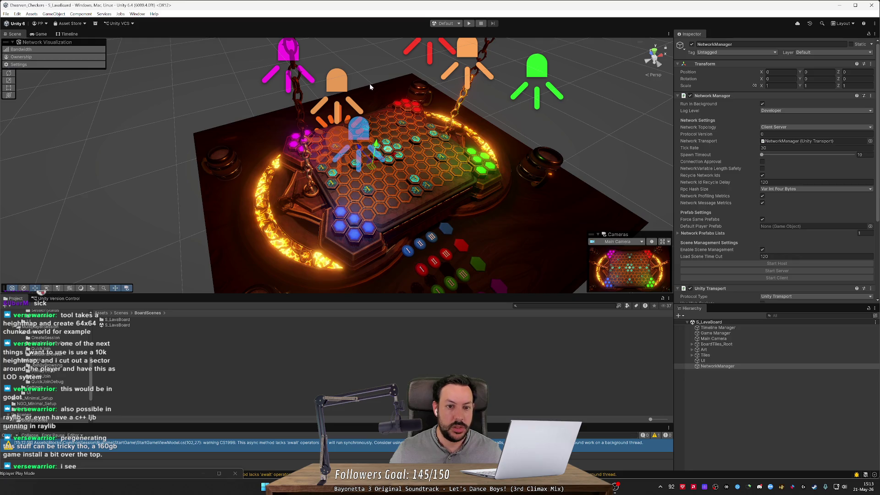
{"action": "mouse_move", "coordinate": [615, 487]}
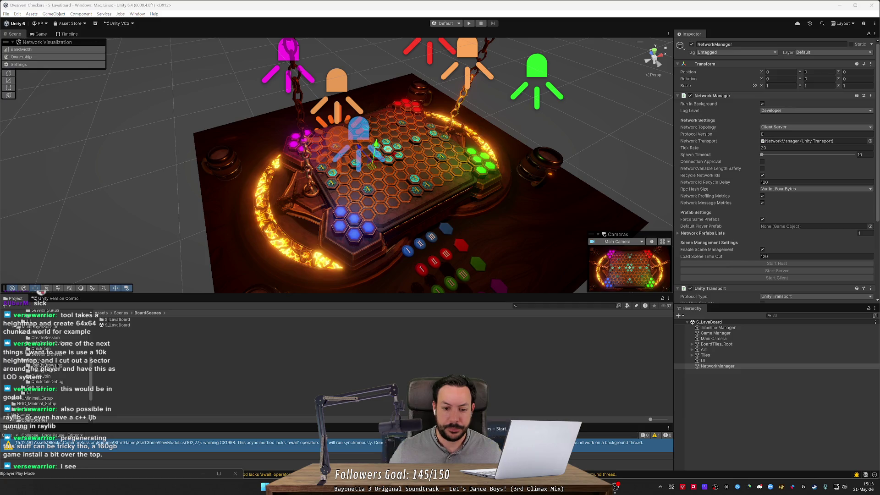
{"action": "double_click", "coordinate": [391, 441]}
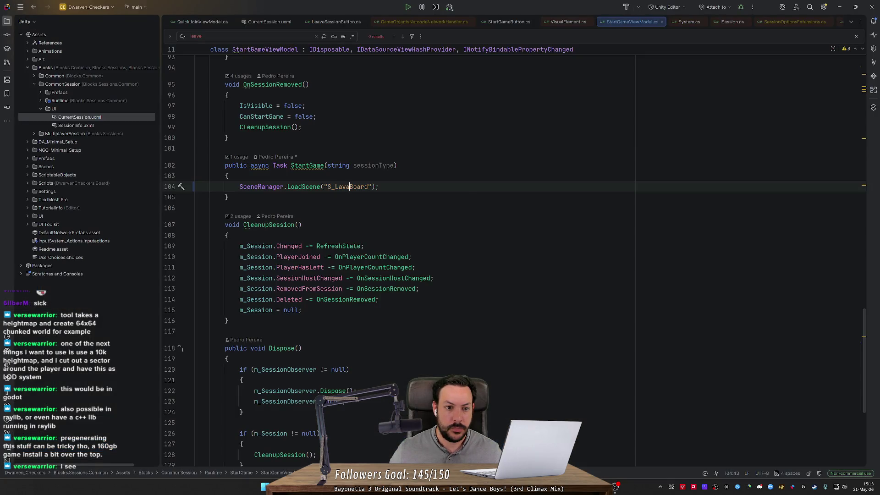
- Try a .await suffix on the LoadScene call on line 104, then remove it
{"action": "mouse_move", "coordinate": [314, 167]}
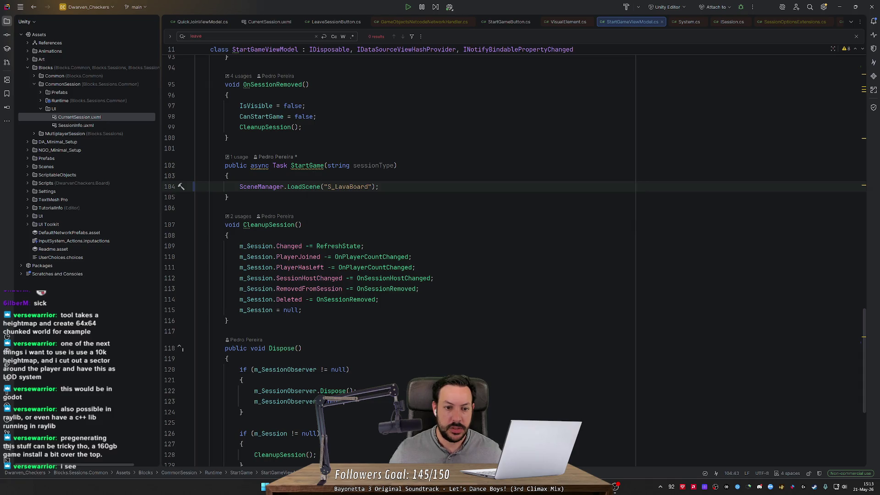
{"action": "key", "text": "Home"}
{"action": "key", "text": "ctrl+Right"}
{"action": "key", "text": "ctrl+Right"}
{"action": "key", "text": "ctrl+Right"}
{"action": "key", "text": "Left"}
{"action": "type", "text": ".await"}
{"action": "key", "text": "End"}
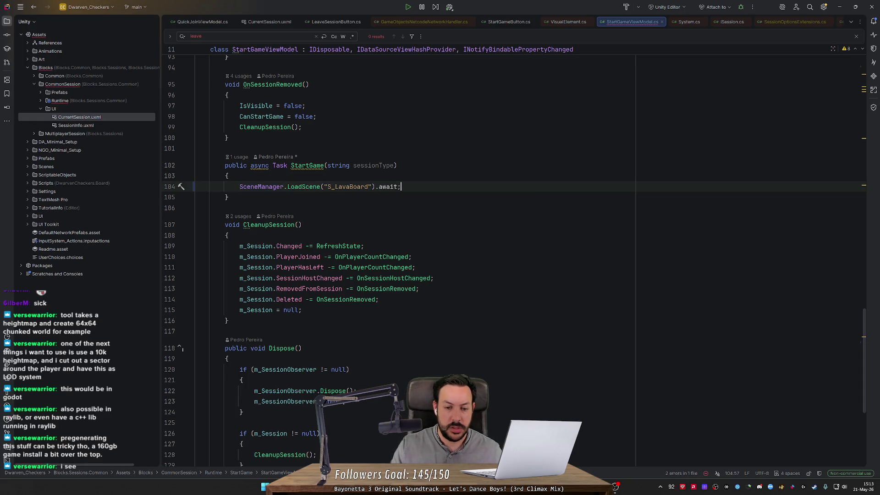
{"action": "key", "text": "Left"}
{"action": "key", "text": "BackSpace"}
{"action": "key", "text": "BackSpace"}
{"action": "key", "text": "BackSpace"}
- Prefix the LoadScene statement with await and check the error reported on StartGame
{"action": "key", "text": "Up"}
{"action": "key", "text": "Down"}
{"action": "key", "text": "Home"}
{"action": "type", "text": "await"}
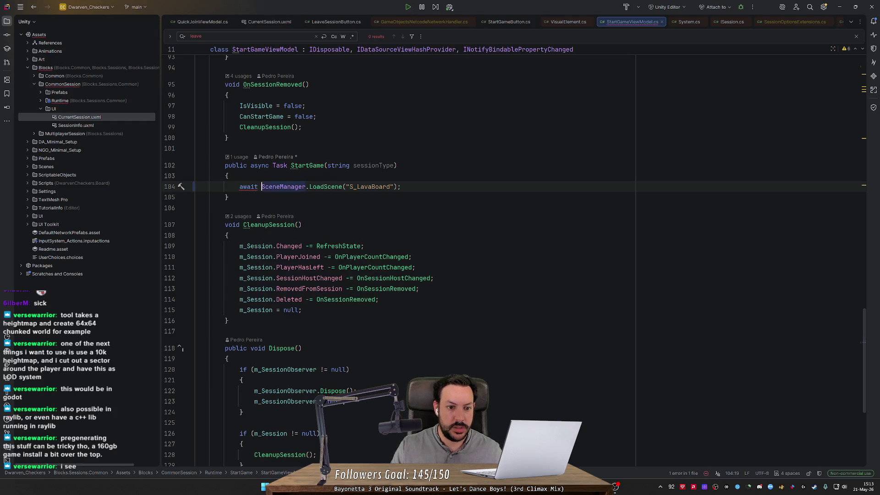
{"action": "left_click", "coordinate": [229, 197]}
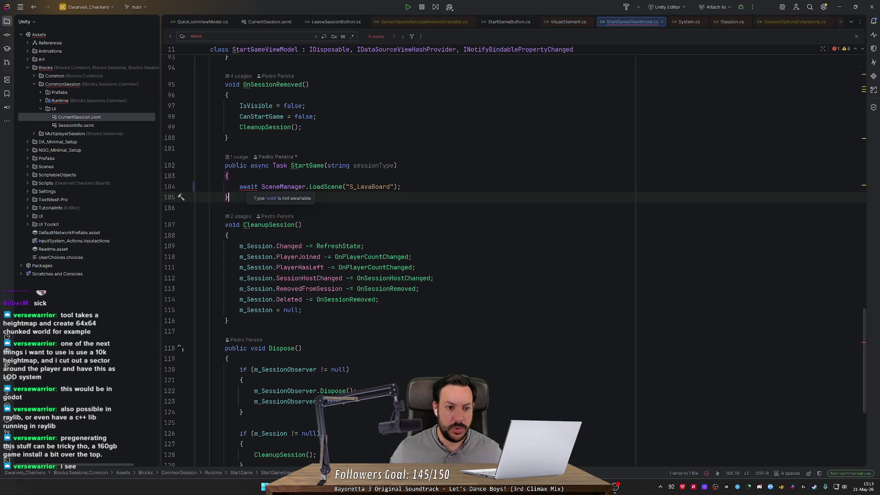
- Replace the leading await with return await on line 104
{"action": "left_click", "coordinate": [239, 187]}
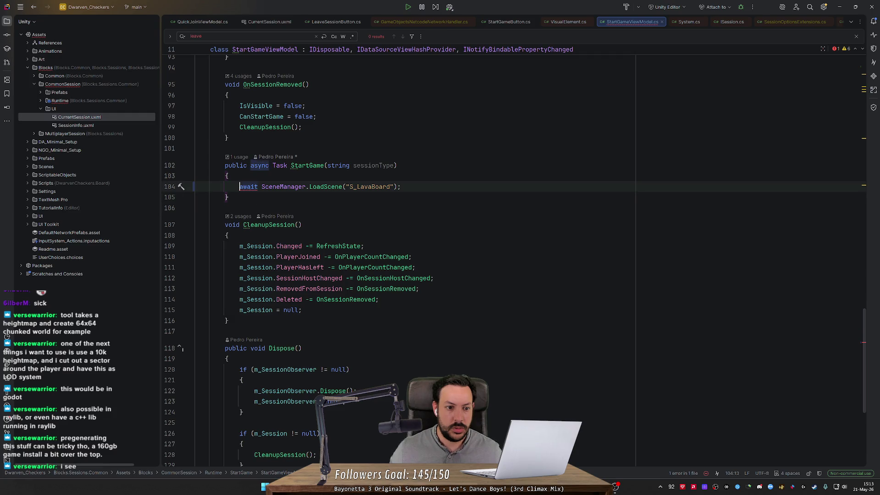
{"action": "key", "text": "ctrl+shift+Right"}
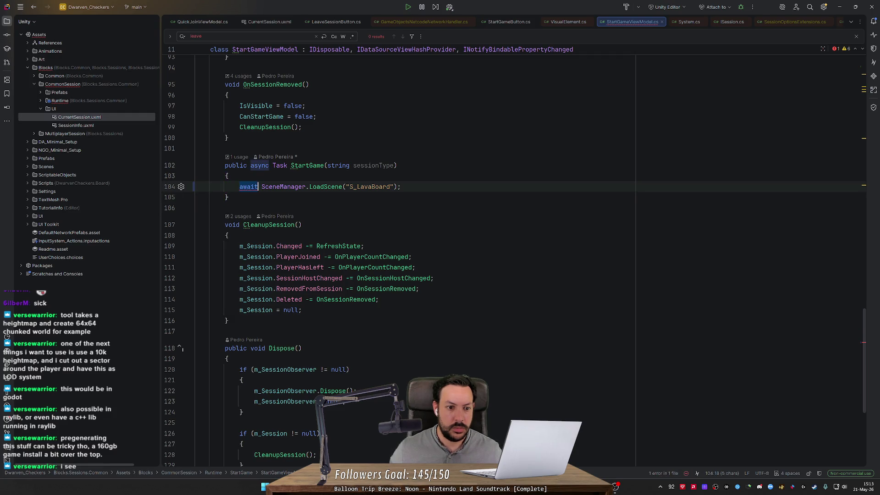
{"action": "type", "text": "return"}
{"action": "key", "text": "Right"}
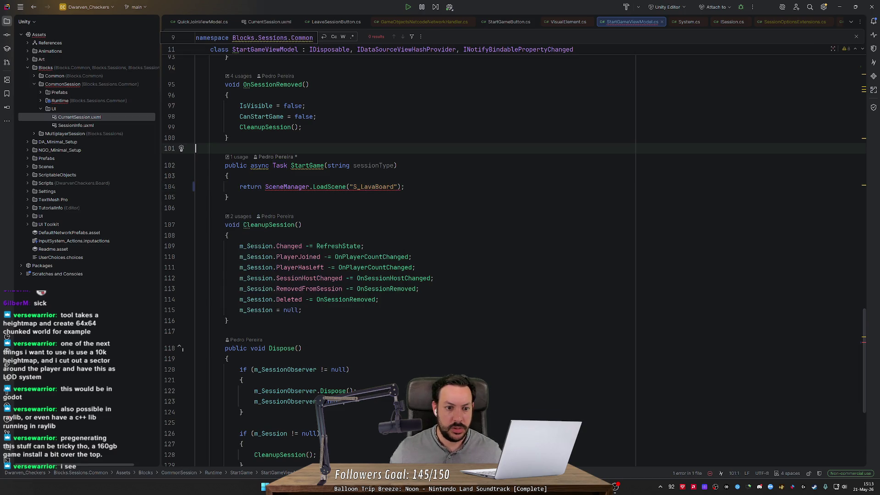
{"action": "type", "text": "awa"}
{"action": "key", "text": "Return"}
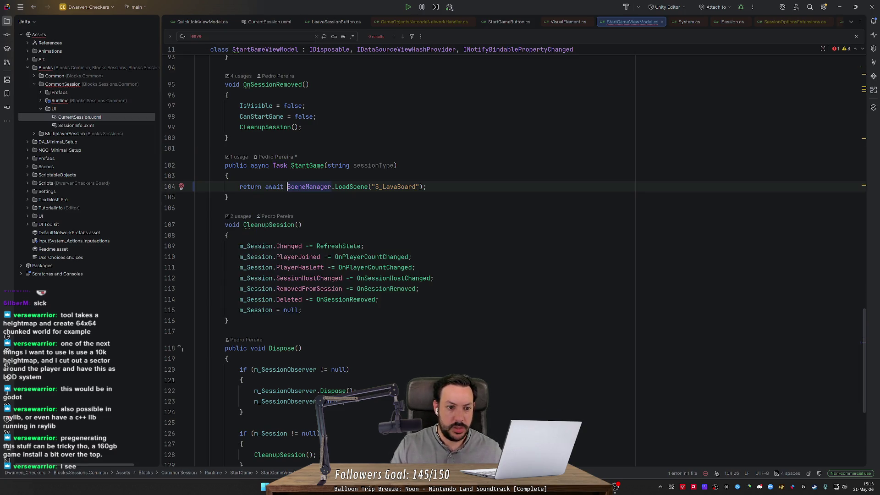
- Inspect the SceneManager call's error and place the caret at the end of LoadScene
{"action": "left_click", "coordinate": [314, 186]}
{"action": "mouse_move", "coordinate": [314, 186]}
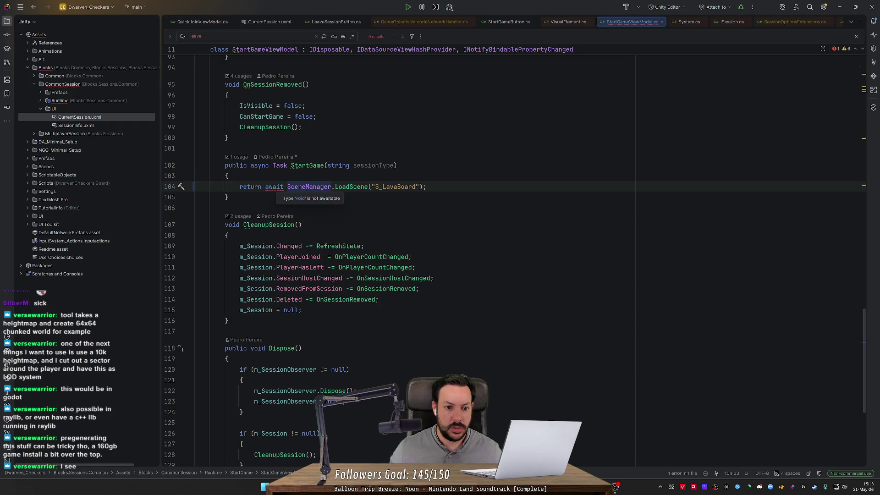
{"action": "double_click", "coordinate": [274, 187]}
{"action": "mouse_move", "coordinate": [358, 187]}
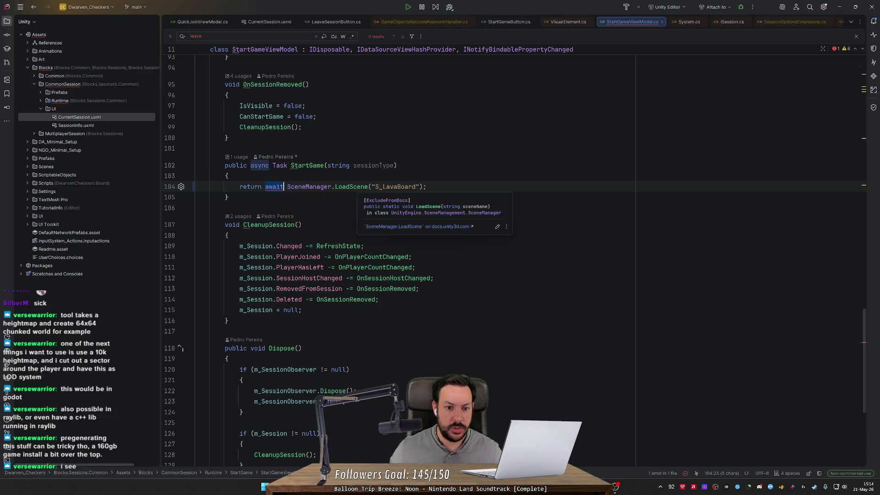
{"action": "left_click", "coordinate": [369, 186]}
- Change the call to LoadSceneAsync and delete the await keyword
{"action": "type", "text": "Async"}
{"action": "key", "text": "Return"}
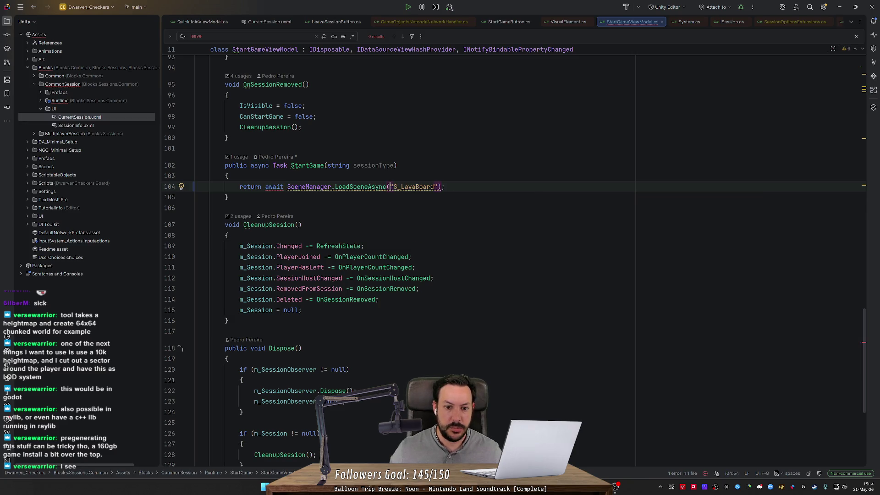
{"action": "left_click", "coordinate": [228, 197]}
{"action": "double_click", "coordinate": [274, 187]}
{"action": "key", "text": "Delete"}
- Re-add await in front of SceneManager.LoadSceneAsync on line 104
{"action": "left_click", "coordinate": [196, 208]}
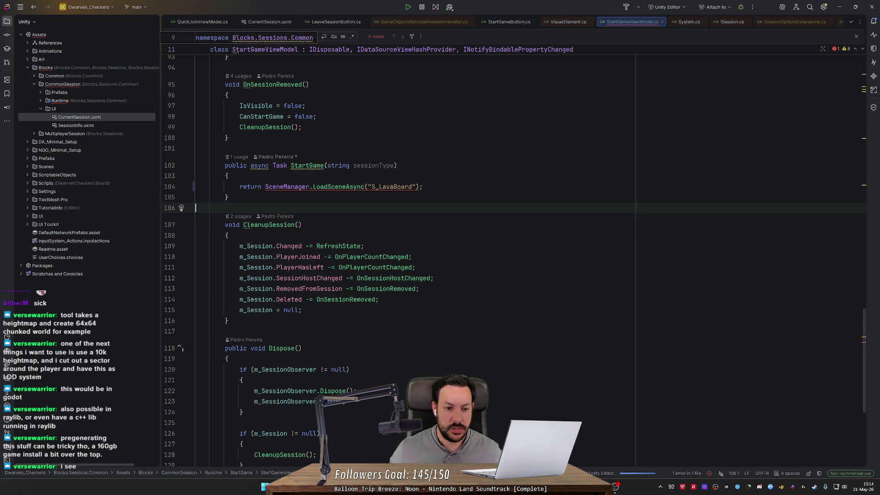
{"action": "mouse_move", "coordinate": [339, 187]}
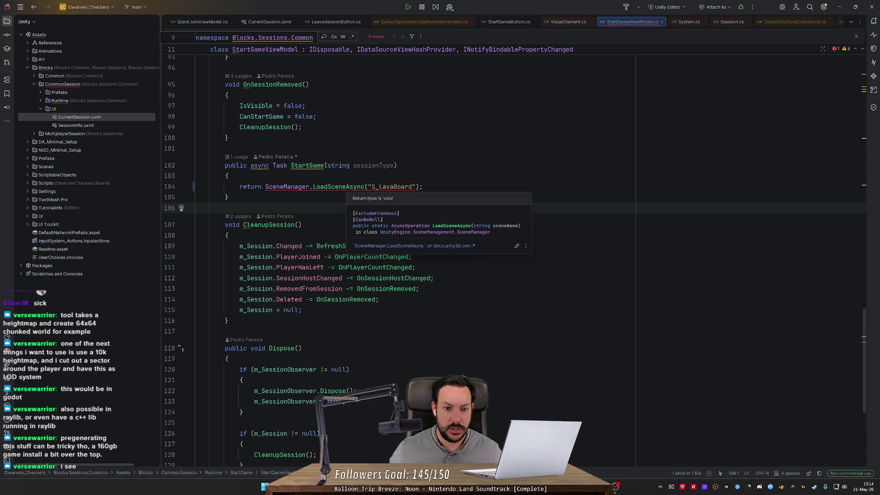
{"action": "left_click", "coordinate": [346, 187]}
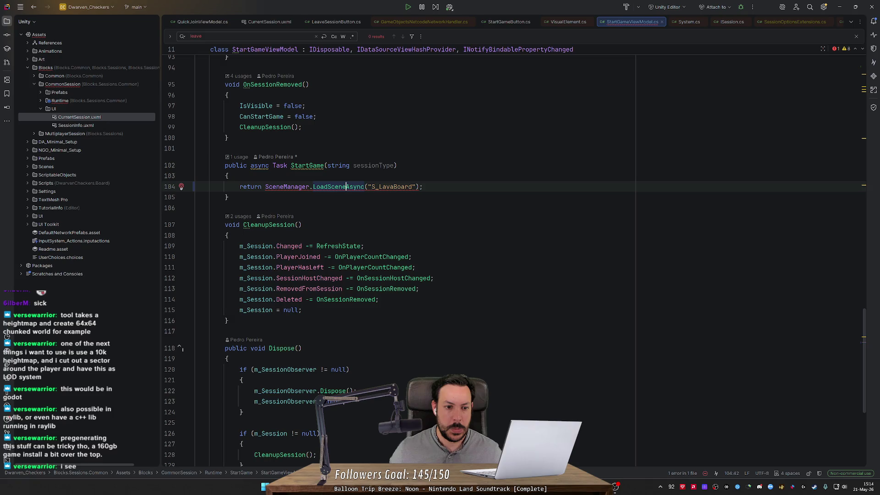
{"action": "left_click", "coordinate": [266, 186]}
{"action": "type", "text": "await"}
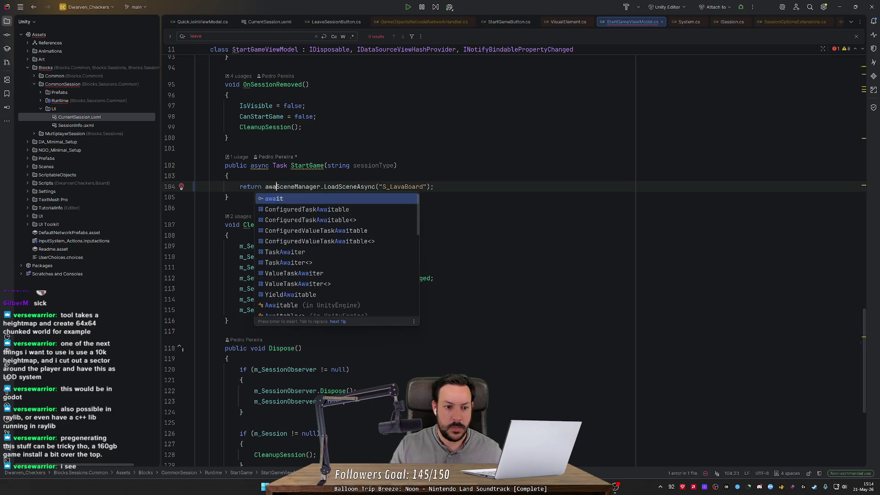
{"action": "key", "text": "Down"}
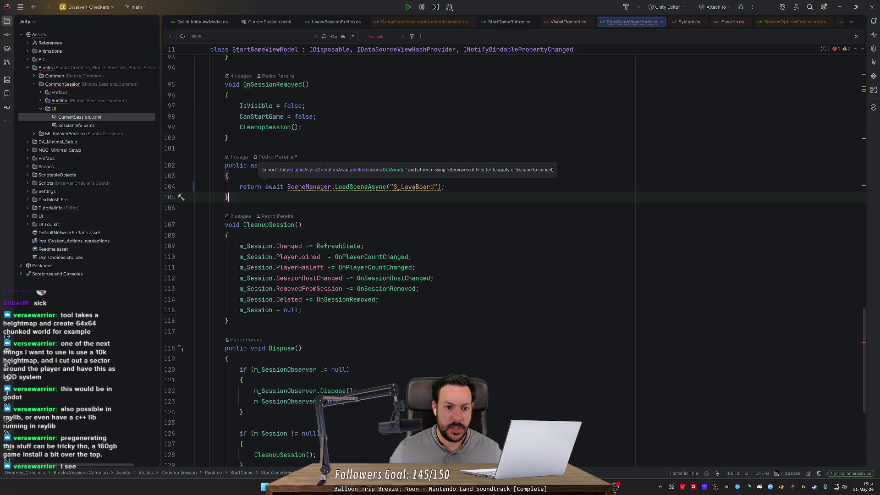
{"action": "double_click", "coordinate": [275, 187]}
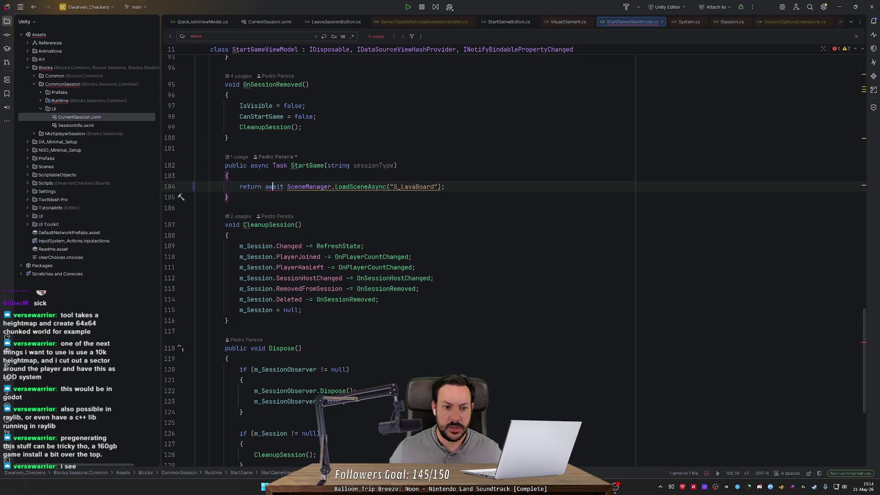
- Search for other public async methods and view MatchmakeSessionAsync in QuickJoinViewModel.cs
{"action": "left_click_drag", "start_coordinate": [225, 166], "coordinate": [272, 165]}
{"action": "key", "text": "shift"}
{"action": "key", "text": "shift"}
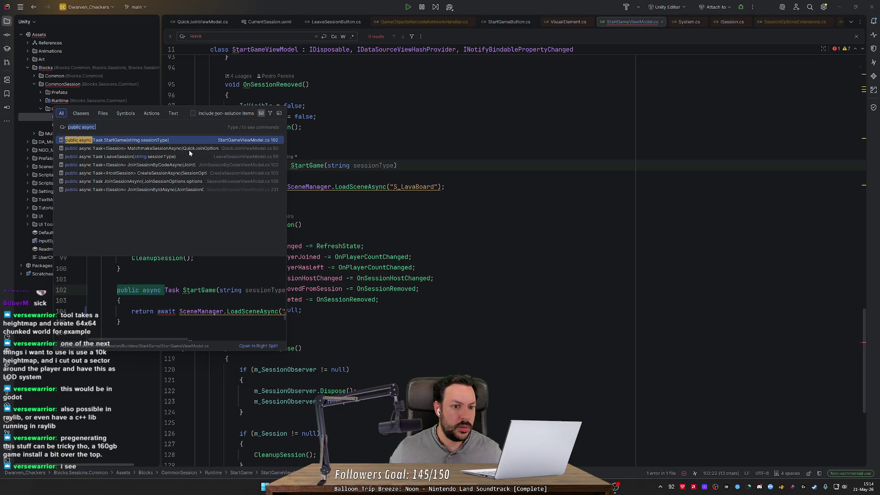
{"action": "left_click", "coordinate": [189, 150]}
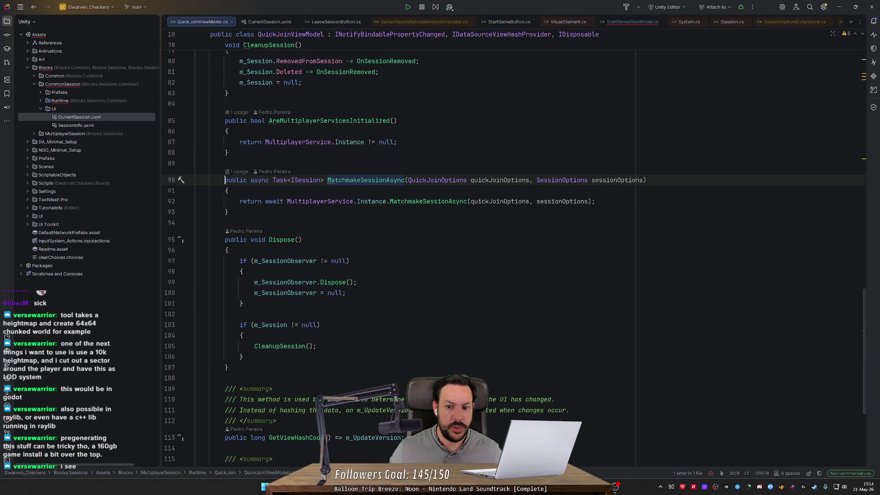
{"action": "key", "text": "ctrl+Tab"}
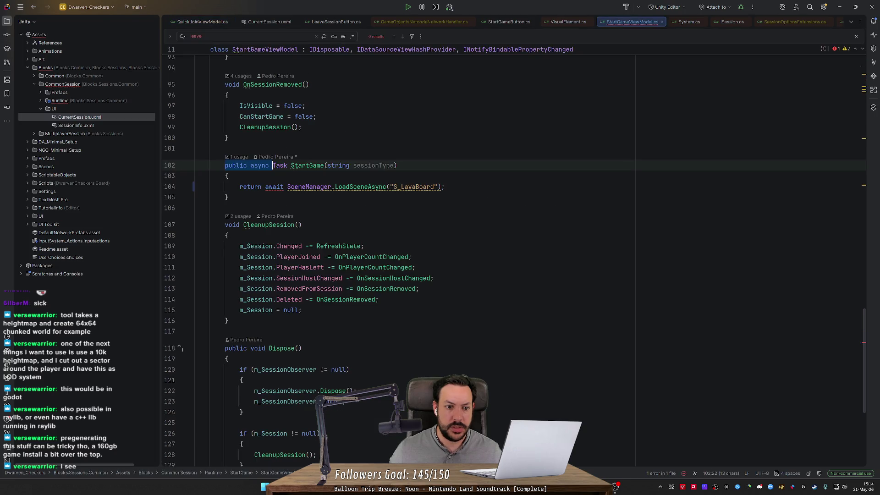
- Check the decompiled LoadSceneAsync declaration and make StartGame's return type Task<AsyncOperation>
{"action": "left_click", "coordinate": [228, 198]}
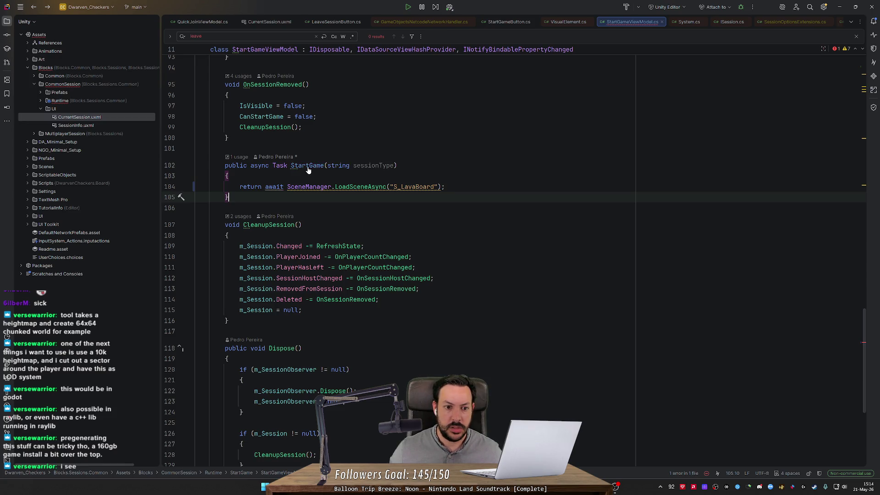
{"action": "left_click", "coordinate": [365, 189], "text": "ctrl"}
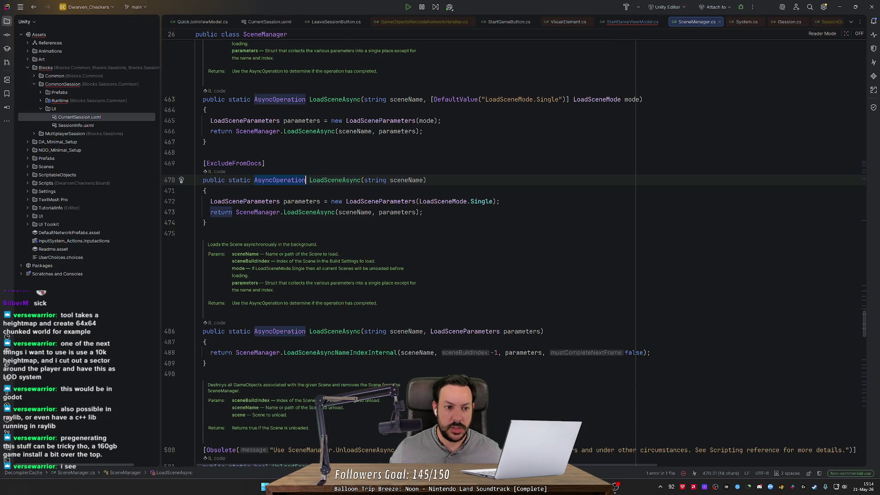
{"action": "key", "text": "ctrl+alt+Left"}
{"action": "left_click", "coordinate": [287, 165]}
{"action": "type", "text": "<AsyncOperation"}
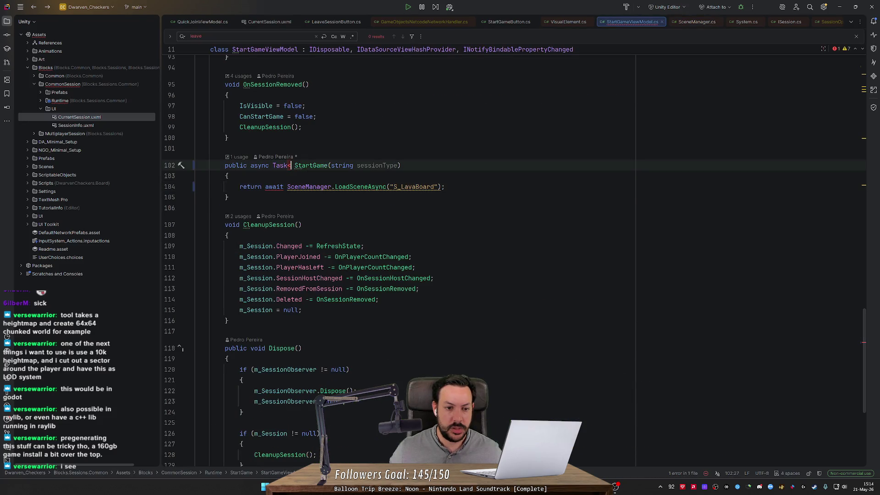
{"action": "type", "text": ">"}
{"action": "left_click", "coordinate": [196, 208]}
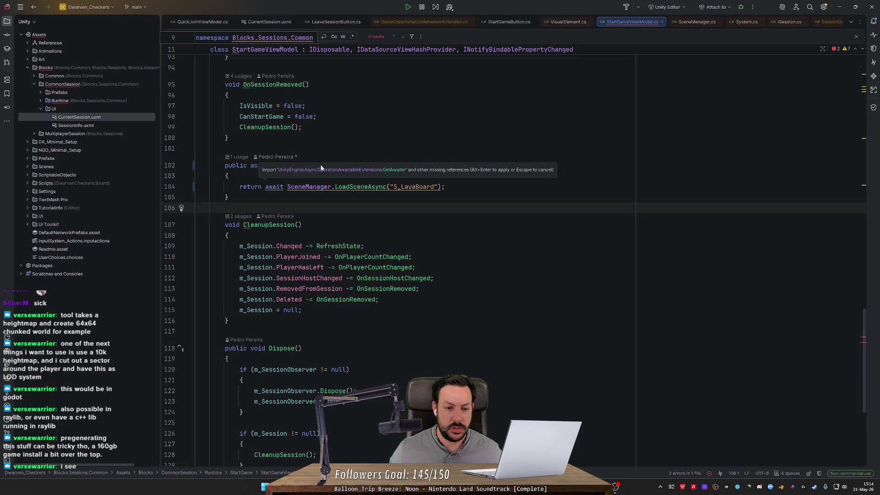
- Fix the unresolved AsyncOperation type by importing UnityEngine.AsyncOperation
{"action": "left_click", "coordinate": [181, 166]}
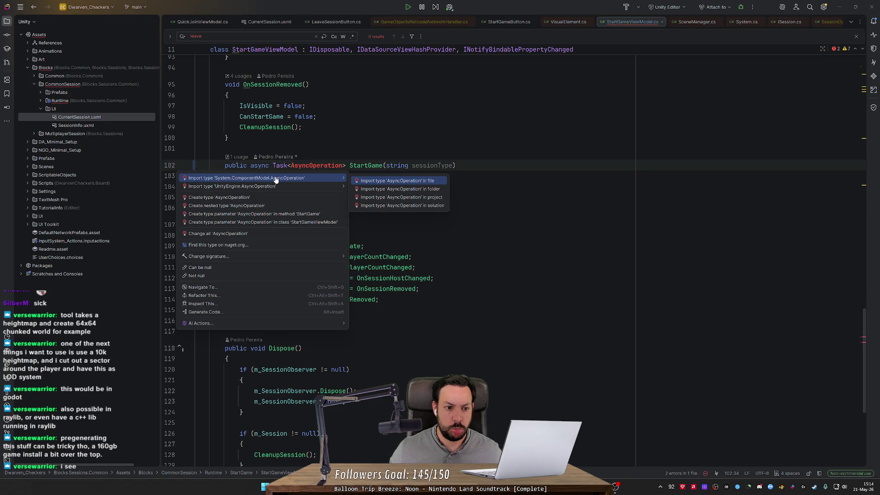
{"action": "mouse_move", "coordinate": [277, 186]}
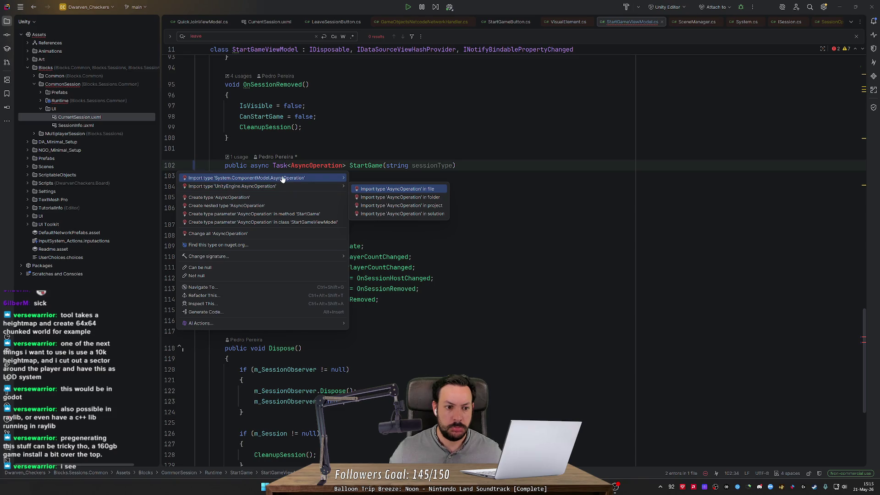
{"action": "left_click", "coordinate": [278, 186]}
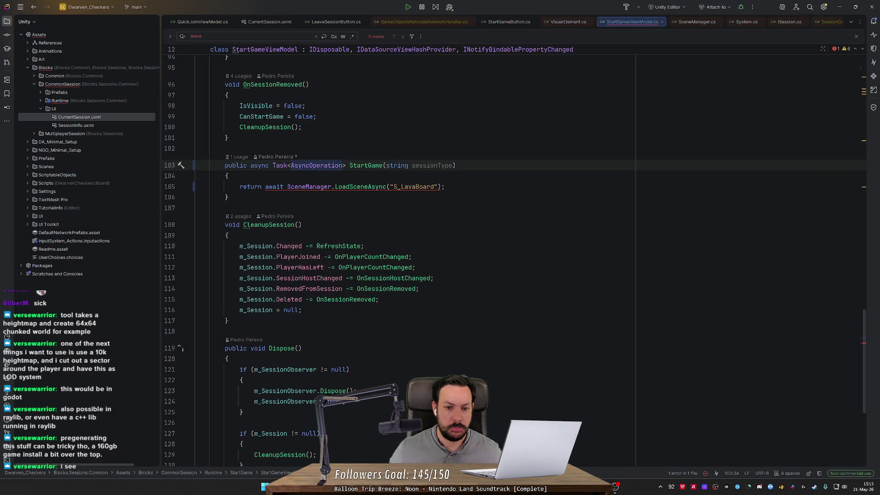
{"action": "mouse_move", "coordinate": [341, 186]}
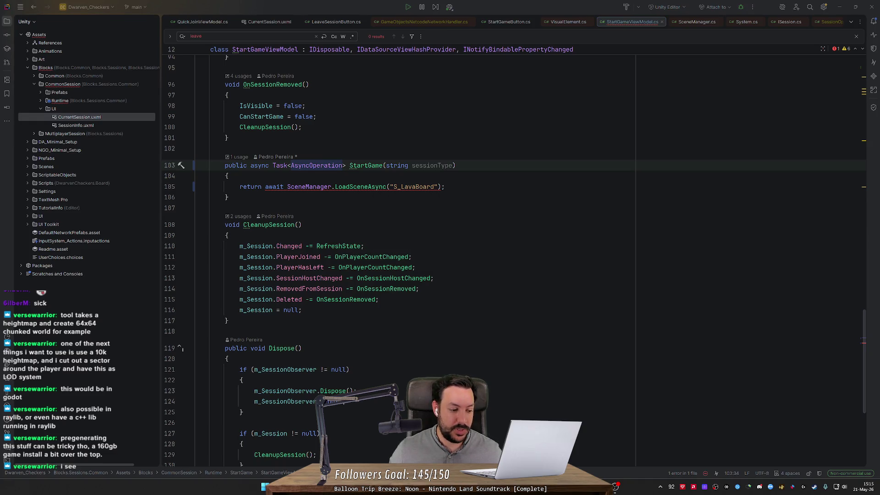
- Search the project for other 'return await' calls and open the JoinSessionByCodeAsync result
{"action": "left_click", "coordinate": [228, 197]}
{"action": "left_click_drag", "start_coordinate": [240, 187], "coordinate": [287, 187]}
{"action": "key", "text": "shift"}
{"action": "key", "text": "shift"}
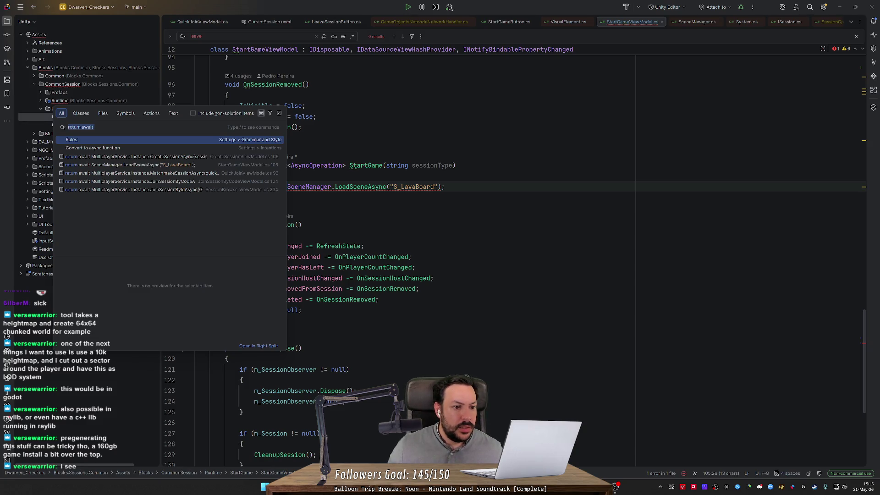
{"action": "left_click", "coordinate": [147, 182]}
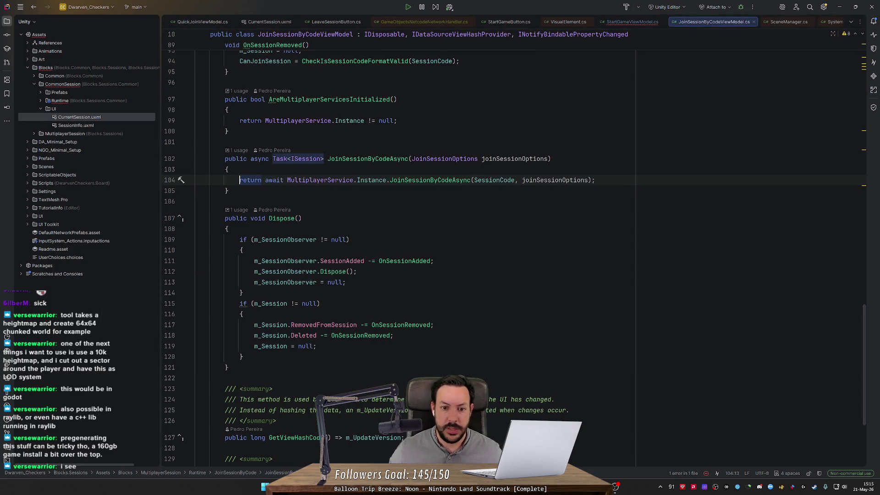
- After comparing with JoinSessionByCodeAsync, change StartGame's return type to plain AsyncOperation
{"action": "mouse_move", "coordinate": [440, 180]}
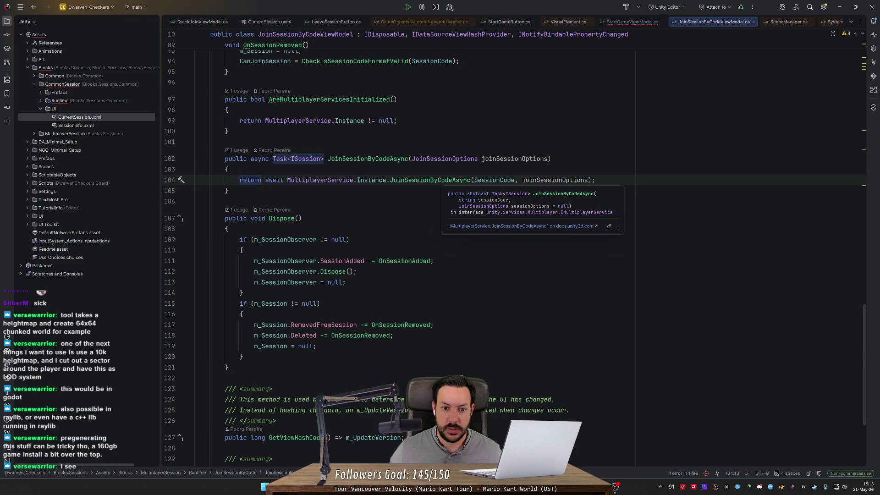
{"action": "key", "text": "ctrl+Tab"}
{"action": "mouse_move", "coordinate": [362, 187]}
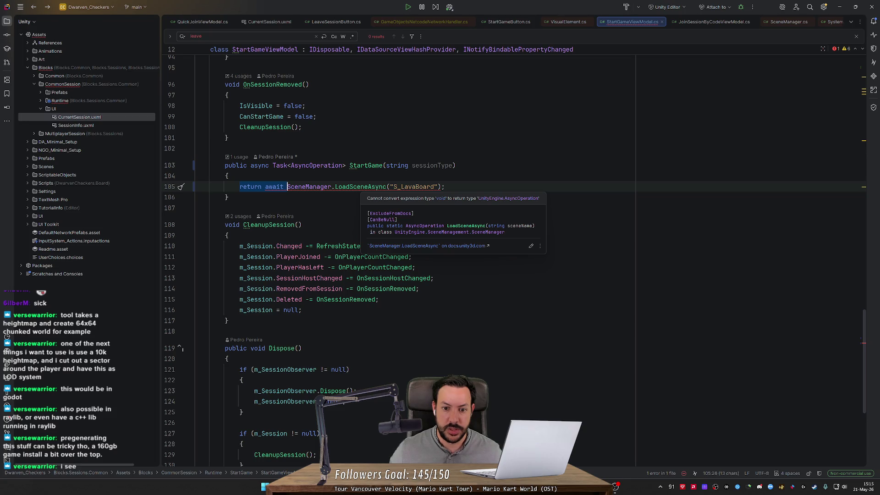
{"action": "left_click", "coordinate": [291, 166]}
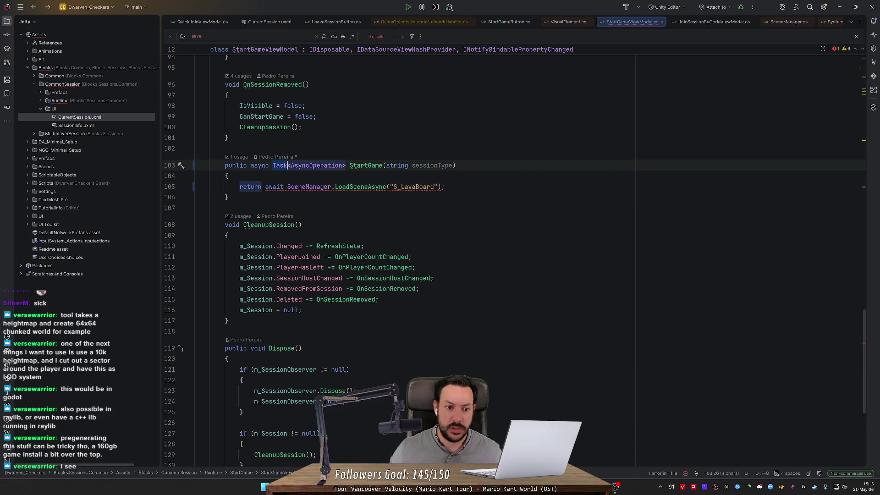
{"action": "key", "text": "BackSpace"}
{"action": "key", "text": "BackSpace"}
{"action": "key", "text": "BackSpace"}
{"action": "key", "text": "ctrl+Right"}
{"action": "key", "text": "Delete"}
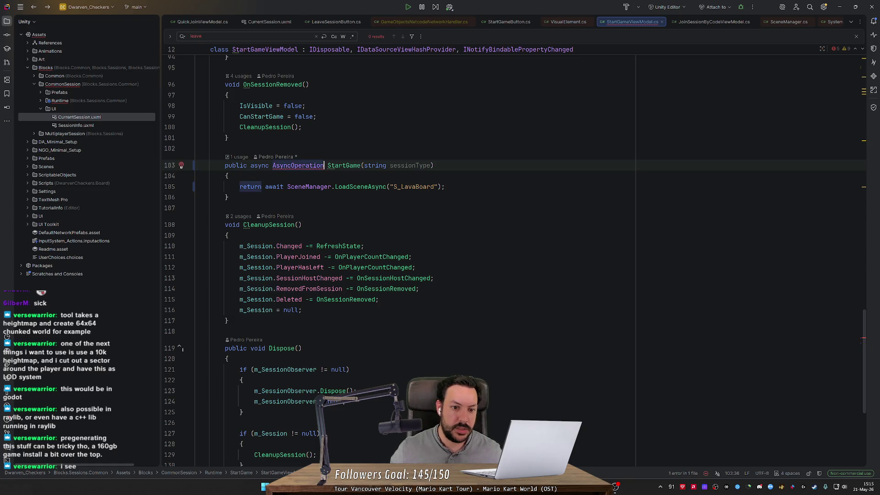
{"action": "left_click", "coordinate": [228, 197]}
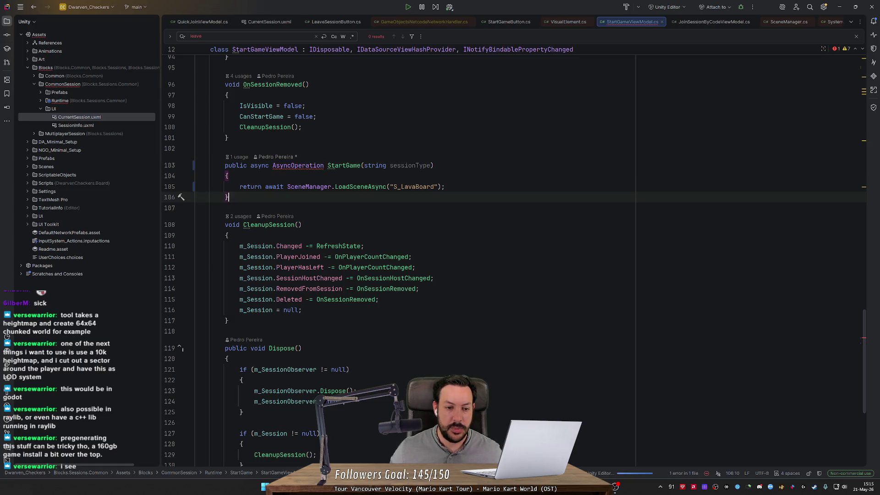
- Undo the edit to restore StartGame's Task<AsyncOperation> return type
{"action": "mouse_move", "coordinate": [312, 166]}
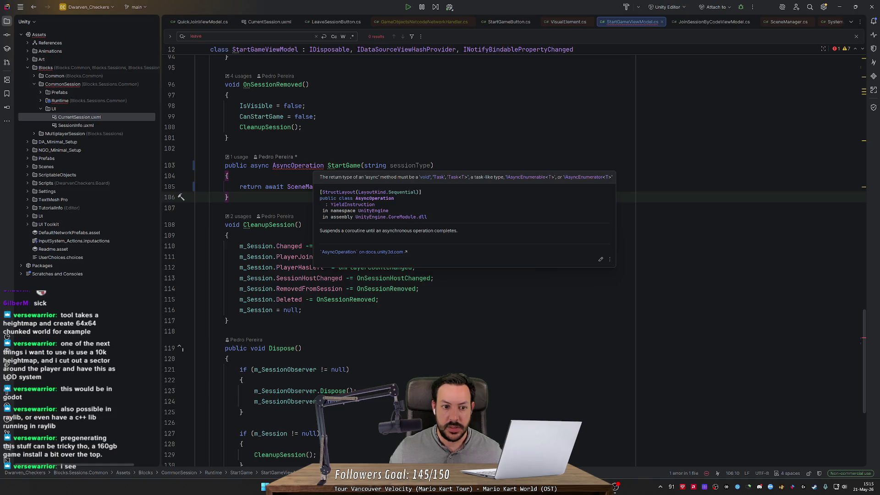
{"action": "left_click", "coordinate": [324, 166]}
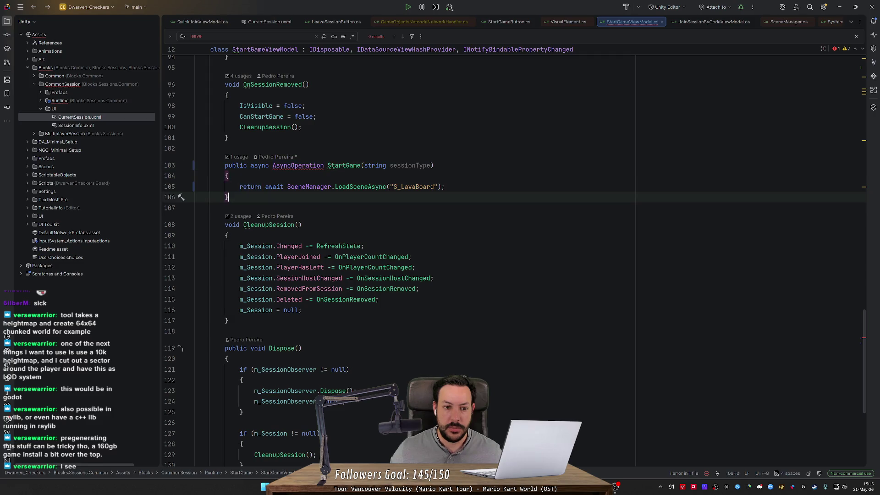
{"action": "type", "text": "<"}
{"action": "key", "text": "ctrl+z"}
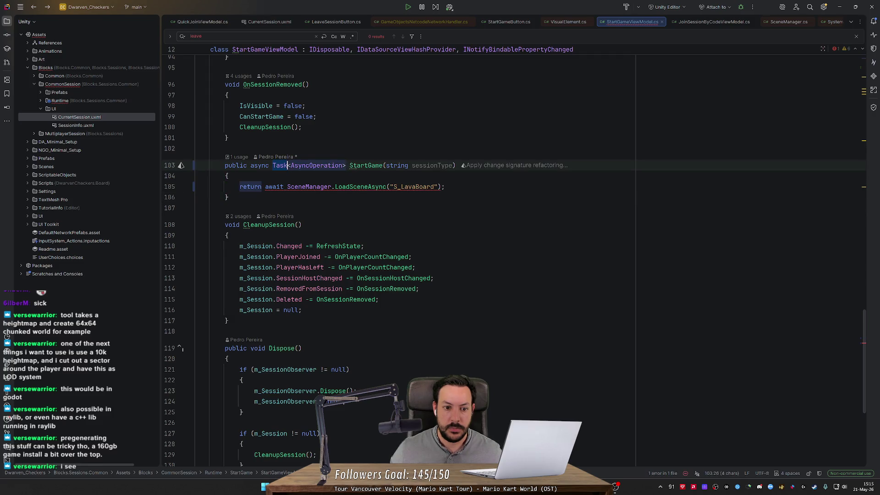
{"action": "mouse_move", "coordinate": [367, 188]}
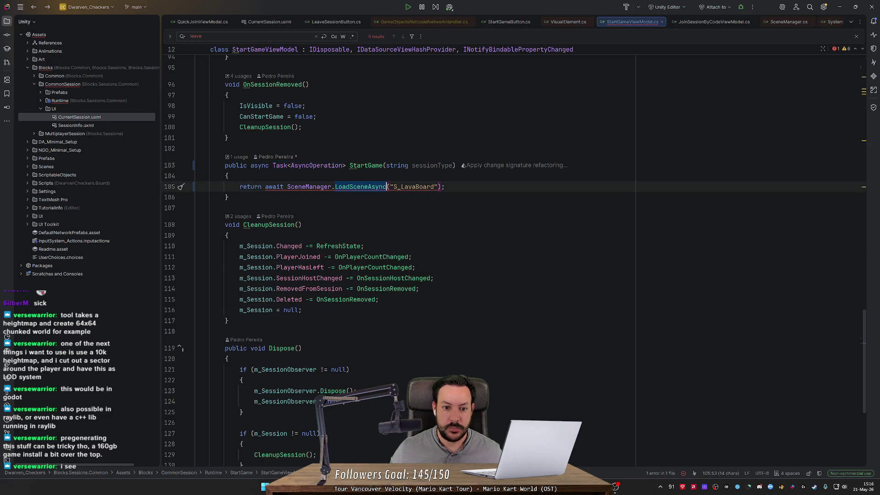
{"action": "key", "text": "alt+Tab"}
{"action": "key", "text": "alt+Tab"}
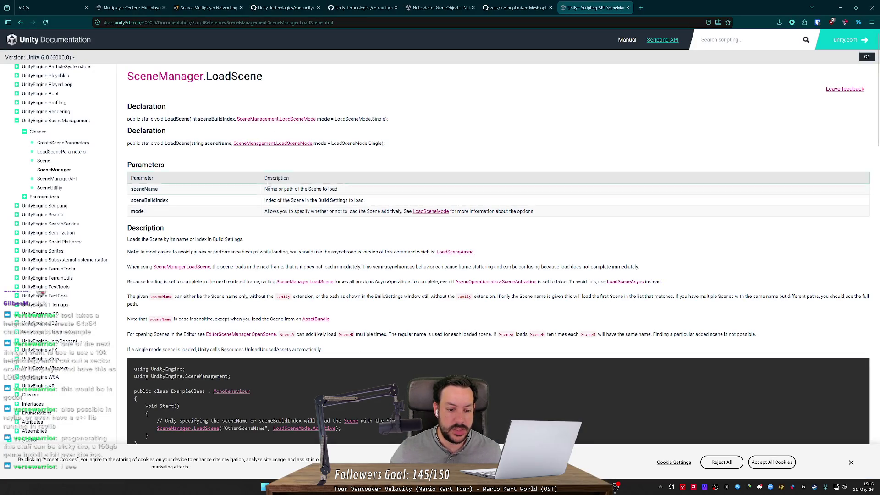
- Find LoadSceneAsync on the LoadScene docs page, open its reference, and scroll to the example
{"action": "scroll", "coordinate": [253, 275], "scroll_direction": "down", "scroll_amount": 5}
{"action": "key", "text": "ctrl+f"}
{"action": "type", "text": "LoadSceneAsync"}
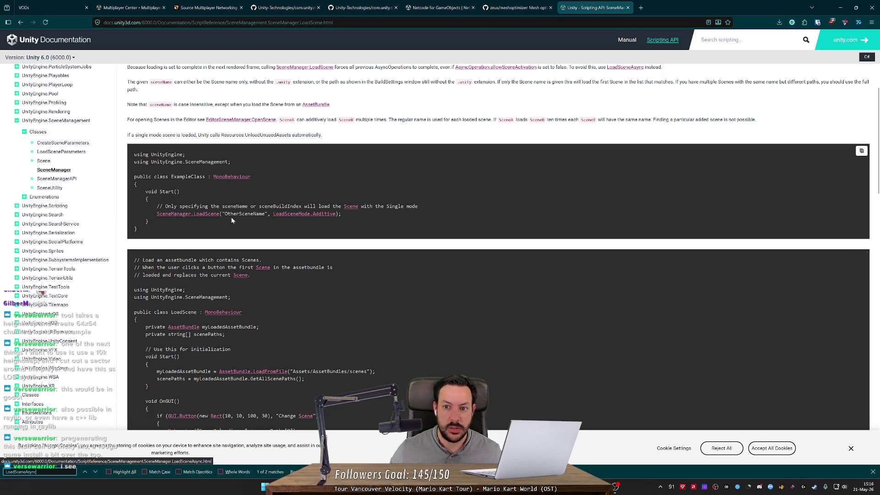
{"action": "left_click", "coordinate": [609, 67]}
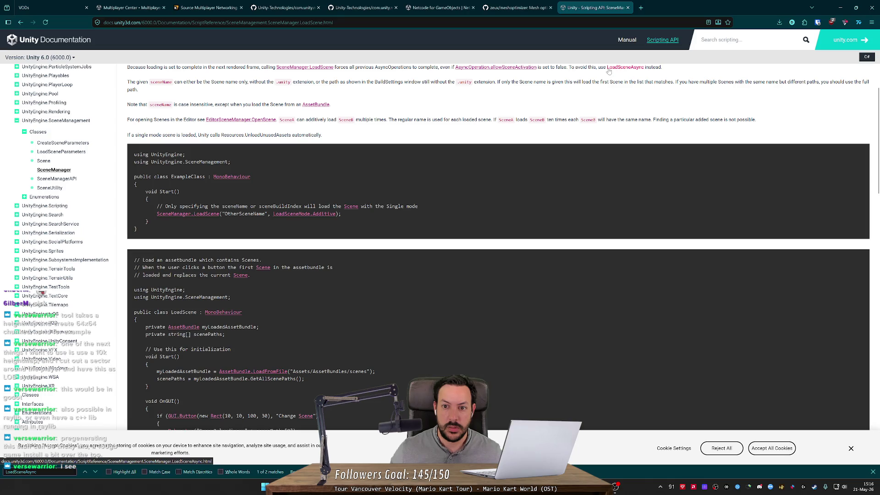
{"action": "scroll", "coordinate": [413, 206], "scroll_direction": "down", "scroll_amount": 7}
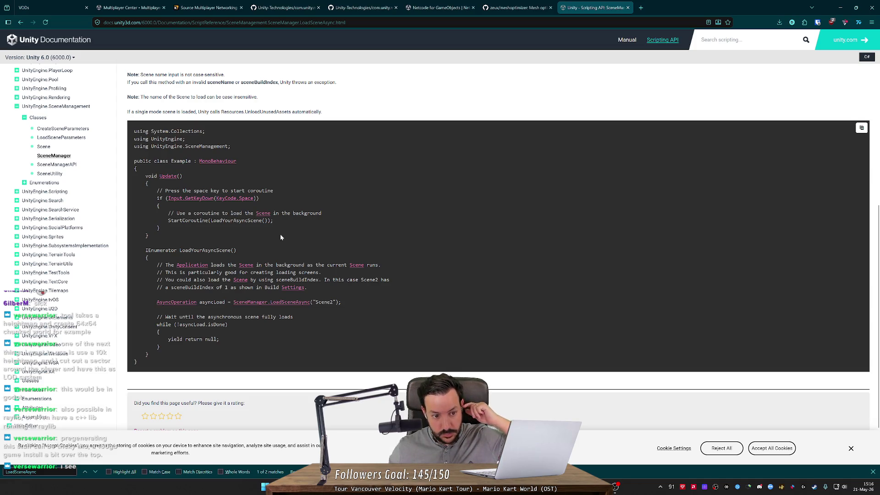
{"action": "key", "text": "alt+Tab"}
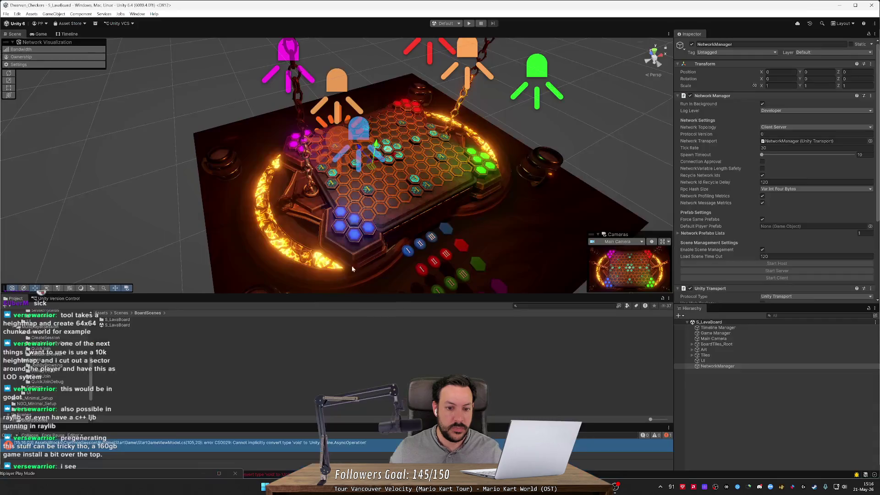
- Remove <AsyncOperation> so StartGame returns a plain Task
{"action": "key", "text": "alt+Tab"}
{"action": "left_click", "coordinate": [287, 166]}
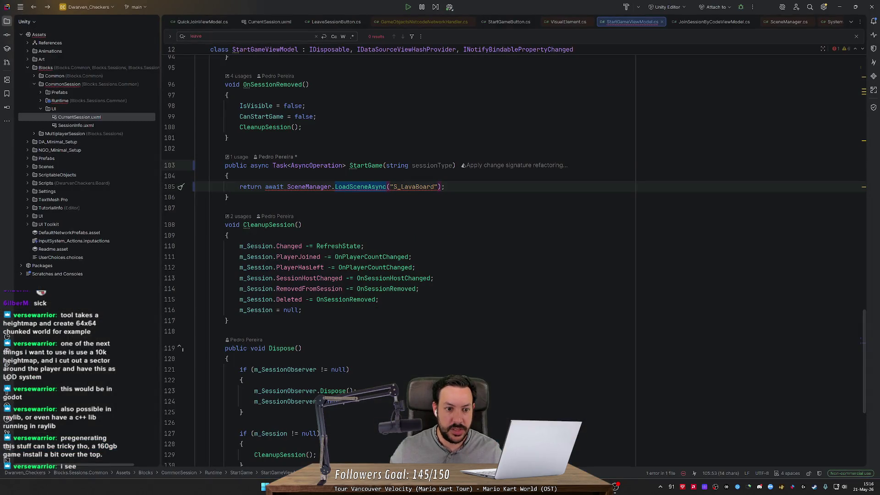
{"action": "key", "text": "ctrl+shift+Right"}
{"action": "key", "text": "ctrl+shift+Right"}
{"action": "key", "text": "Delete"}
{"action": "key", "text": "Down"}
{"action": "key", "text": "Down"}
- Delete await and the Async suffix, leaving SceneManager.LoadScene("S_LavaBoard")
{"action": "left_click", "coordinate": [281, 187]}
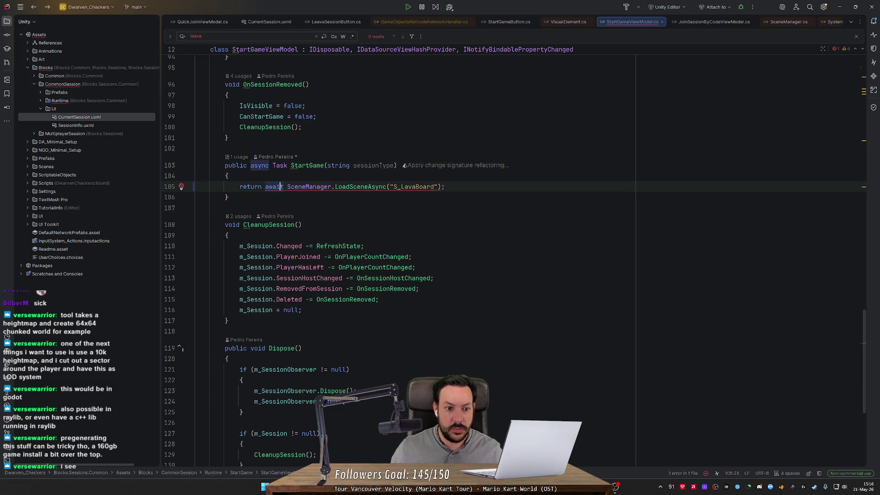
{"action": "key", "text": "ctrl+shift+Right"}
{"action": "key", "text": "Delete"}
{"action": "left_click", "coordinate": [314, 186]}
{"action": "key", "text": "ctrl+Right"}
{"action": "key", "text": "ctrl+Right"}
{"action": "key", "text": "ctrl+shift+Right"}
{"action": "key", "text": "Delete"}
- Put SceneManager.LoadScene("S_LavaBoard"); on its own line and delete the old return line
{"action": "key", "text": "ctrl+w"}
{"action": "key", "text": "ctrl+w"}
{"action": "key", "text": "ctrl+w"}
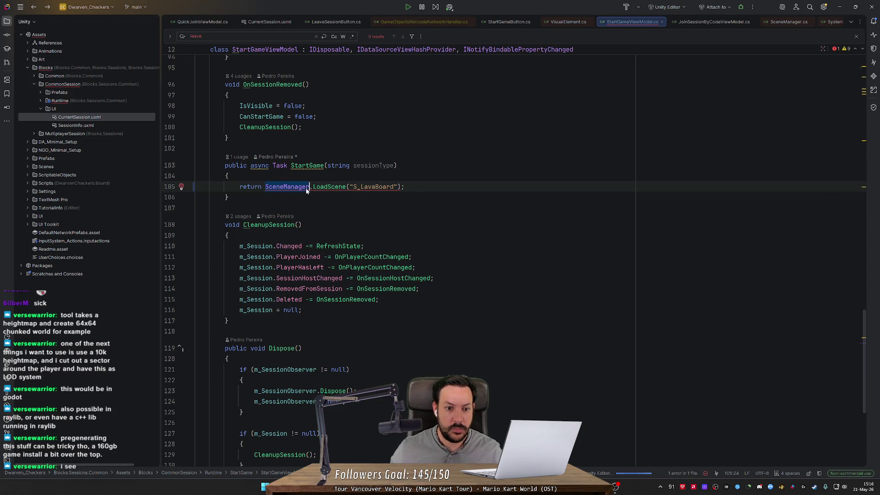
{"action": "key", "text": "ctrl+c"}
{"action": "key", "text": "Up"}
{"action": "key", "text": "Return"}
{"action": "key", "text": "ctrl+v"}
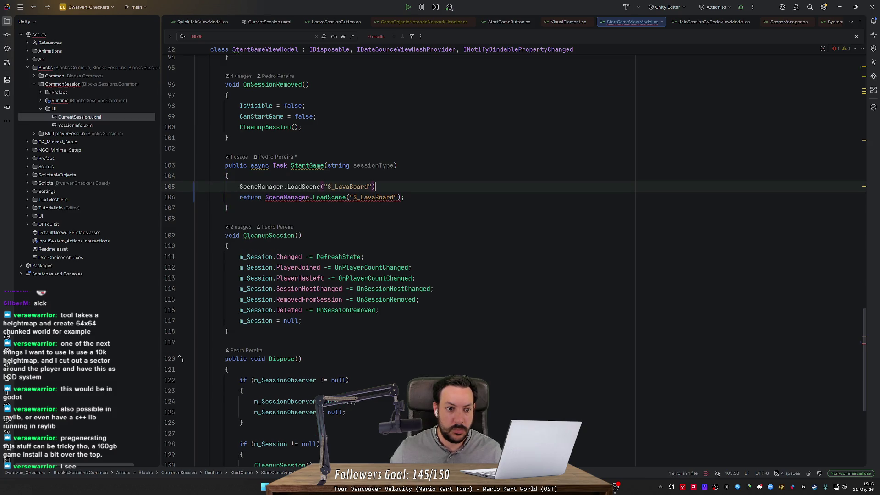
{"action": "type", "text": ";"}
{"action": "key", "text": "Down"}
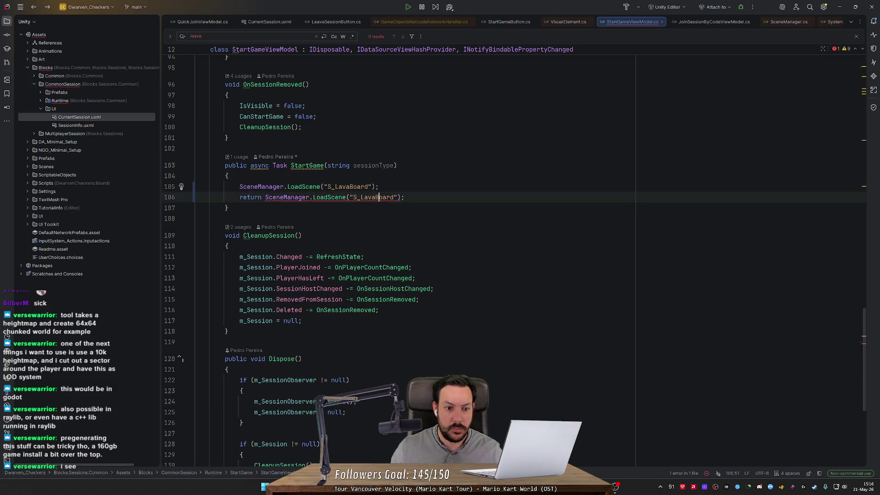
{"action": "key", "text": "ctrl+y"}
{"action": "key", "text": "Down"}
{"action": "key", "text": "Down"}
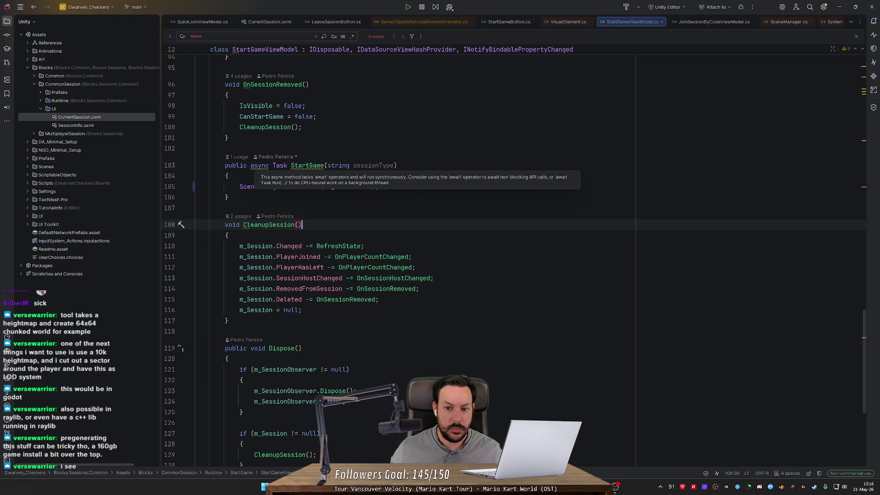
{"action": "left_click", "coordinate": [397, 165]}
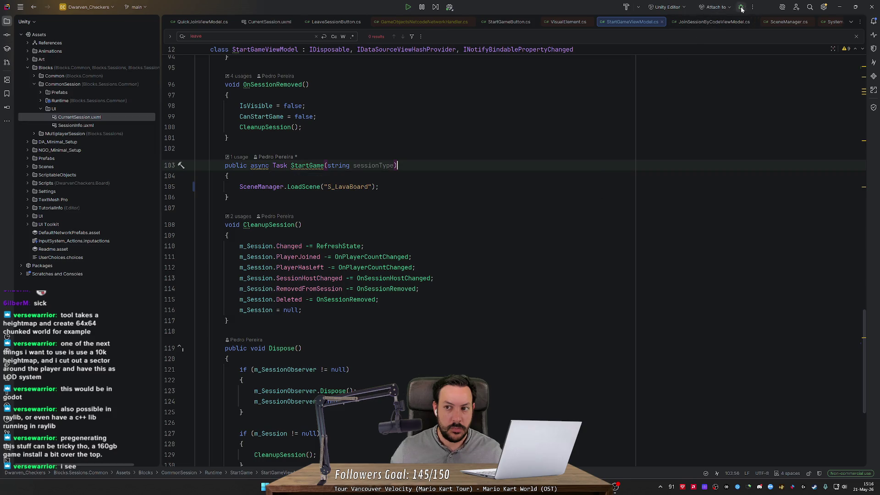
{"action": "left_click", "coordinate": [228, 137]}
{"action": "key", "text": "alt+Tab"}
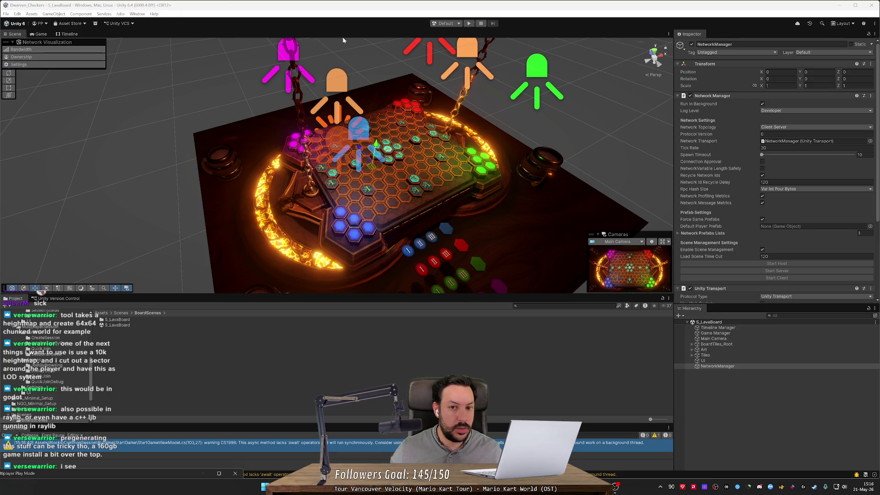
- Run play mode from the Default scenario briefly, then stop it
{"action": "left_click", "coordinate": [459, 24]}
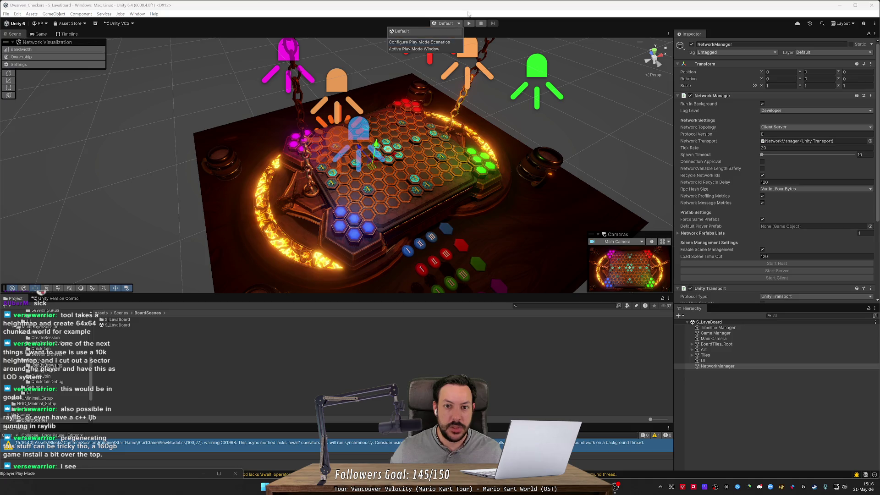
{"action": "left_click", "coordinate": [469, 23]}
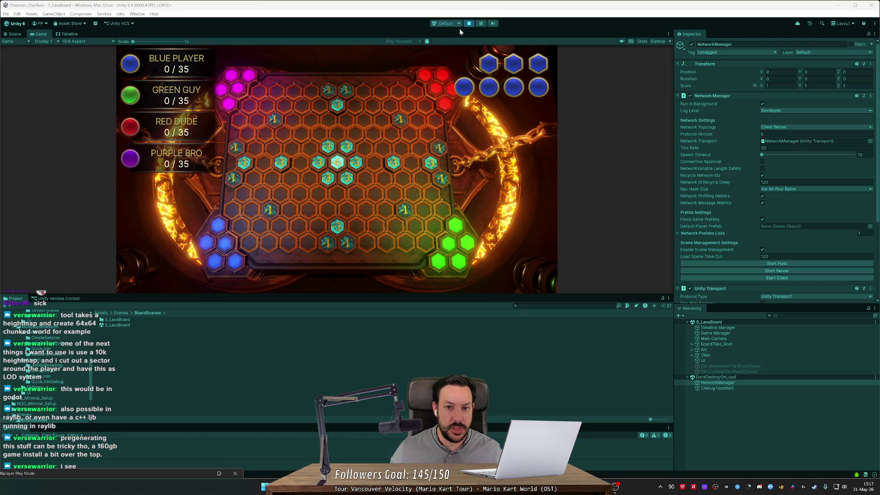
{"action": "left_click", "coordinate": [470, 23]}
- Open the Build Profiles window from the File menu
{"action": "left_click", "coordinate": [17, 14]}
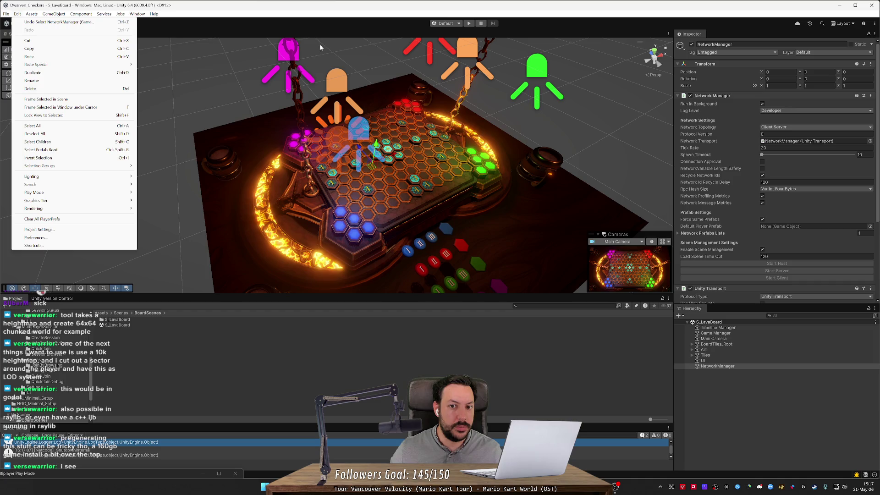
{"action": "left_click", "coordinate": [18, 14]}
{"action": "left_click", "coordinate": [6, 13]}
{"action": "left_click", "coordinate": [36, 101]}
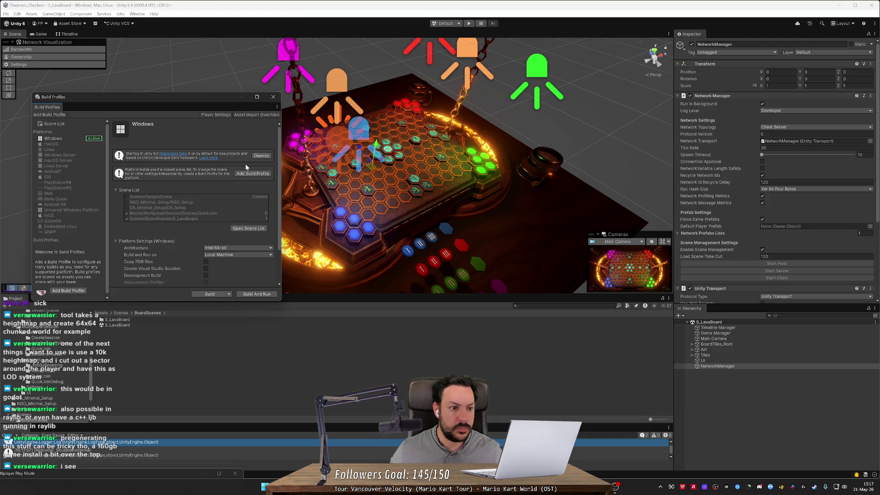
- Confirm the build scene list has QuickJoin first and S_LavaBoard second, checking Player Settings
{"action": "left_click", "coordinate": [261, 156]}
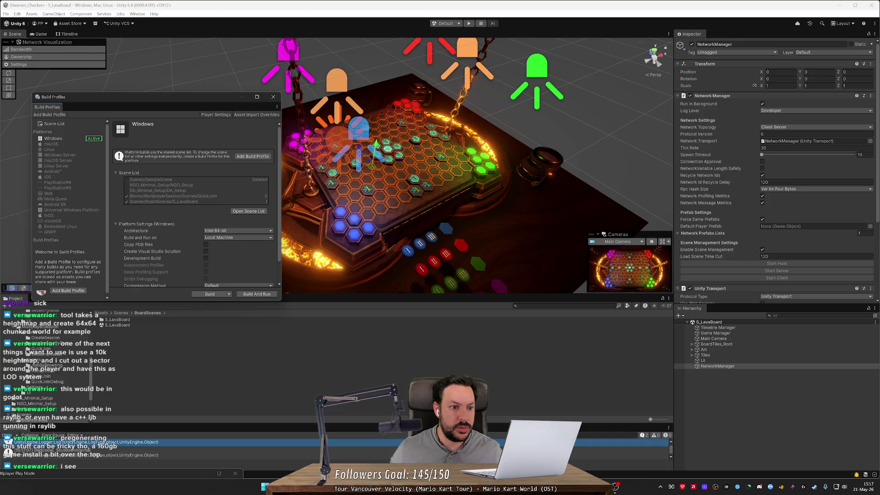
{"action": "left_click", "coordinate": [55, 124]}
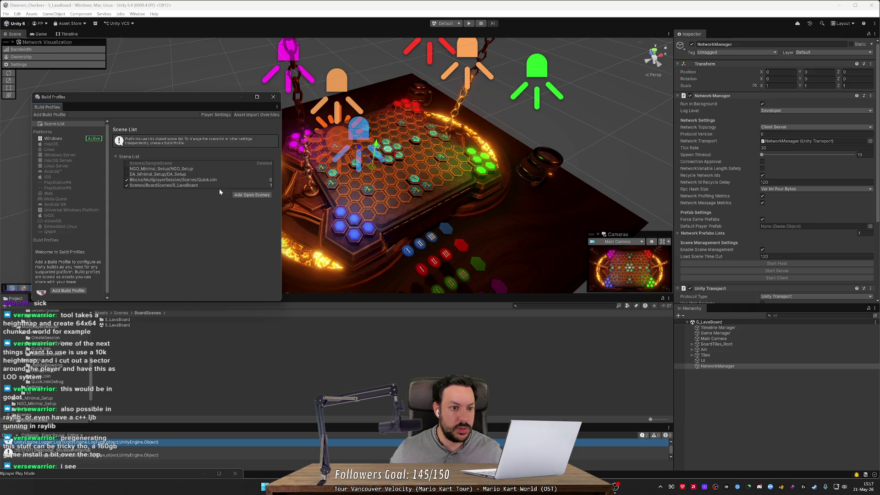
{"action": "right_click", "coordinate": [188, 181]}
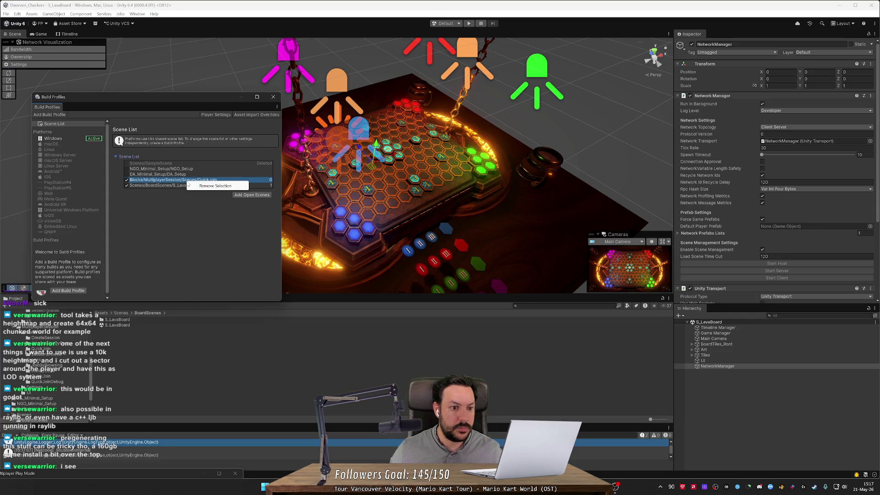
{"action": "left_click", "coordinate": [214, 115]}
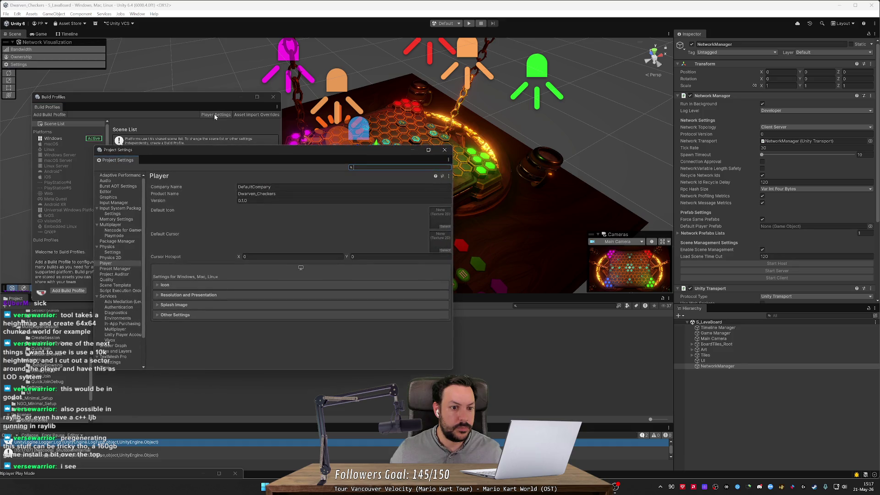
{"action": "left_click", "coordinate": [445, 150]}
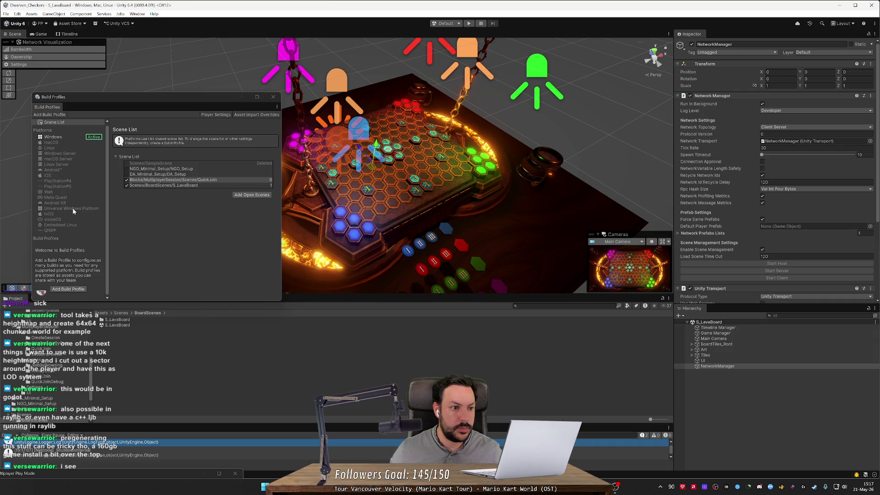
{"action": "left_click", "coordinate": [59, 136]}
{"action": "scroll", "coordinate": [185, 216], "scroll_direction": "down", "scroll_amount": 2}
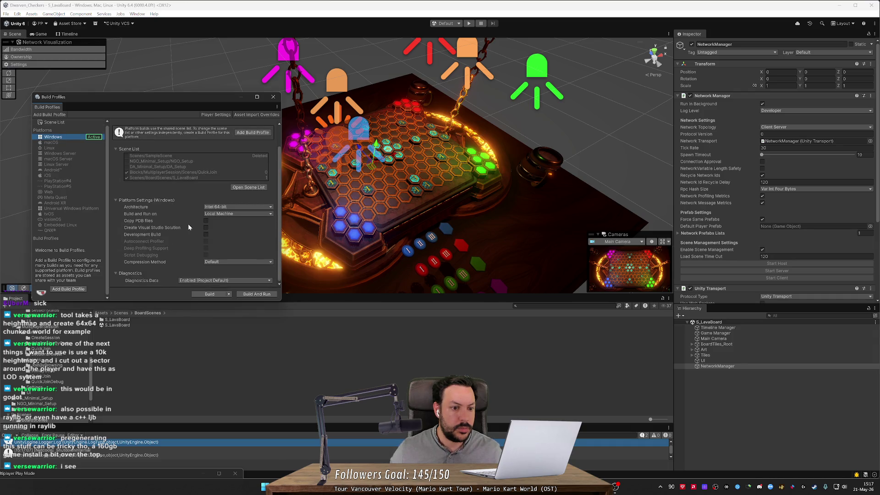
{"action": "left_click", "coordinate": [274, 97]}
- Inspect the Configure Play Mode Scenarios window and look back over the S_LavaBoard scene
{"action": "left_click", "coordinate": [459, 23]}
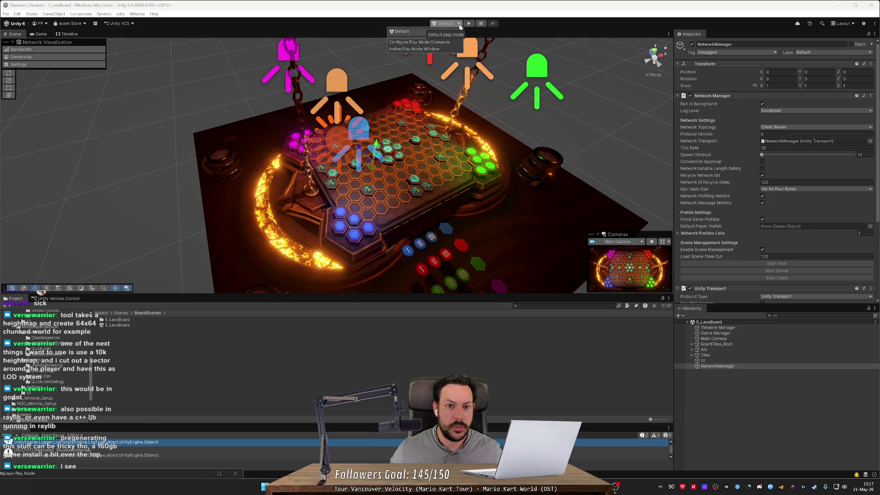
{"action": "left_click", "coordinate": [419, 42]}
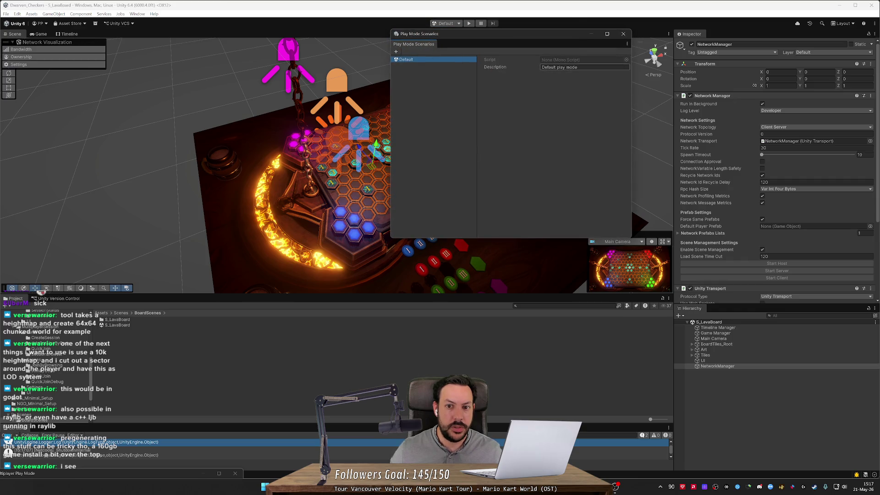
{"action": "left_click", "coordinate": [624, 33]}
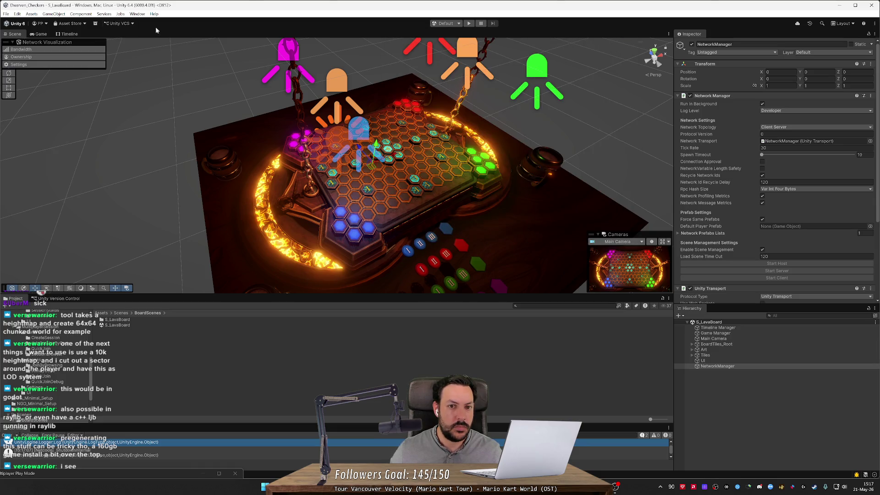
{"action": "left_click", "coordinate": [469, 23]}
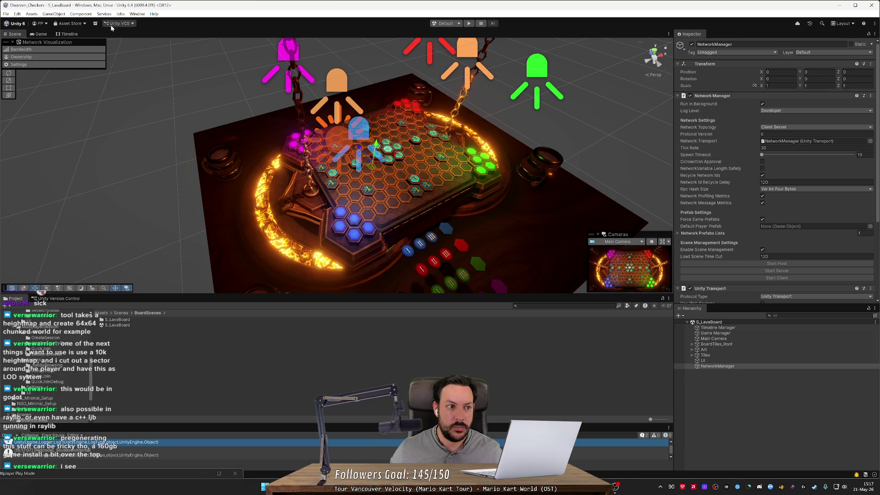
{"action": "scroll", "coordinate": [49, 366], "scroll_direction": "up", "scroll_amount": 2}
{"action": "scroll", "coordinate": [49, 366], "scroll_direction": "up", "scroll_amount": 5}
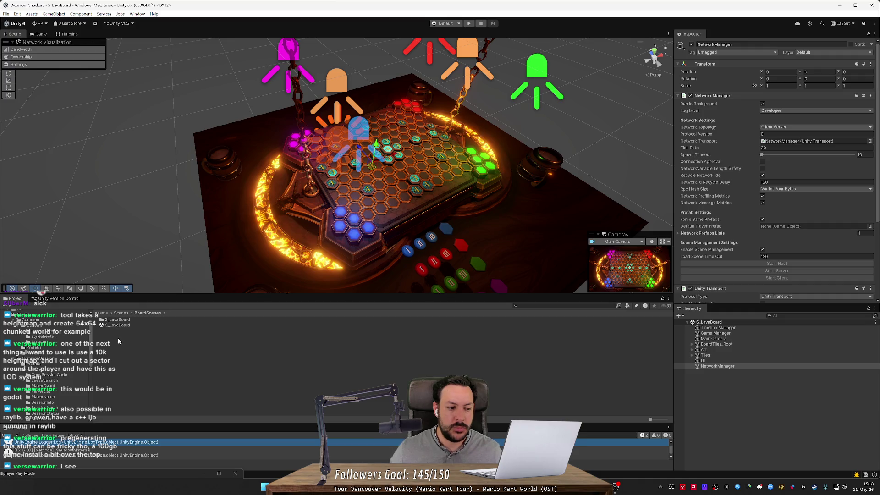
{"action": "scroll", "coordinate": [49, 349], "scroll_direction": "up", "scroll_amount": 3}
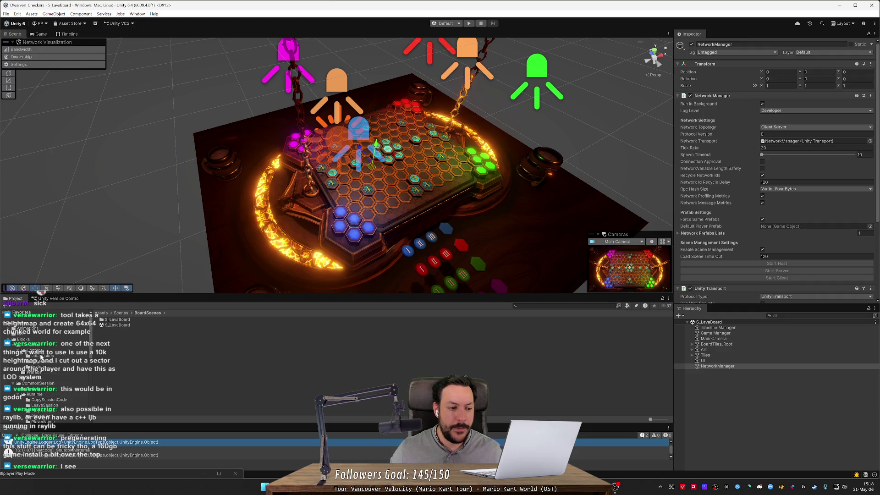
{"action": "left_click", "coordinate": [5, 14]}
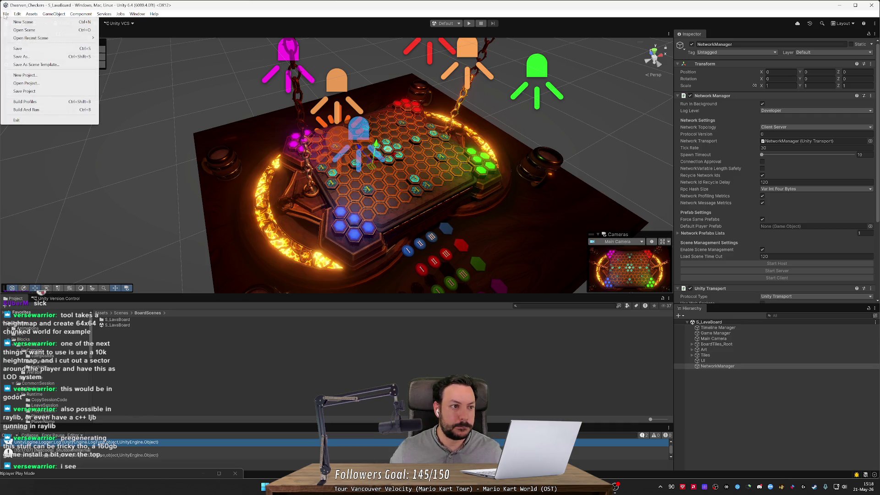
- Open the QuickJoin scene via a 'quickjoin' asset search and show the Default play mode options
{"action": "left_click", "coordinate": [40, 102]}
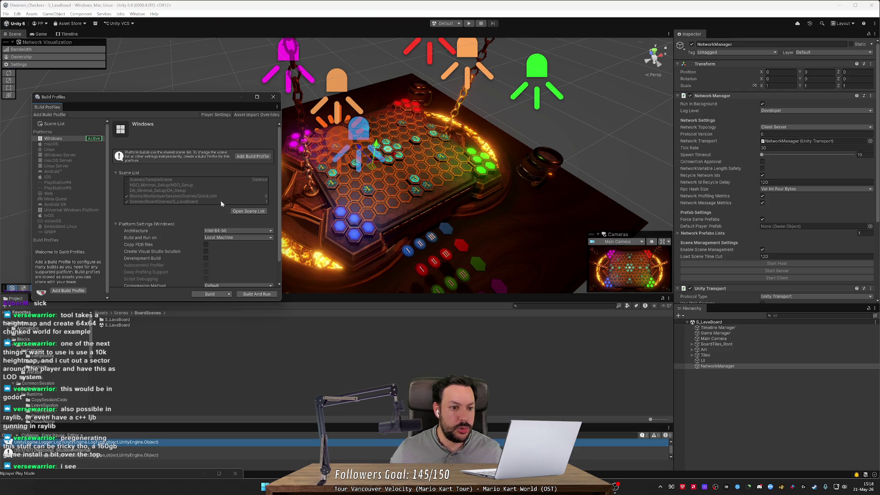
{"action": "left_click", "coordinate": [273, 97]}
{"action": "key", "text": "ctrl+k"}
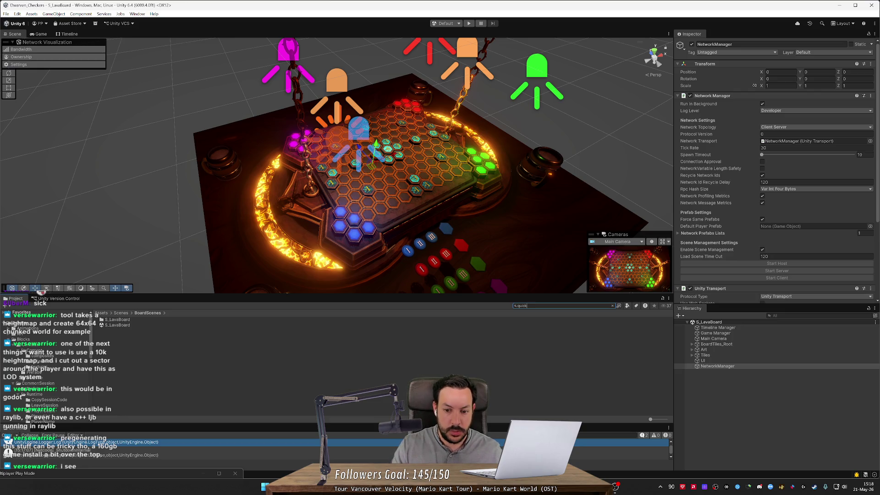
{"action": "type", "text": "quickjoin"}
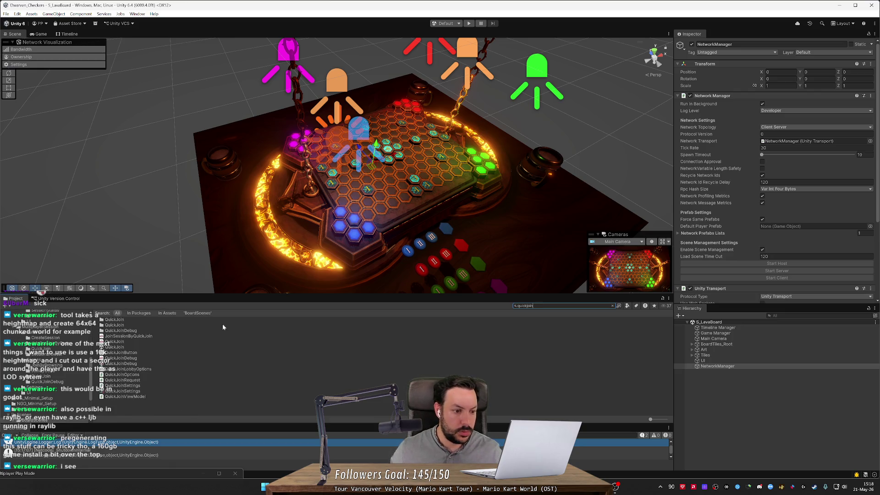
{"action": "left_click", "coordinate": [122, 348]}
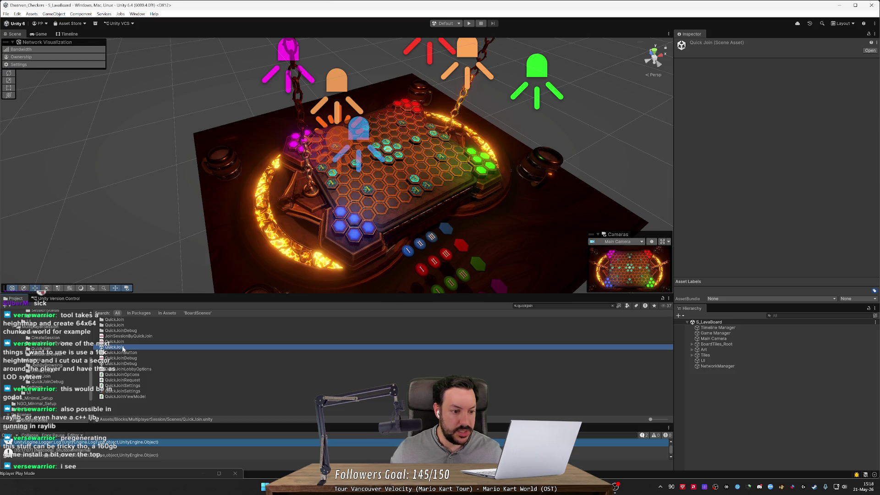
{"action": "double_click", "coordinate": [122, 347]}
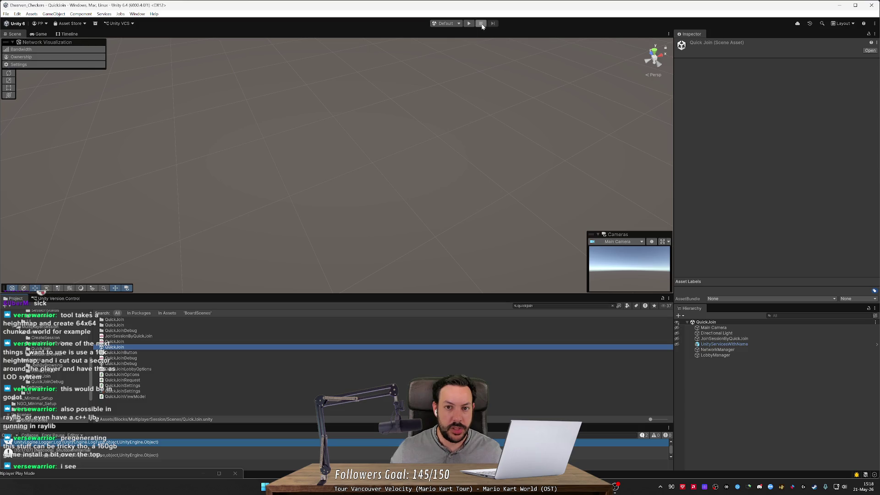
{"action": "left_click", "coordinate": [451, 24]}
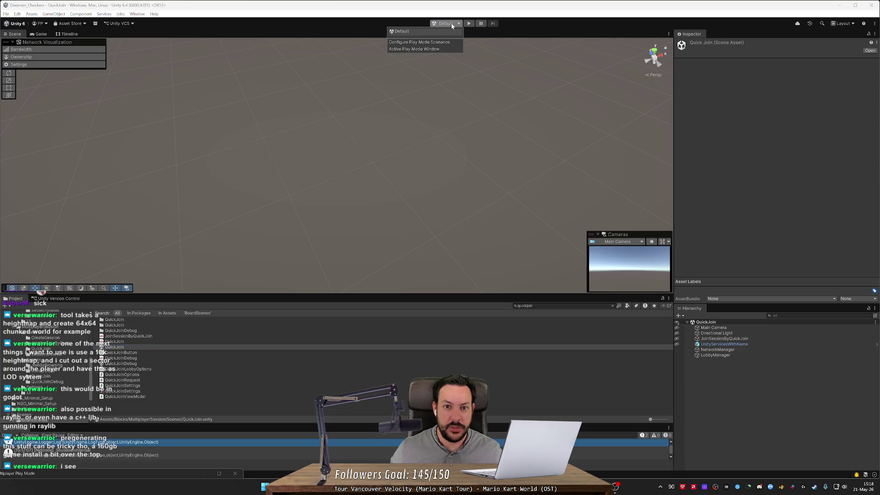
{"action": "left_click", "coordinate": [446, 31]}
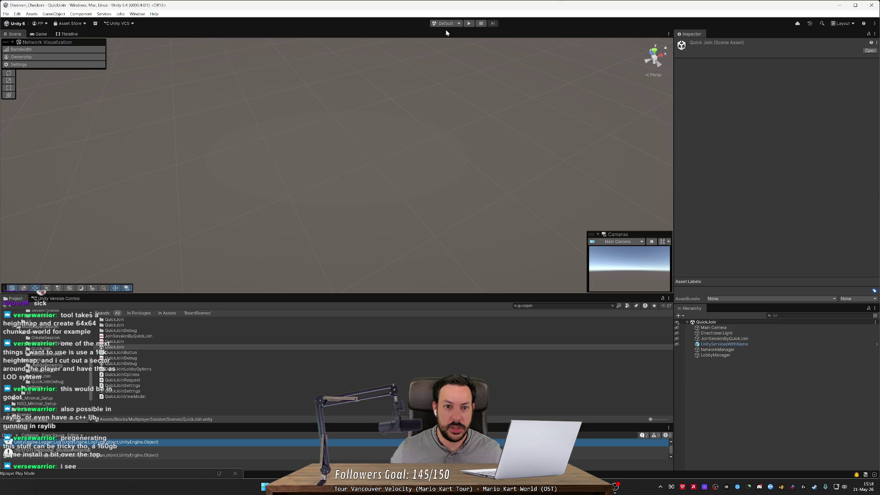
{"action": "left_click", "coordinate": [452, 25]}
{"action": "left_click", "coordinate": [441, 41]}
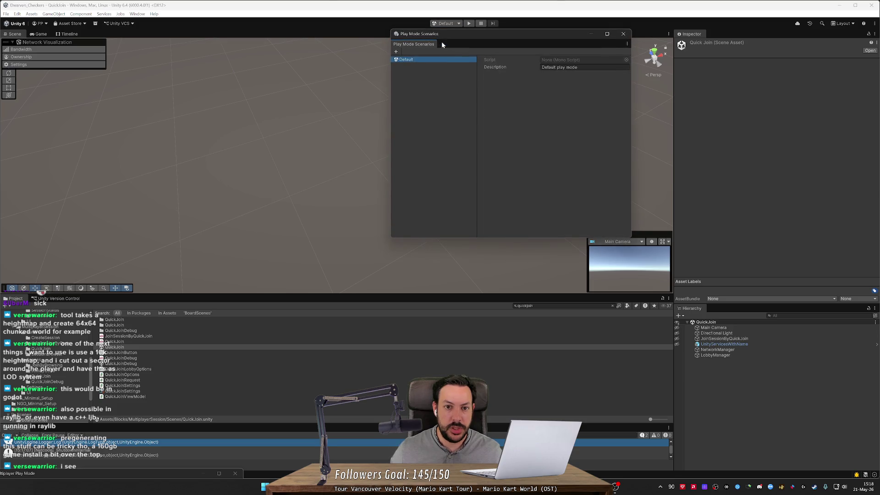
{"action": "left_click", "coordinate": [424, 70]}
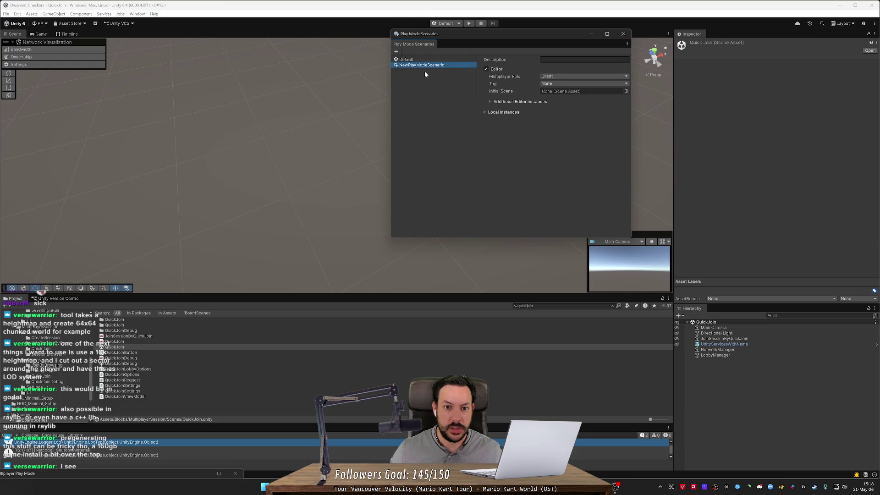
{"action": "left_click", "coordinate": [556, 83]}
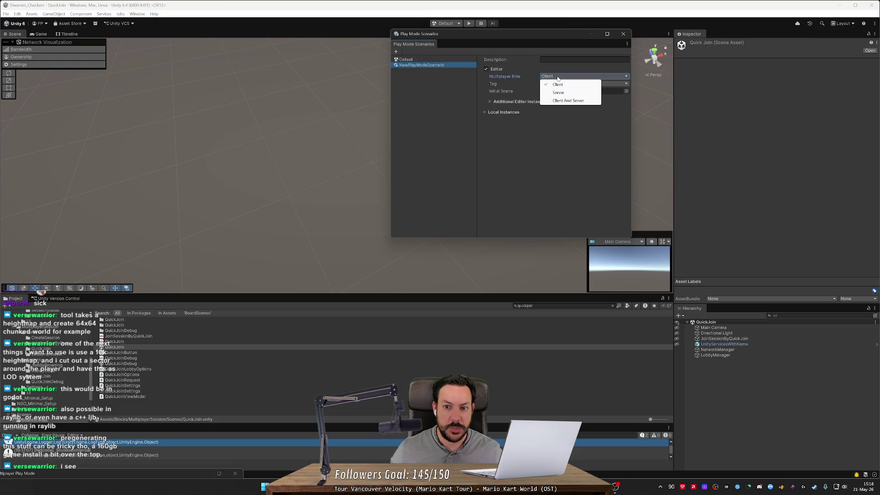
{"action": "left_click", "coordinate": [556, 86]}
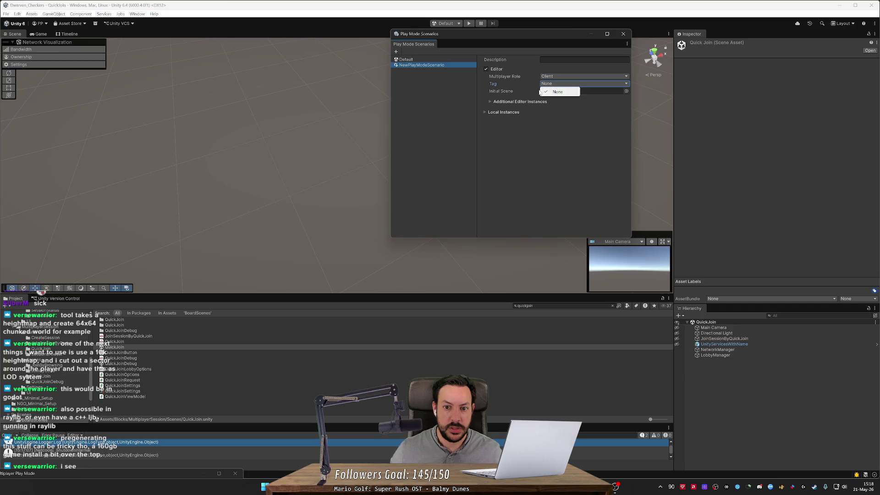
{"action": "left_click", "coordinate": [485, 112]}
{"action": "left_click", "coordinate": [485, 112]}
{"action": "left_click", "coordinate": [490, 101]}
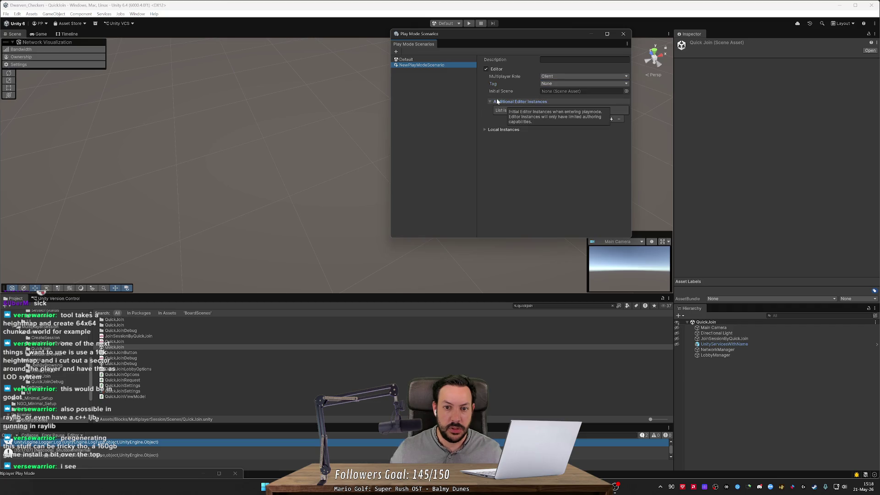
{"action": "right_click", "coordinate": [416, 67]}
{"action": "left_click", "coordinate": [420, 71]}
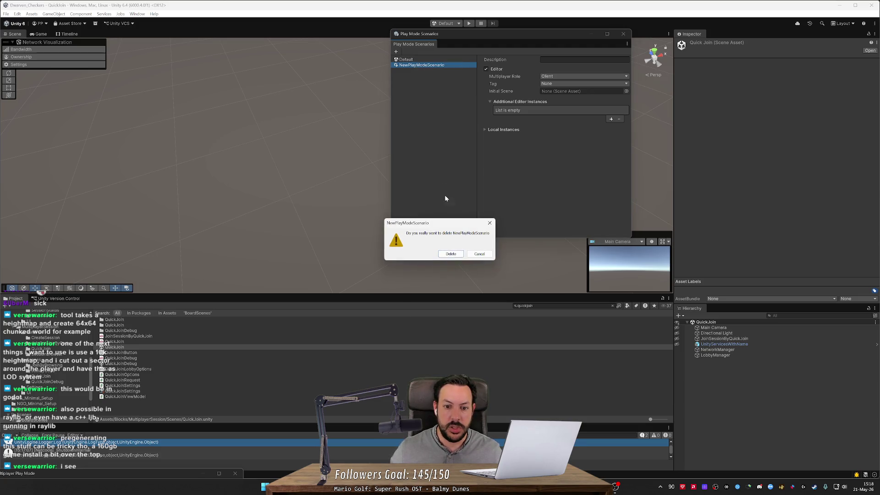
{"action": "left_click", "coordinate": [451, 254]}
{"action": "left_click", "coordinate": [623, 35]}
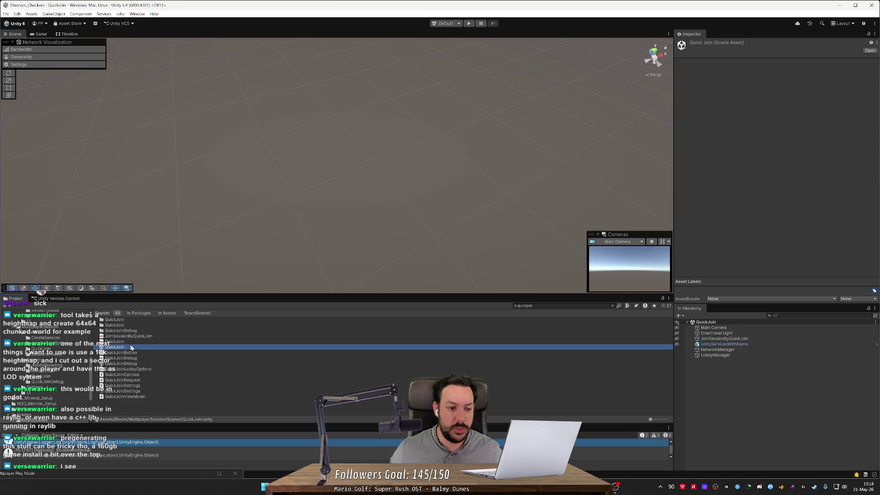
{"action": "left_click", "coordinate": [469, 23]}
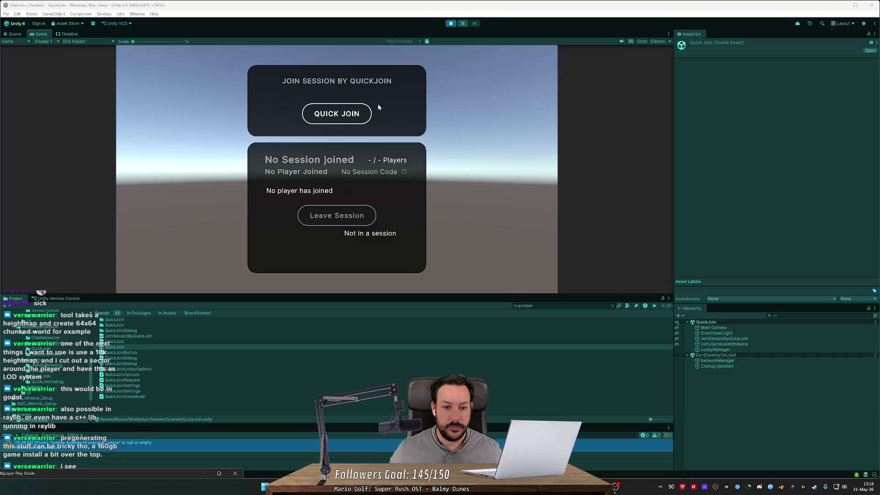
- Enter Play mode and Quick Join the session from both the host and Player 2
{"action": "left_click", "coordinate": [346, 122]}
{"action": "left_click", "coordinate": [615, 486]}
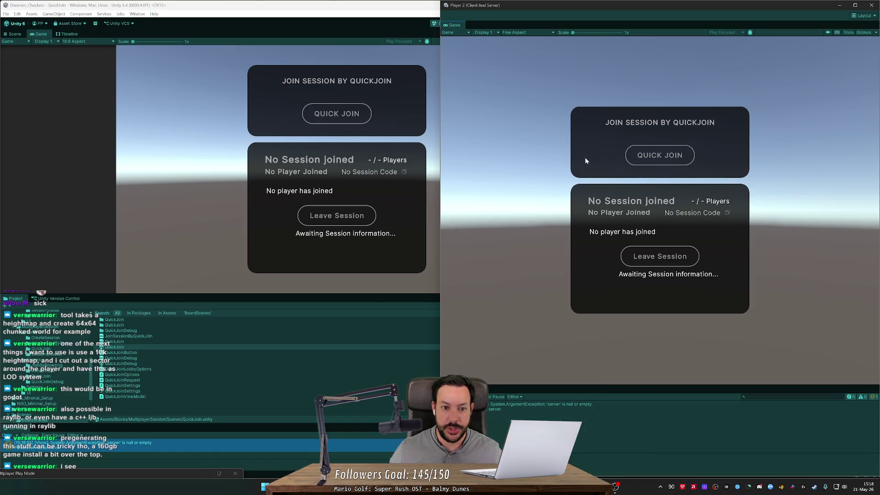
{"action": "left_click", "coordinate": [370, 162]}
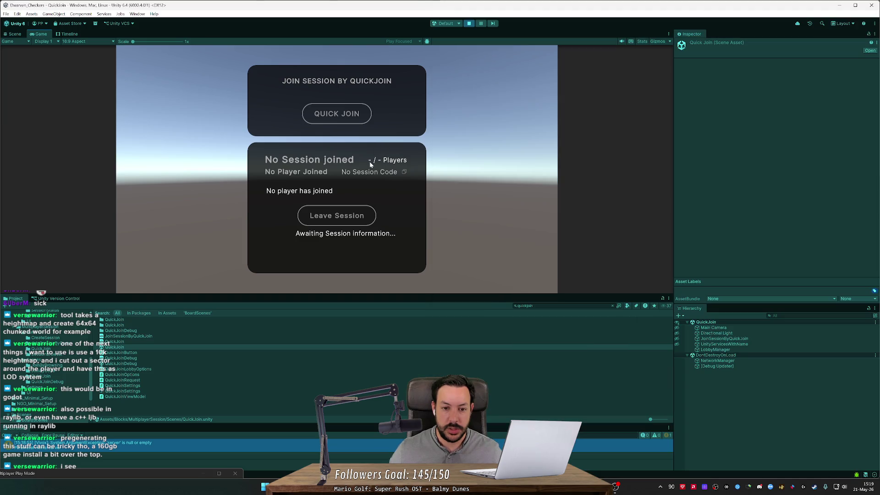
{"action": "mouse_move", "coordinate": [616, 487]}
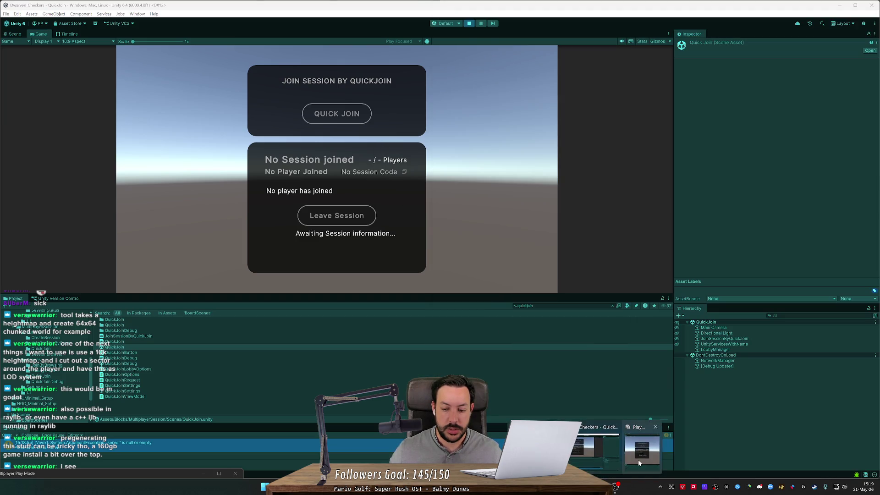
{"action": "left_click", "coordinate": [614, 452]}
{"action": "left_click", "coordinate": [389, 183]}
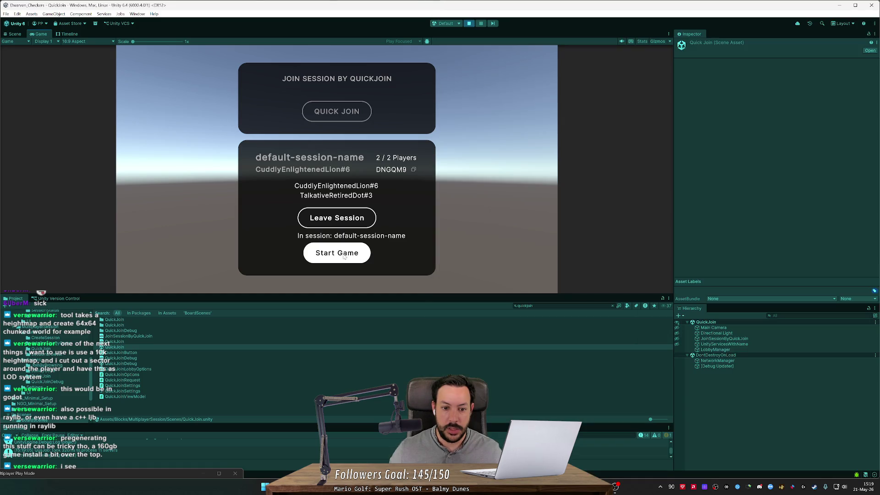
- Start the game, confirm S_LavaBoard loads only for the host, then stop Play mode
{"action": "left_click", "coordinate": [344, 257]}
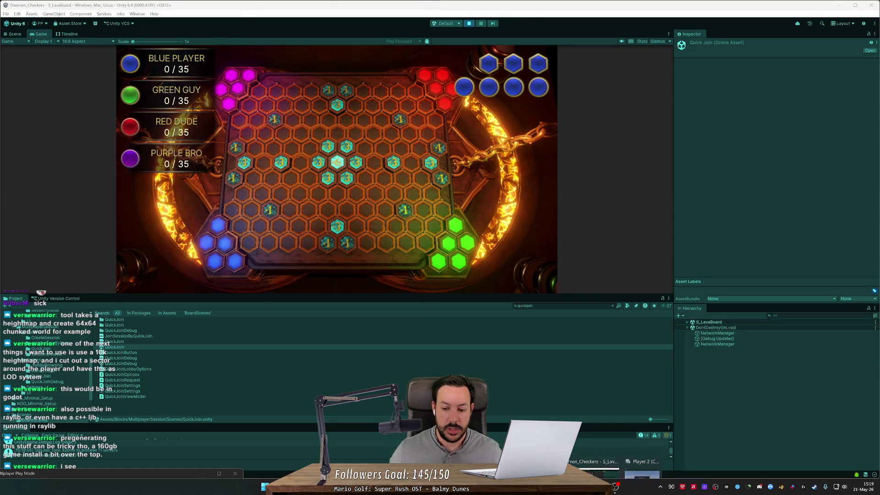
{"action": "left_click", "coordinate": [642, 454]}
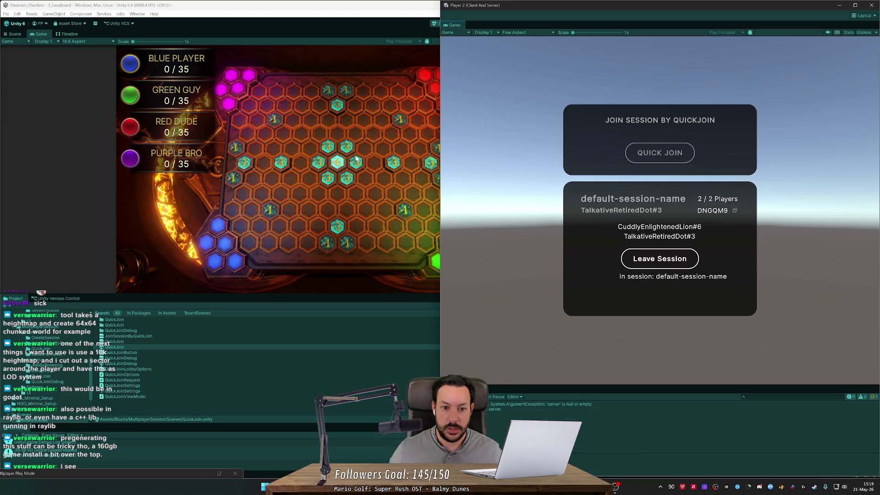
{"action": "left_click", "coordinate": [321, 243]}
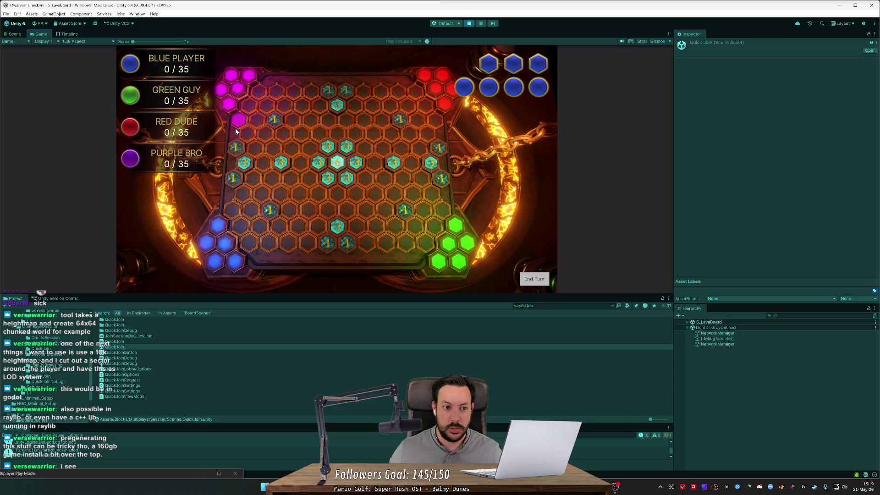
{"action": "left_click", "coordinate": [468, 23]}
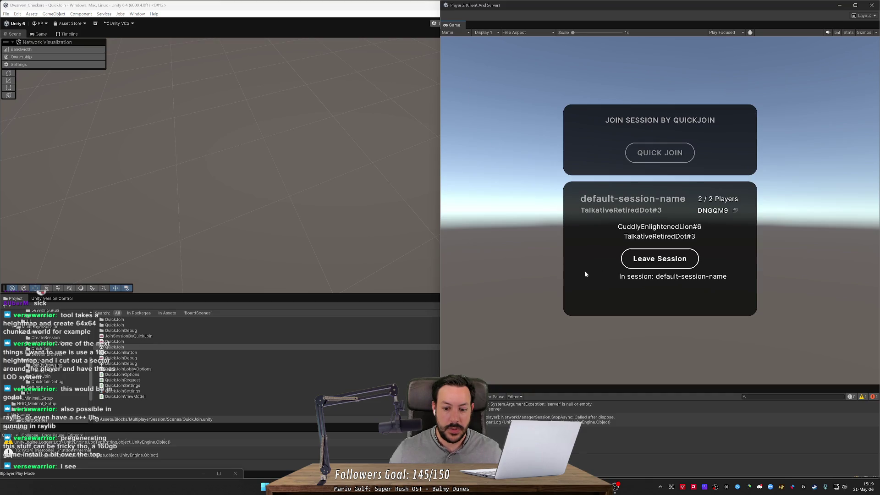
- Bring up the Codex chat window and scroll through its conversation
{"action": "mouse_move", "coordinate": [615, 486]}
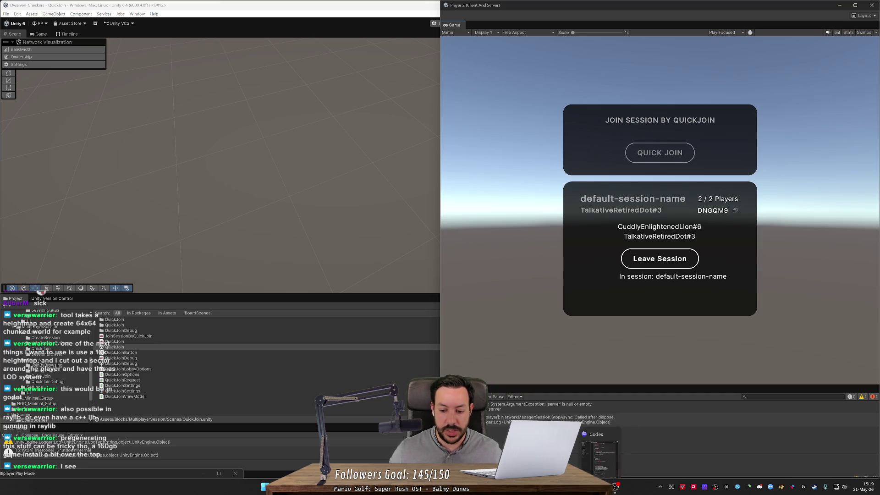
{"action": "left_click", "coordinate": [600, 450]}
{"action": "scroll", "coordinate": [406, 347], "scroll_direction": "down", "scroll_amount": 5}
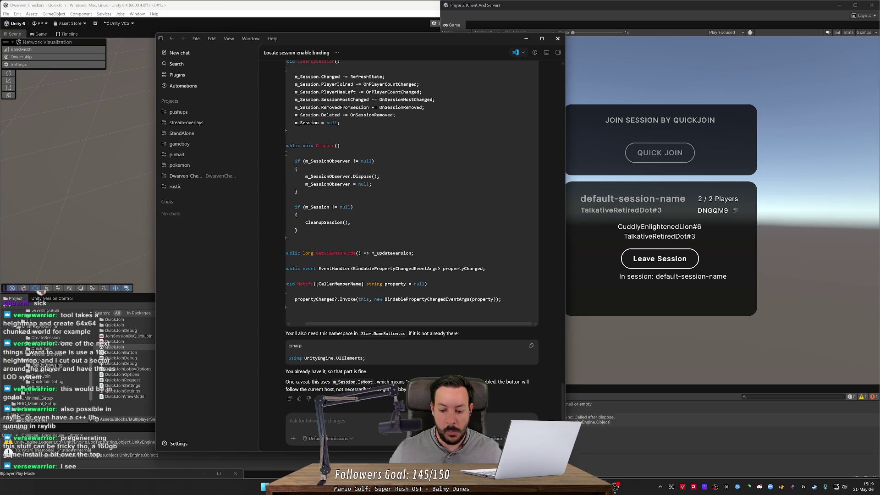
- Select the StartGame method (lines 103–106) of StartGameViewModel.cs in Rider
{"action": "key", "text": "alt+Tab"}
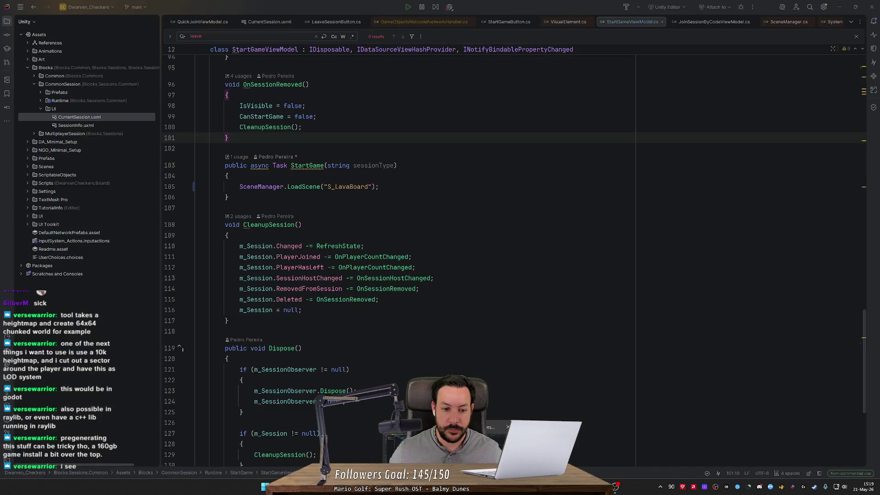
{"action": "mouse_move", "coordinate": [229, 197]}
{"action": "left_mouse_down"}
{"action": "mouse_move", "coordinate": [178, 175]}
{"action": "mouse_move", "coordinate": [183, 166]}
{"action": "left_mouse_up"}
{"action": "left_click", "coordinate": [848, 8]}
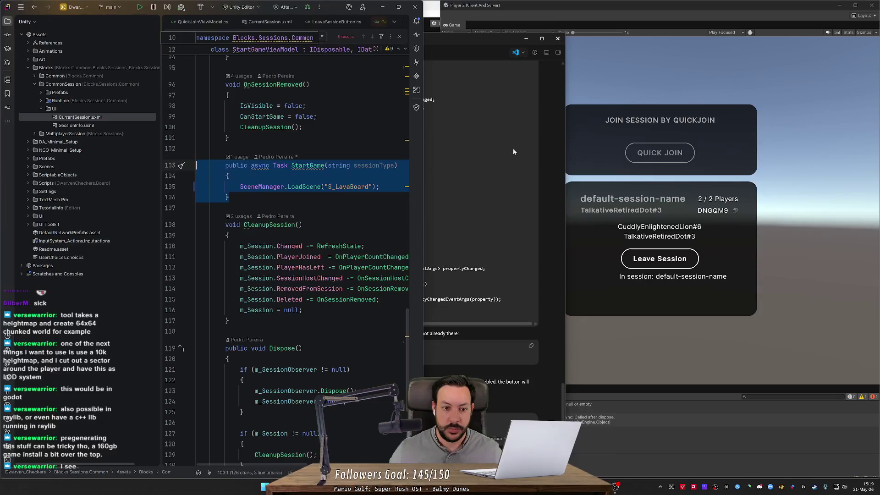
{"action": "left_click", "coordinate": [229, 197]}
{"action": "left_click_drag", "start_coordinate": [229, 197], "coordinate": [193, 186]}
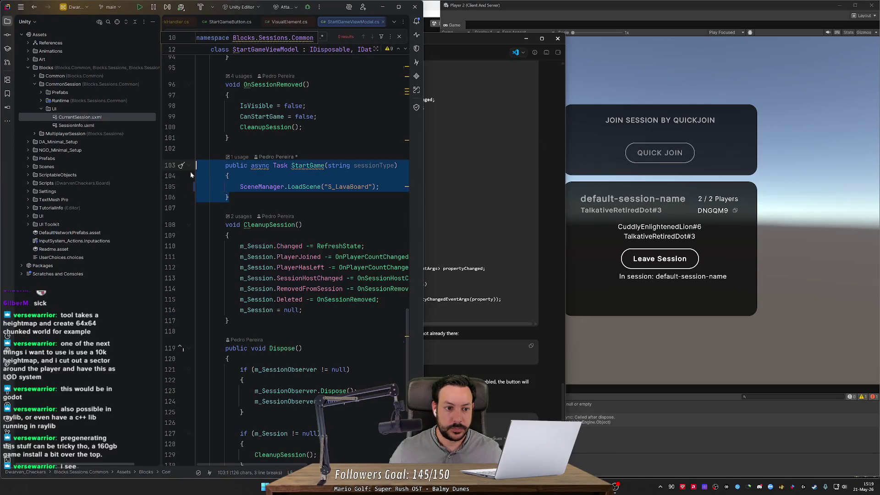
{"action": "key", "text": "shift+Up"}
{"action": "key", "text": "shift+Up"}
- Focus Codex's follow-up input and begin typing a new message
{"action": "left_click", "coordinate": [264, 192]}
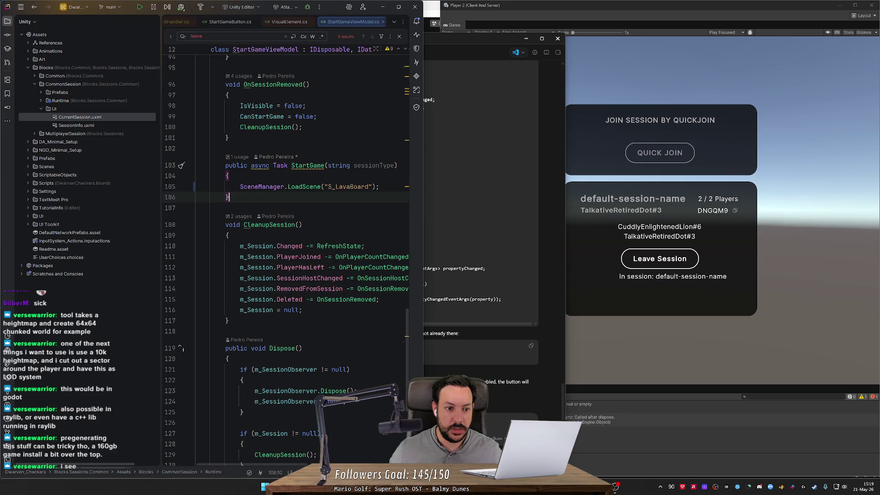
{"action": "left_click", "coordinate": [458, 403]}
{"action": "type", "text": "sc"}
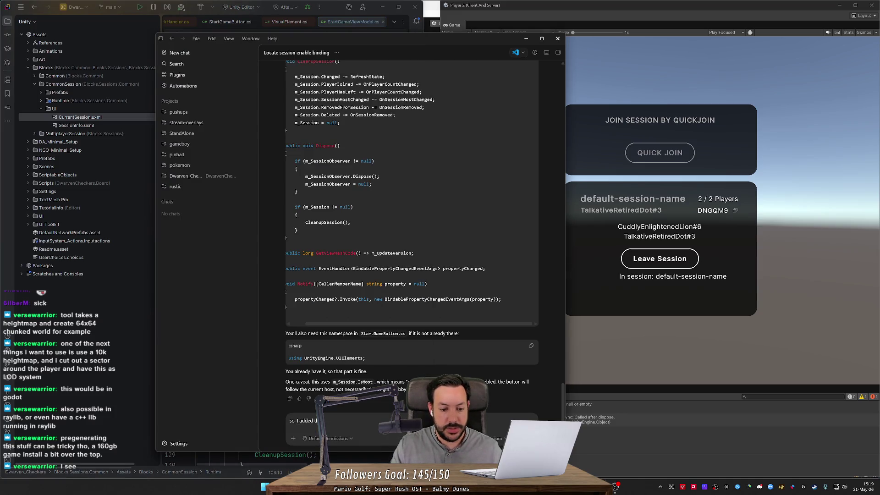
- Paste the StartGame code and send the question about loading the scene for all players
{"action": "key", "text": "ctrl+v"}
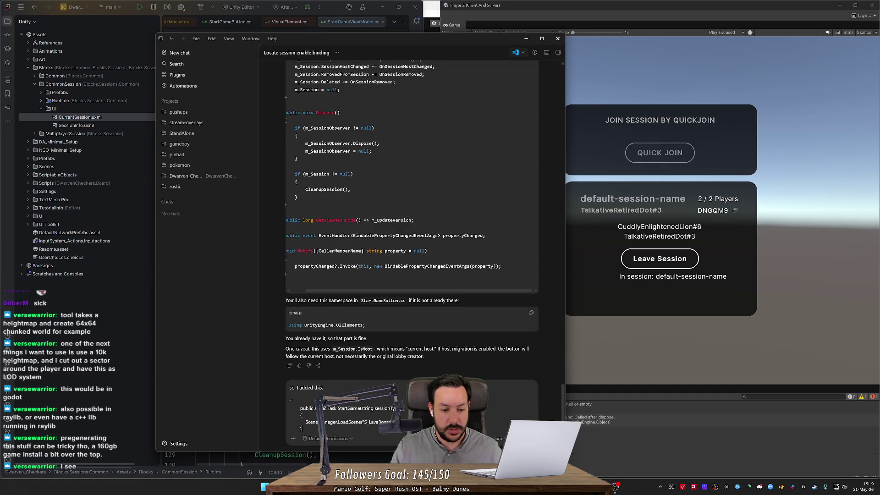
{"action": "key", "text": "shift+Return"}
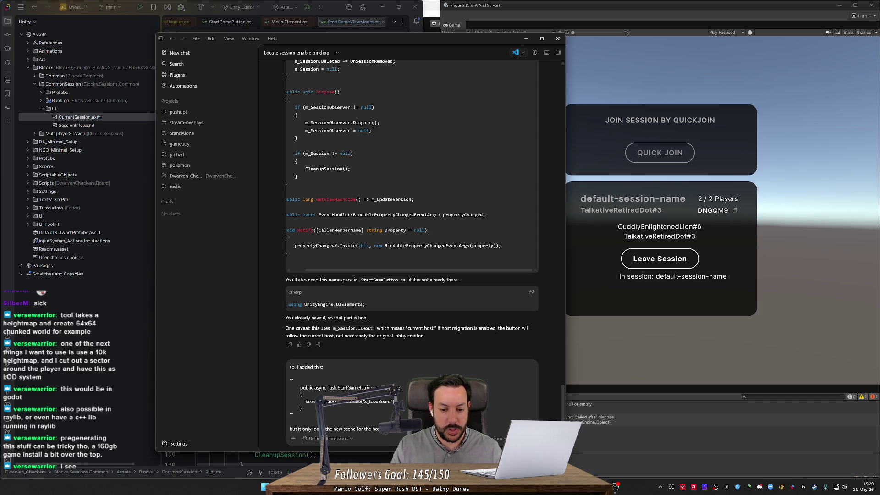
{"action": "key", "text": "Return"}
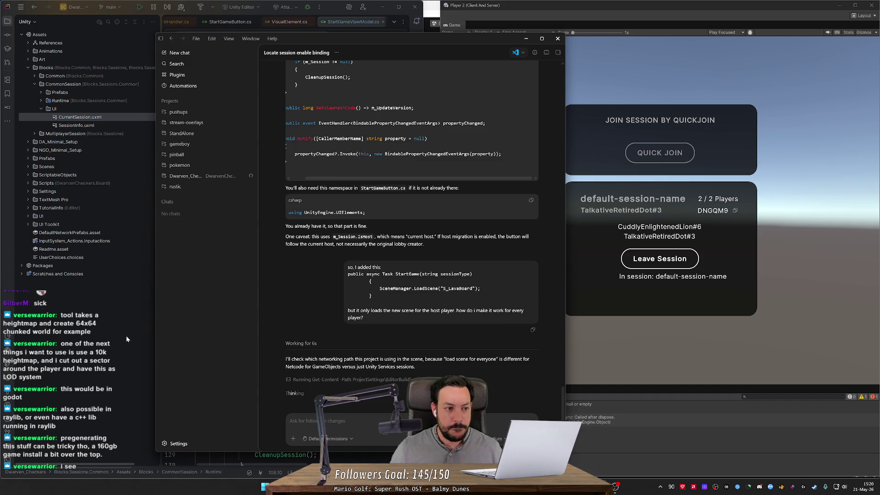
- Compare the StartGameViewModel.cs script in Rider with Codex's reply
{"action": "key", "text": "alt+Tab"}
{"action": "mouse_move", "coordinate": [279, 226]}
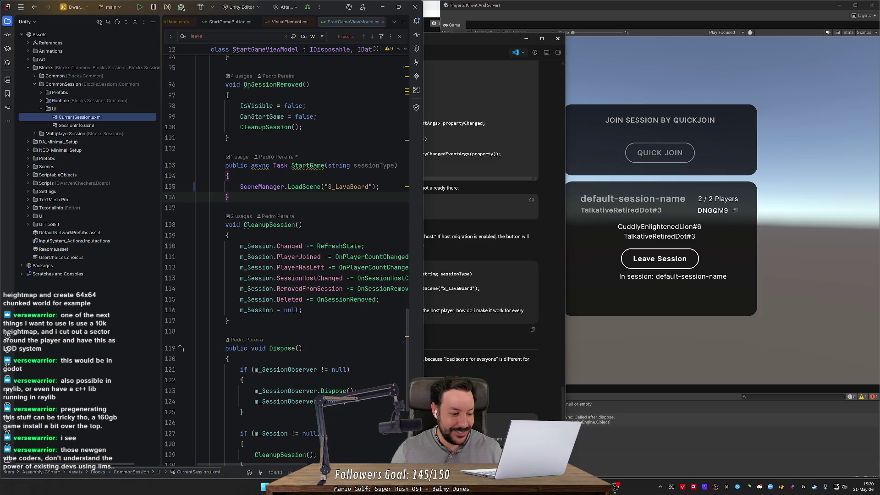
{"action": "key", "text": "alt+Tab"}
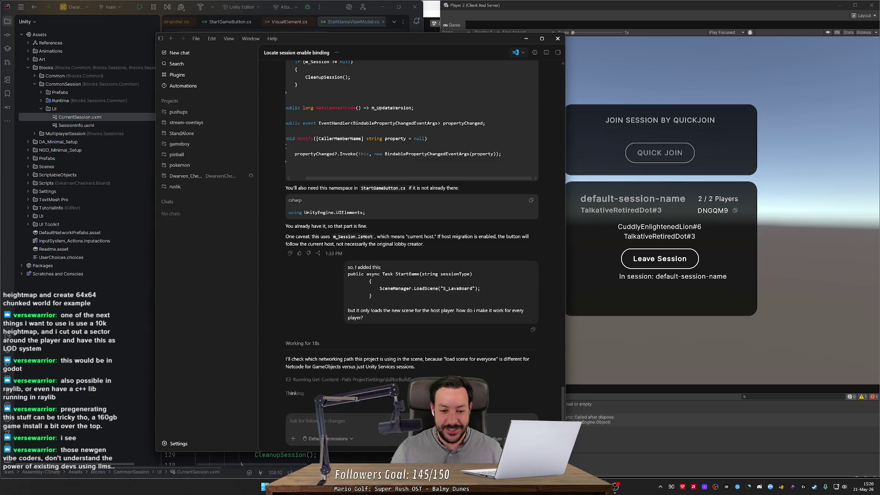
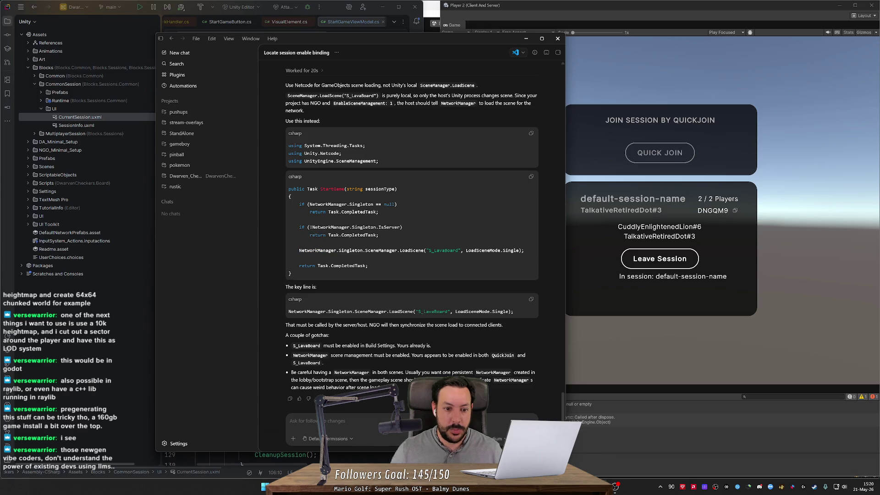
- Select and copy Codex's NetworkManager LoadScene line for S_LavaBoard, then return to StartGameViewModel
{"action": "triple_click", "coordinate": [422, 253]}
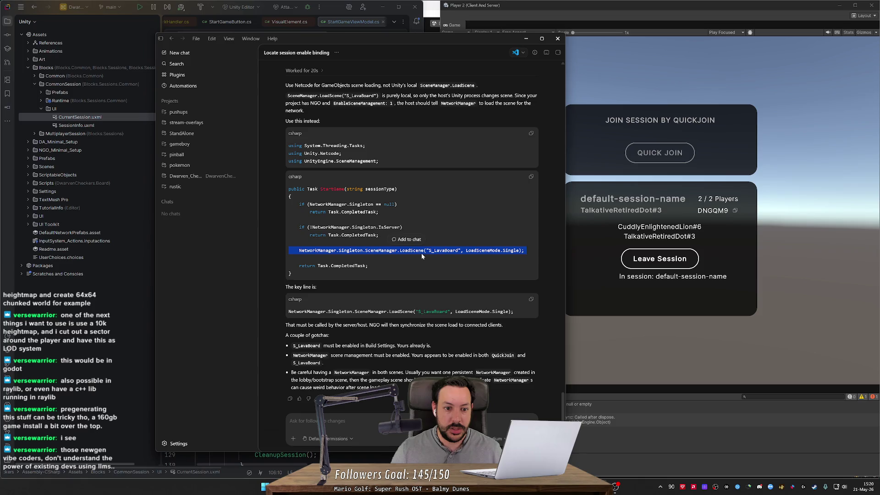
{"action": "triple_click", "coordinate": [386, 254]}
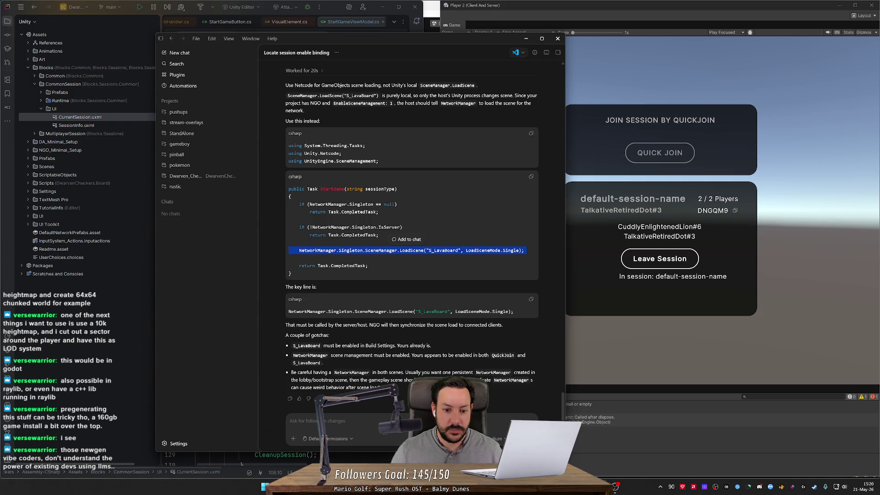
{"action": "left_click", "coordinate": [181, 348]}
- Paste the NetworkManager LoadScene line below the old call and apply the Reference assembly fix
{"action": "key", "text": "alt+Tab"}
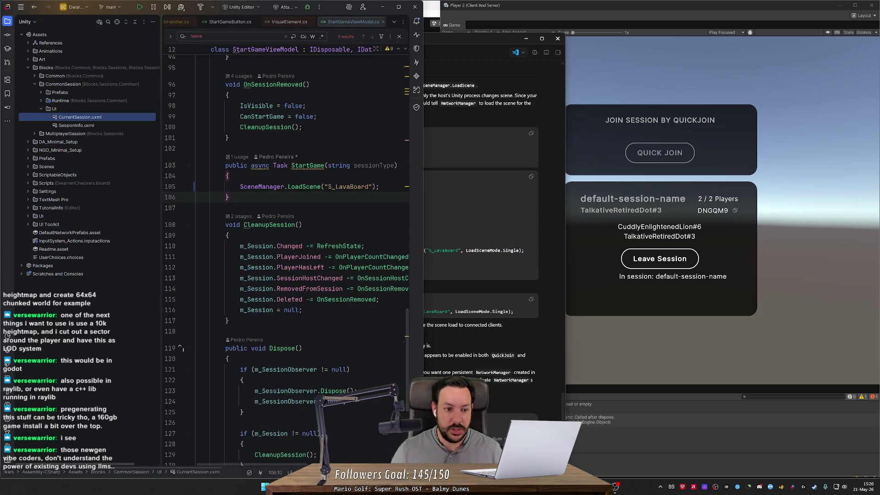
{"action": "key", "text": "Up"}
{"action": "key", "text": "End"}
{"action": "key", "text": "Return"}
{"action": "key", "text": "ctrl+v"}
{"action": "left_click", "coordinate": [270, 197]}
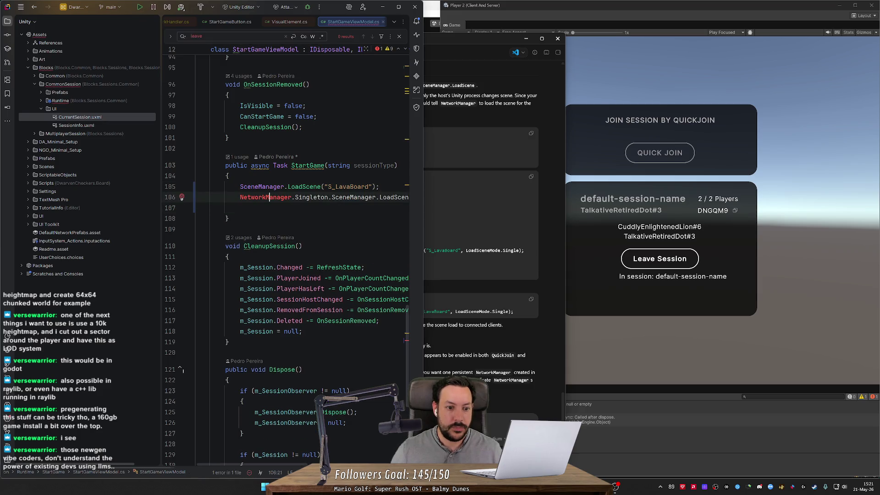
{"action": "left_click", "coordinate": [182, 198]}
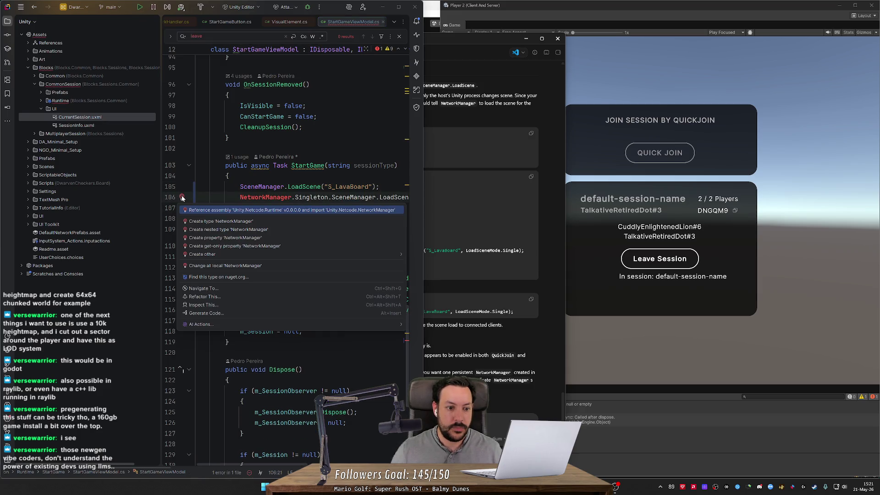
{"action": "left_click", "coordinate": [200, 211]}
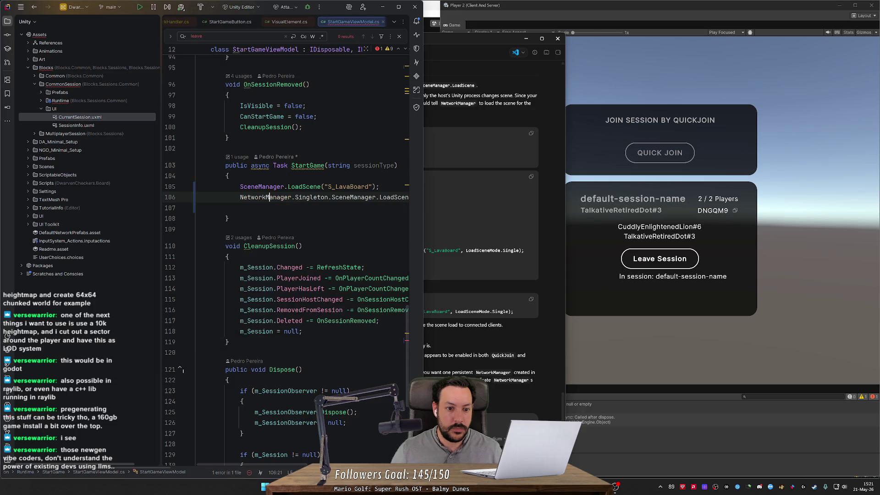
- Delete the old SceneManager.LoadScene line from StartGame
{"action": "key", "text": "BackSpace"}
{"action": "left_click", "coordinate": [294, 189]}
{"action": "key", "text": "ctrl+x"}
- Try entering Play mode in Unity and open the Netcode compile error in the code
{"action": "left_click", "coordinate": [518, 12]}
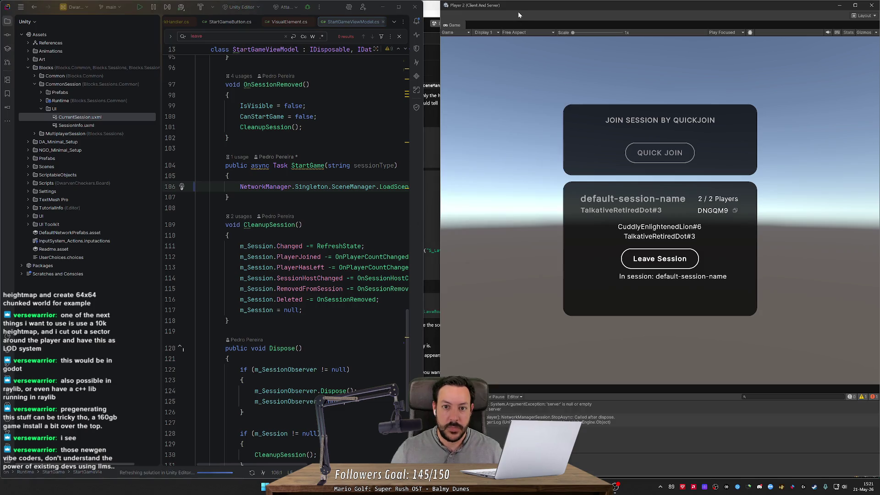
{"action": "mouse_move", "coordinate": [616, 487]}
{"action": "left_click", "coordinate": [599, 449]}
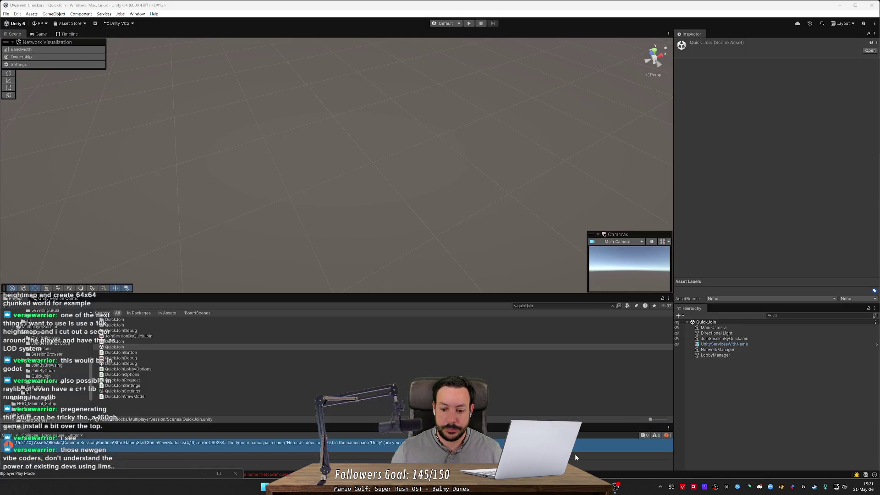
{"action": "left_click", "coordinate": [469, 24]}
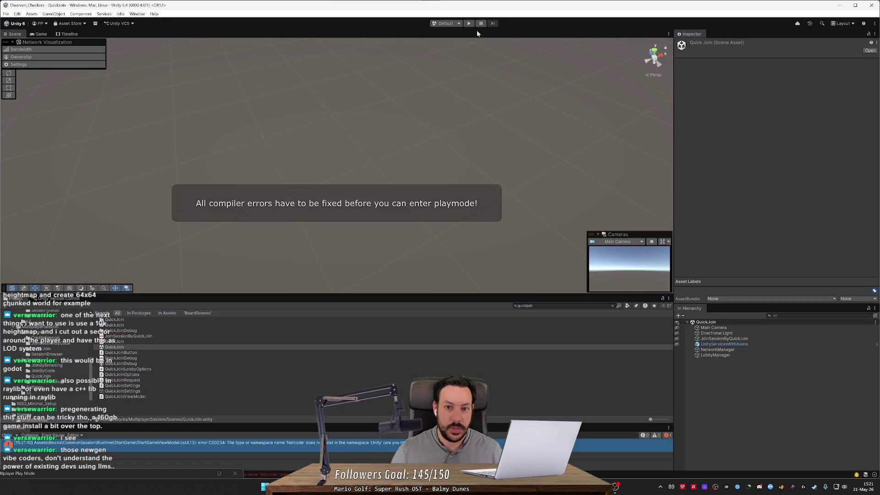
{"action": "double_click", "coordinate": [125, 444]}
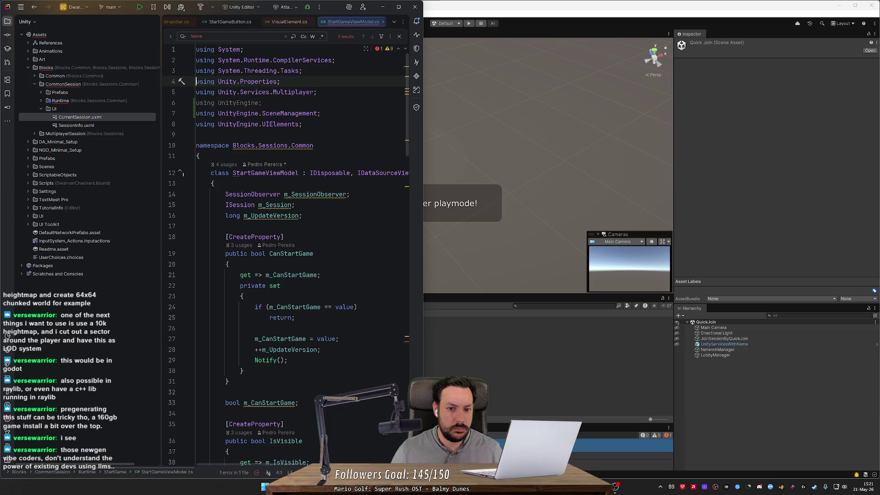
- Bring back Codex's suggestion and select its using Unity.Netcode line
{"action": "left_click_drag", "start_coordinate": [407, 150], "coordinate": [406, 365]}
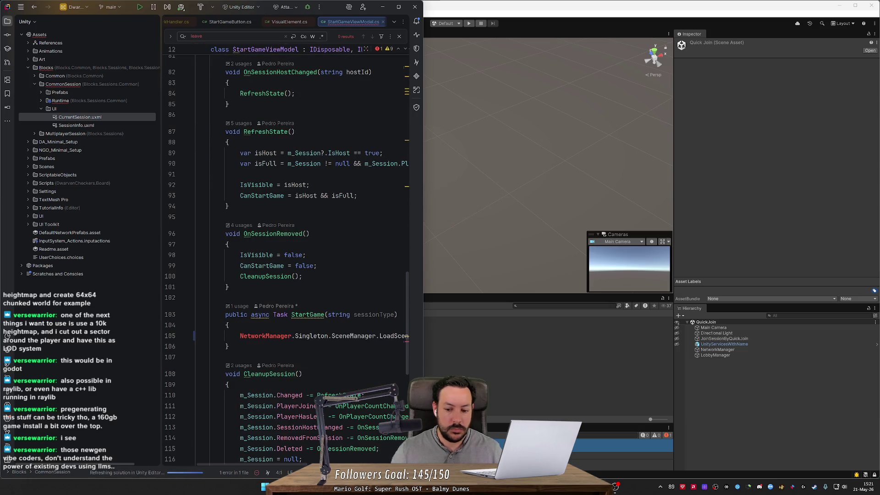
{"action": "mouse_move", "coordinate": [615, 486]}
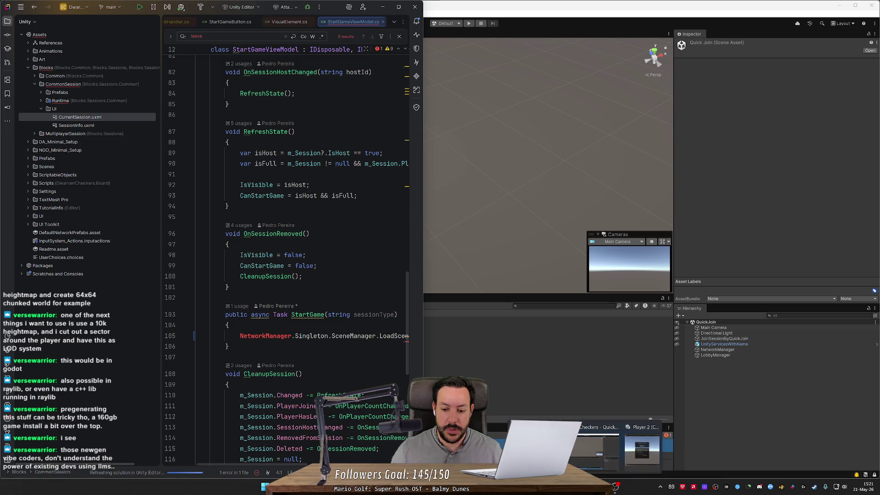
{"action": "left_click", "coordinate": [616, 487]}
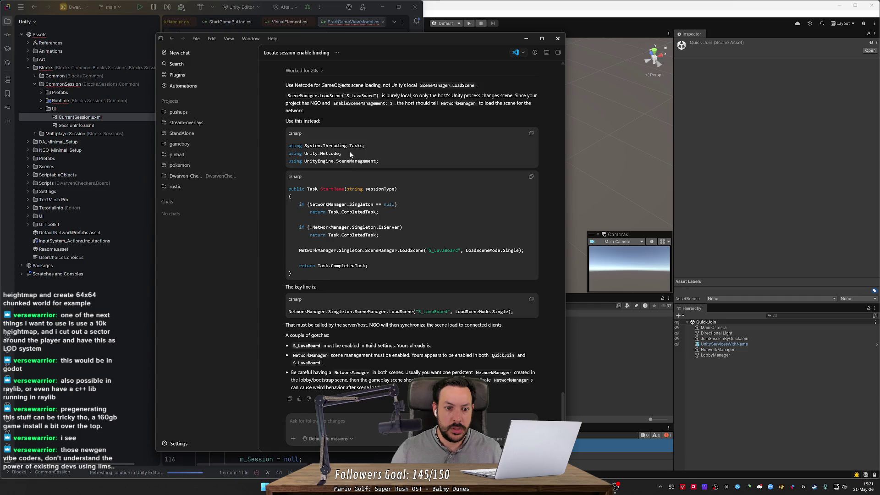
{"action": "left_click_drag", "start_coordinate": [292, 154], "coordinate": [342, 154]}
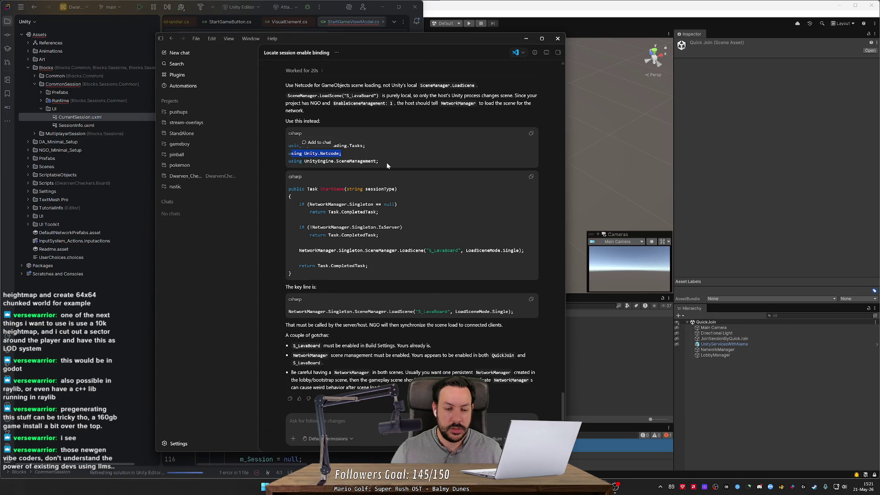
- Apply the Reference assembly fix to the unresolved NetworkManager in StartGameViewModel
{"action": "key", "text": "alt+Tab"}
{"action": "left_click", "coordinate": [243, 336]}
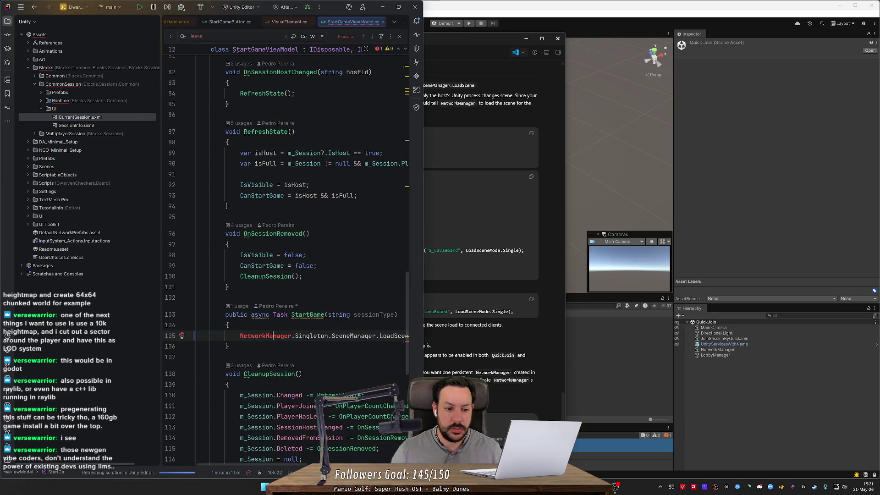
{"action": "left_click", "coordinate": [182, 337]}
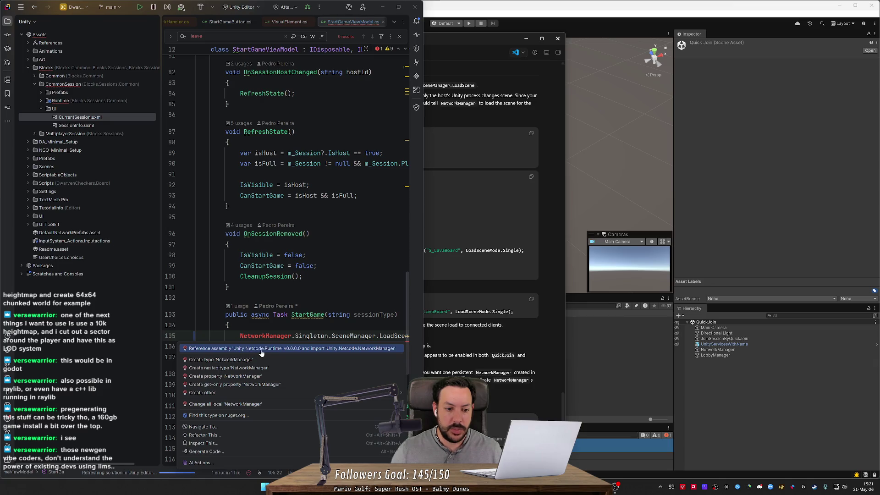
{"action": "left_click", "coordinate": [296, 351]}
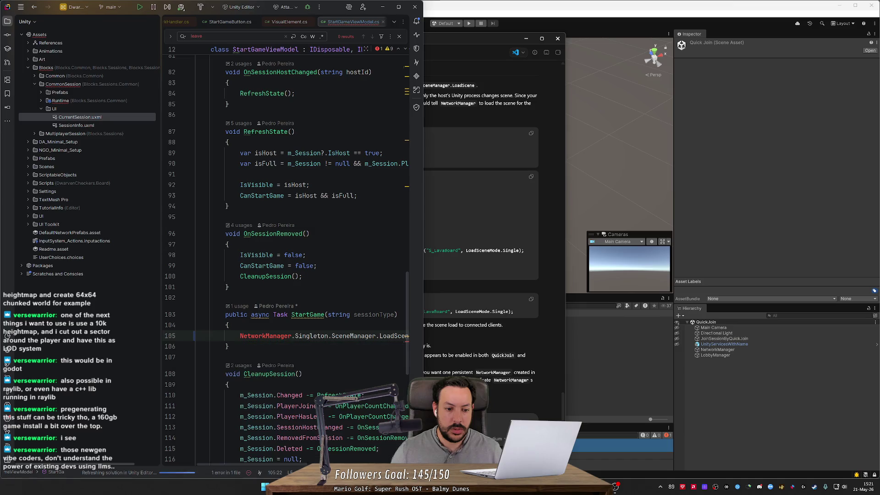
{"action": "left_click_drag", "start_coordinate": [407, 305], "coordinate": [422, 52]}
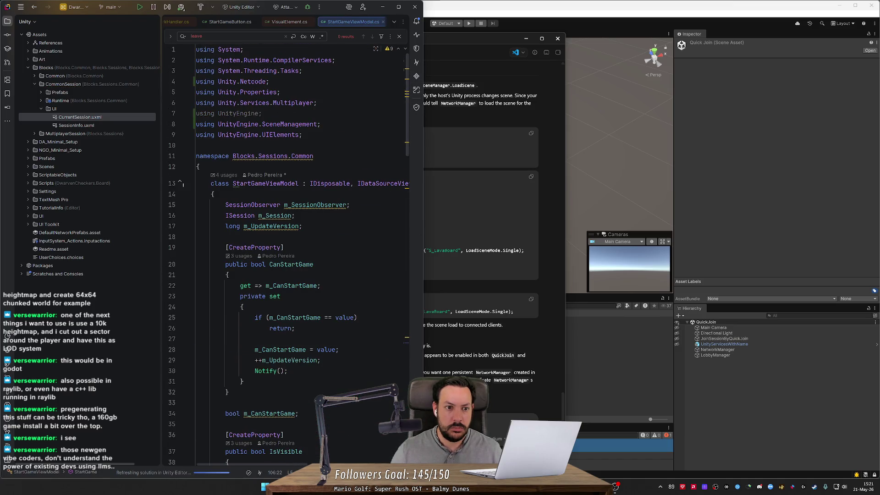
- Recompile in Unity and jump through the Netcode namespace and NetworkManager errors
{"action": "left_click", "coordinate": [579, 334]}
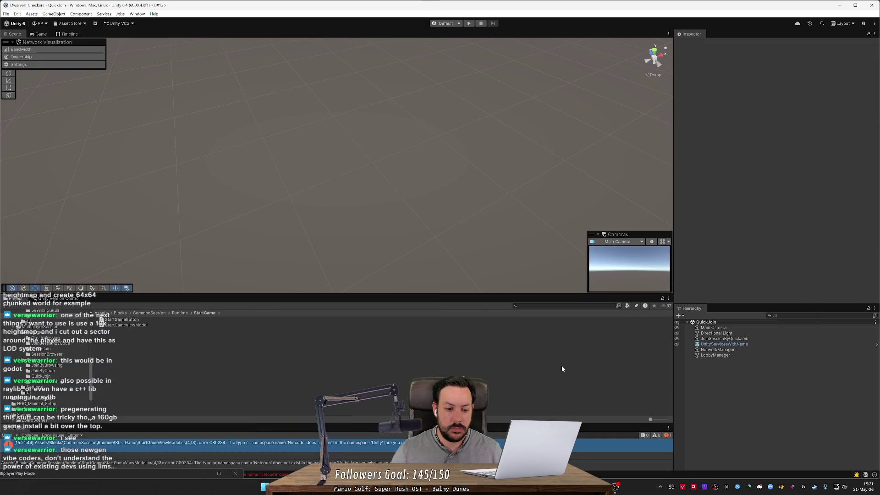
{"action": "double_click", "coordinate": [207, 442]}
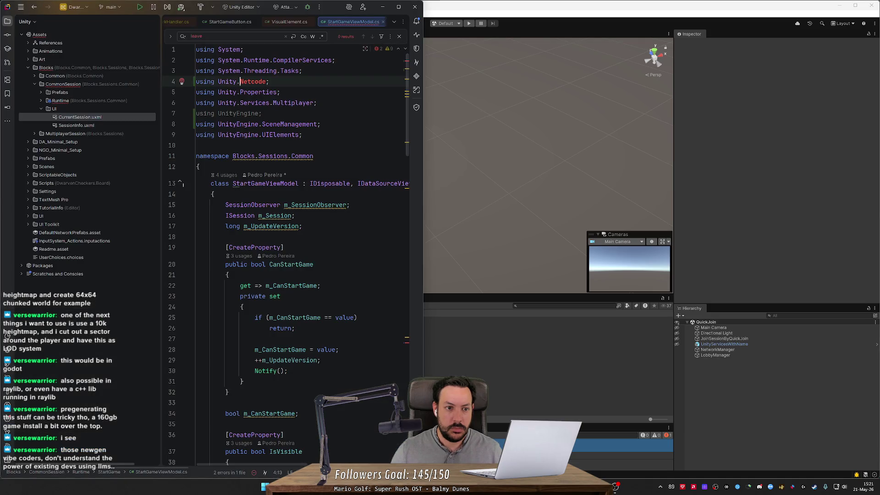
{"action": "left_click", "coordinate": [182, 82]}
{"action": "key", "text": "Escape"}
{"action": "key", "text": "F2"}
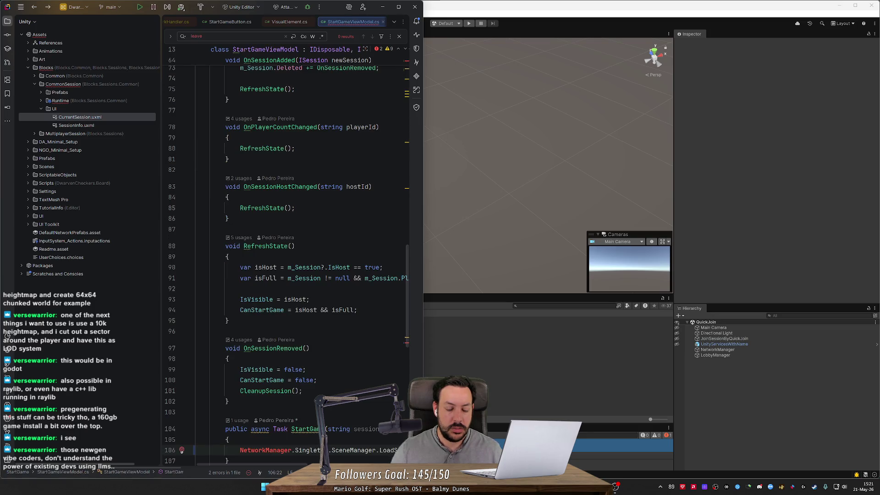
- Select the full NetworkManager LoadScene call on line 106 for a web search
{"action": "scroll", "coordinate": [285, 261], "scroll_direction": "down", "scroll_amount": 3}
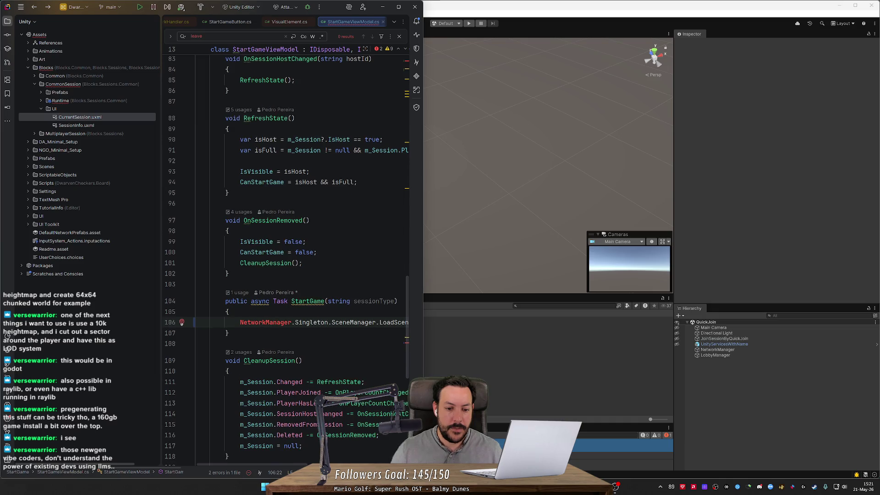
{"action": "key", "text": "ctrl+w"}
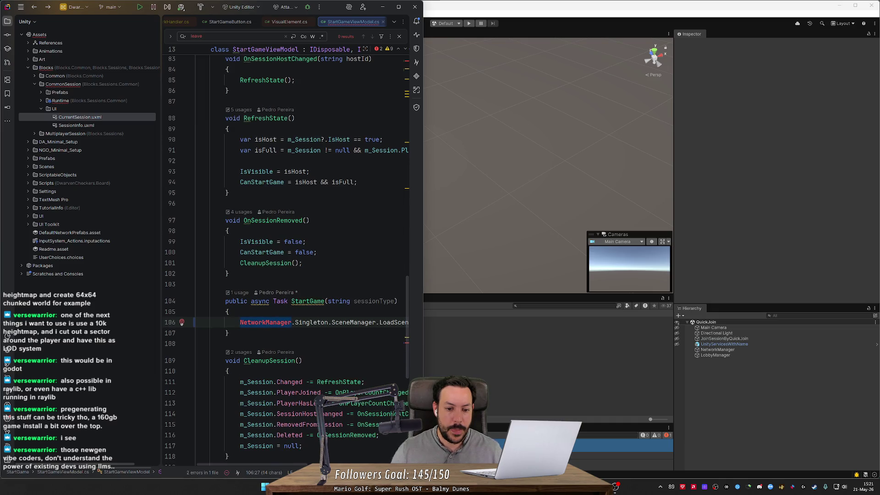
{"action": "key", "text": "ctrl+w"}
{"action": "key", "text": "ctrl+w"}
{"action": "key", "text": "ctrl+w"}
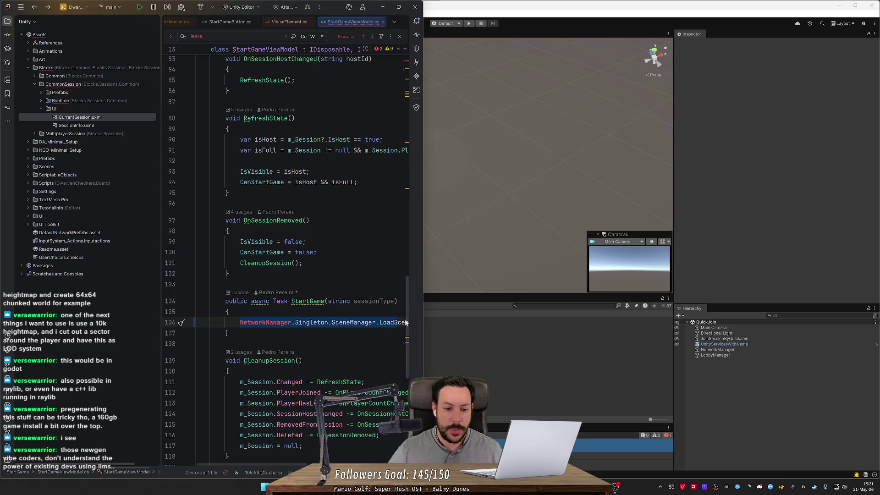
{"action": "key", "text": "alt+Tab"}
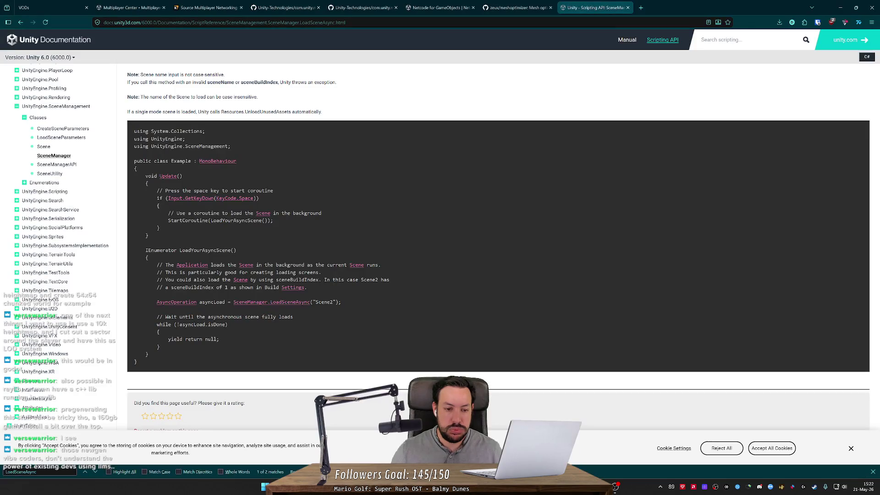
- Search the web for the copied LoadScene call and open the Using NetworkSceneManager docs
{"action": "left_click", "coordinate": [641, 9]}
{"action": "key", "text": "ctrl+v"}
{"action": "key", "text": "Return"}
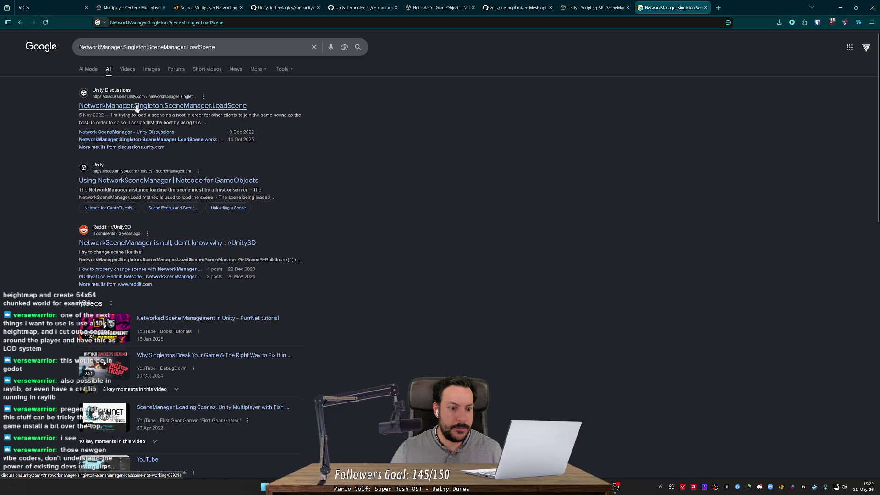
{"action": "left_click", "coordinate": [113, 181]}
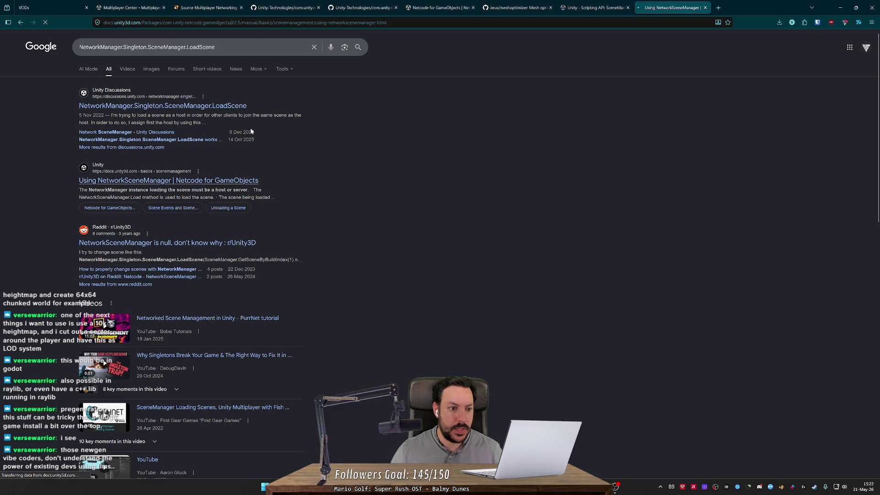
- Read the Accessing NetworkSceneManager section, highlighting NetworkManager.Singleton.SceneManager, then return to Rider
{"action": "scroll", "coordinate": [239, 131], "scroll_direction": "down", "scroll_amount": 3}
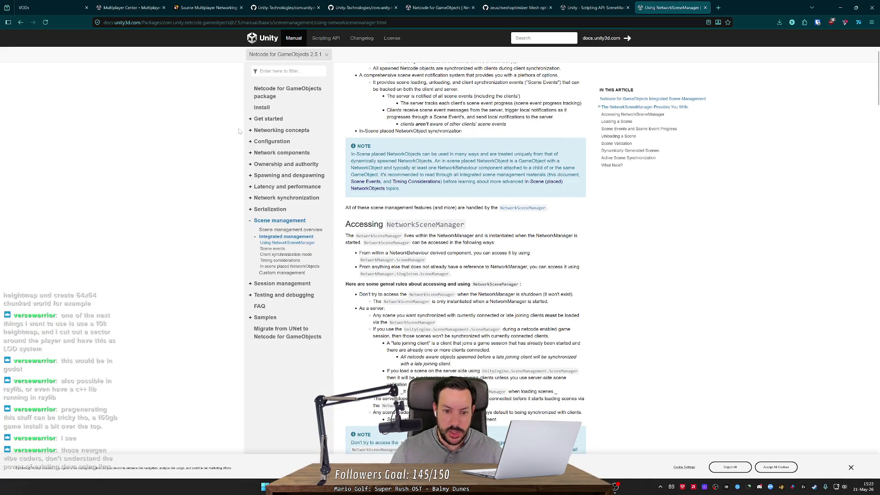
{"action": "double_click", "coordinate": [452, 236]}
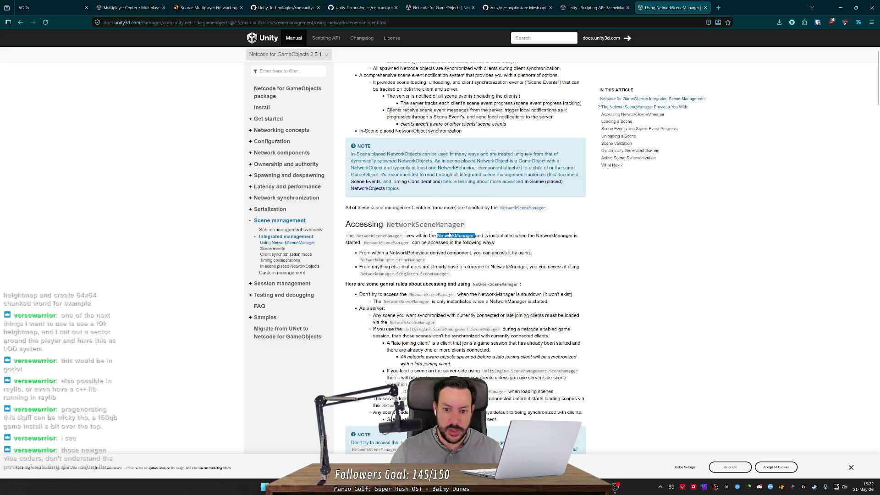
{"action": "left_click", "coordinate": [397, 248]}
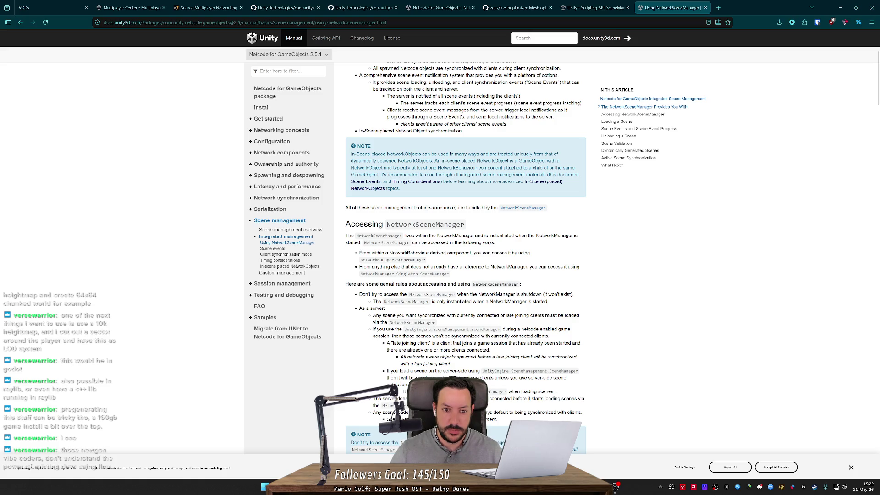
{"action": "double_click", "coordinate": [377, 260]}
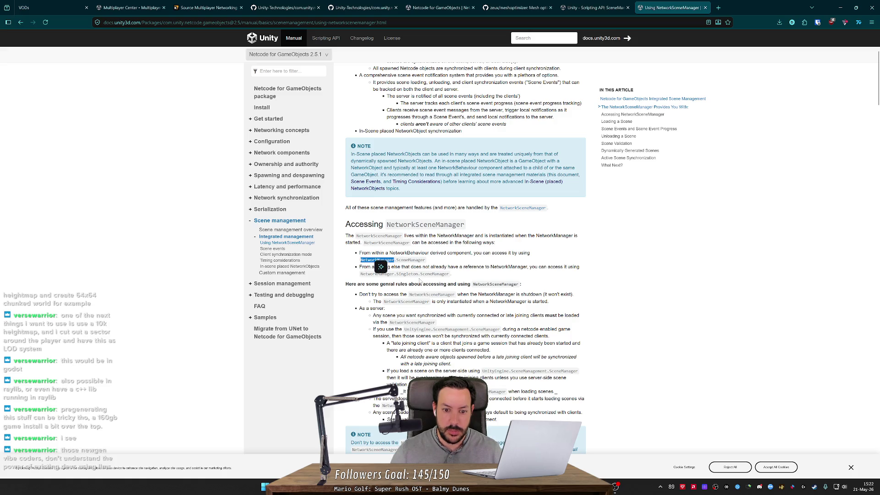
{"action": "left_click", "coordinate": [422, 266]}
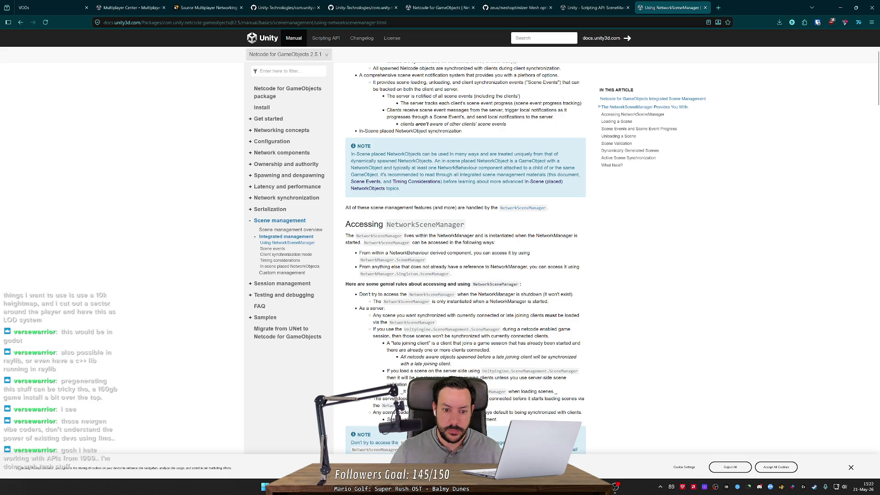
{"action": "left_click_drag", "start_coordinate": [377, 266], "coordinate": [562, 266]}
{"action": "left_click", "coordinate": [397, 284]}
{"action": "double_click", "coordinate": [372, 274]}
{"action": "left_click", "coordinate": [457, 275], "text": "shift"}
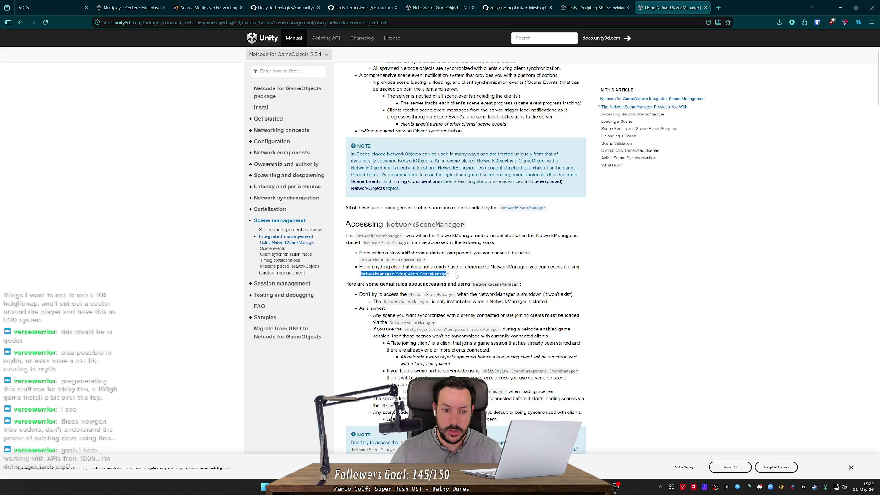
{"action": "left_click", "coordinate": [380, 273]}
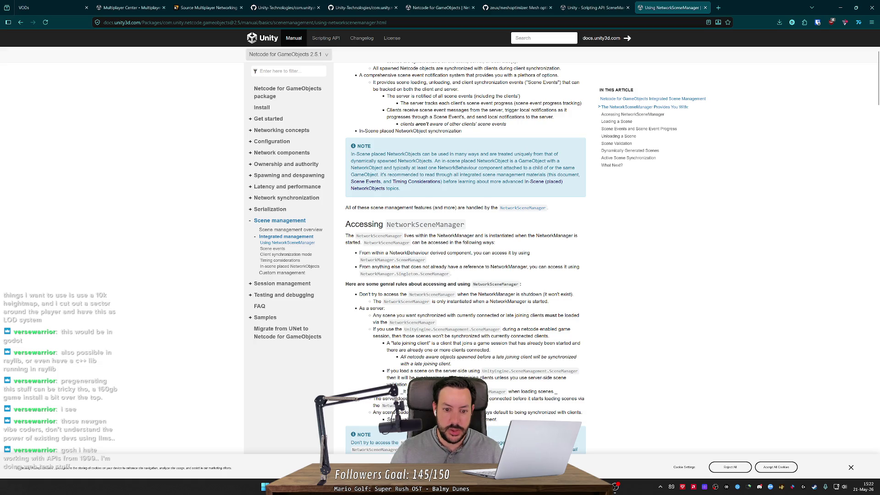
{"action": "key", "text": "alt+Tab"}
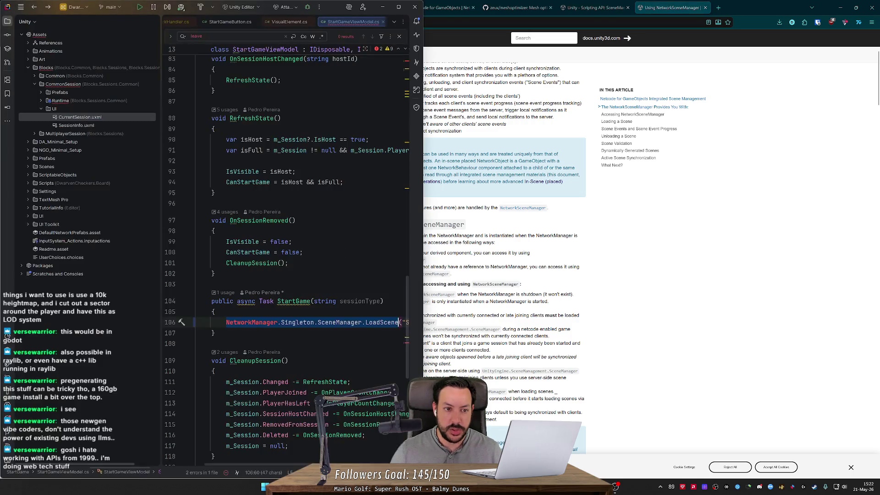
- Check the red using Unity.Netcode error on line 4, then return to the docs page
{"action": "scroll", "coordinate": [408, 290], "scroll_direction": "up", "scroll_amount": 20}
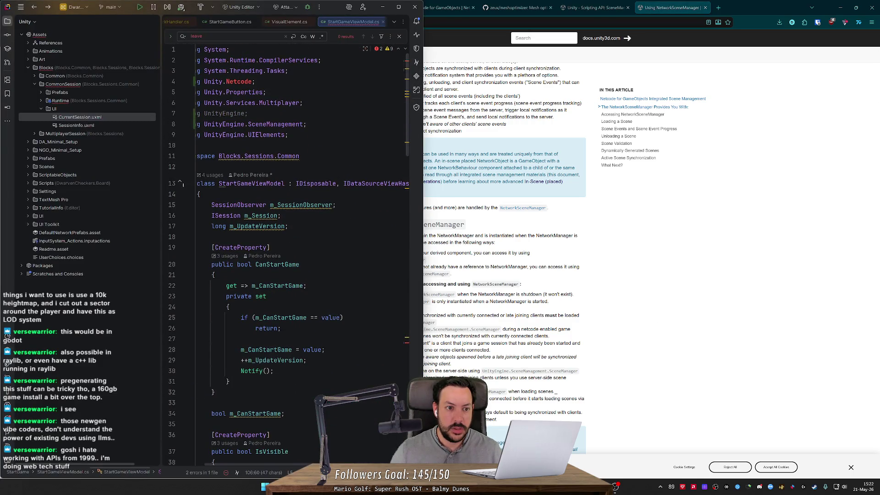
{"action": "mouse_move", "coordinate": [239, 83]}
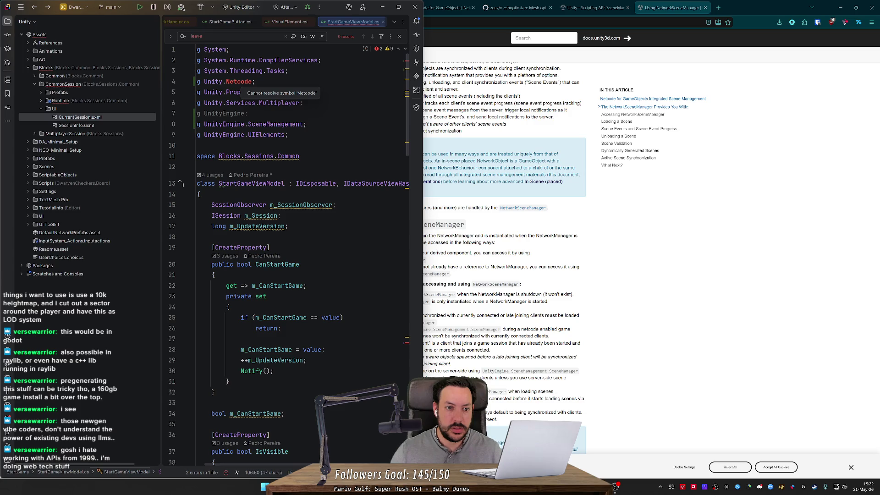
{"action": "left_click_drag", "start_coordinate": [255, 82], "coordinate": [144, 81]}
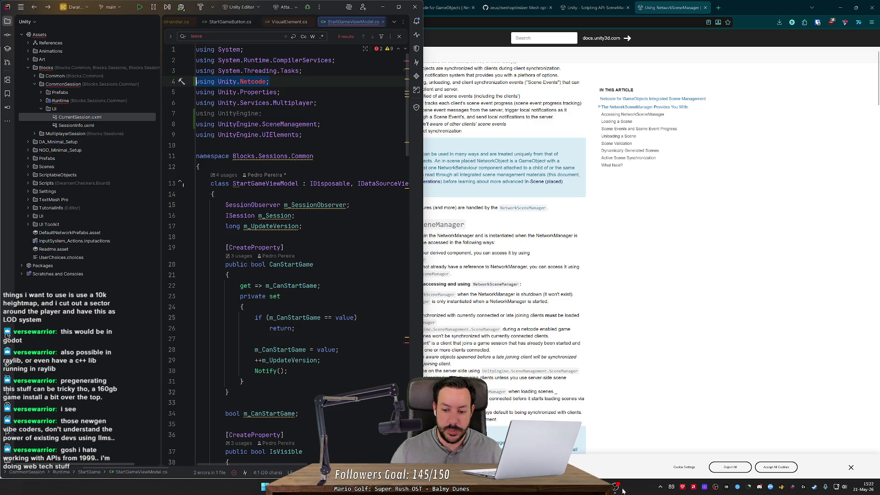
{"action": "left_click", "coordinate": [623, 491]}
{"action": "left_click", "coordinate": [622, 491]}
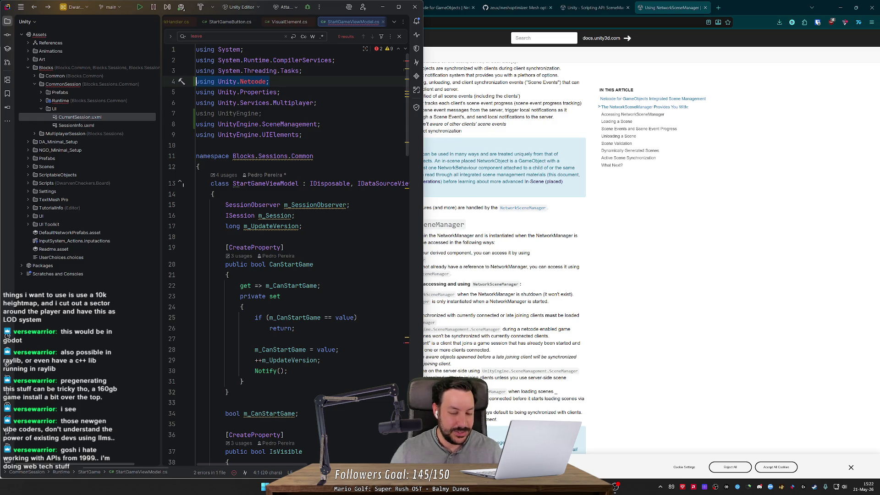
{"action": "key", "text": "alt+Tab"}
{"action": "scroll", "coordinate": [530, 301], "scroll_direction": "down", "scroll_amount": 2}
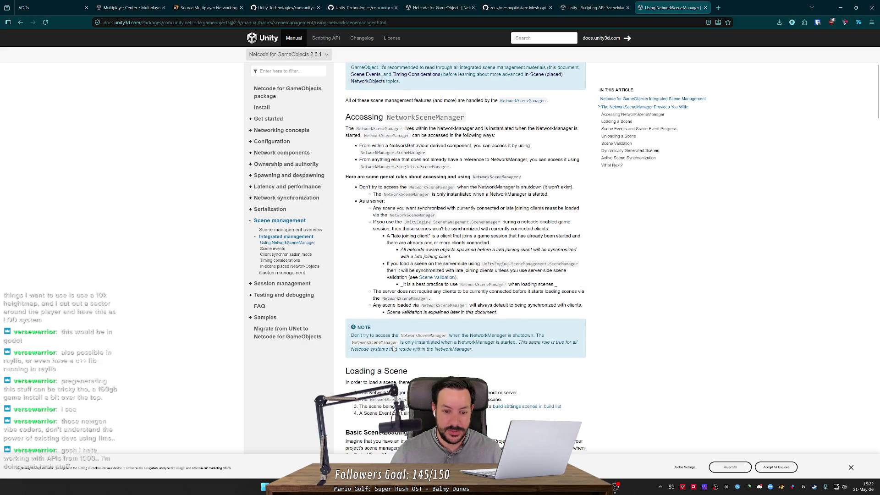
- Scroll the docs to the Basic Scene Loading Example, then return to StartGameViewModel.cs
{"action": "scroll", "coordinate": [393, 348], "scroll_direction": "down", "scroll_amount": 2}
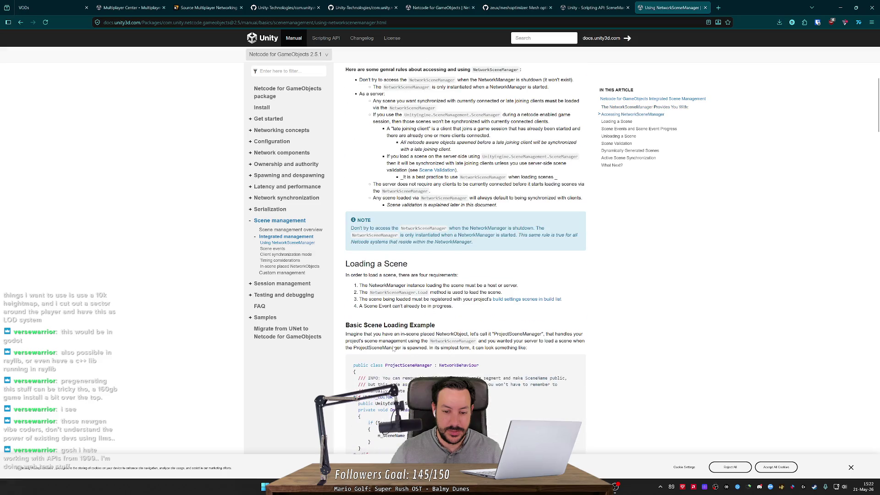
{"action": "scroll", "coordinate": [393, 348], "scroll_direction": "down", "scroll_amount": 3}
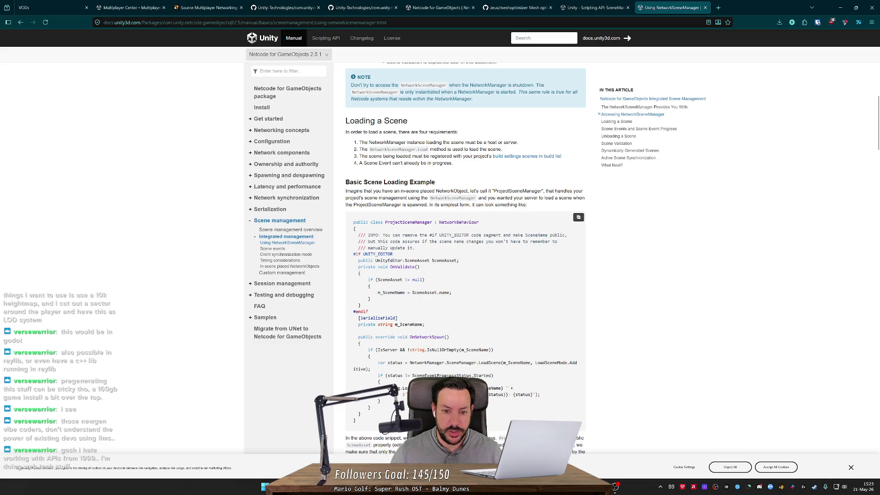
{"action": "scroll", "coordinate": [465, 259], "scroll_direction": "down", "scroll_amount": 3}
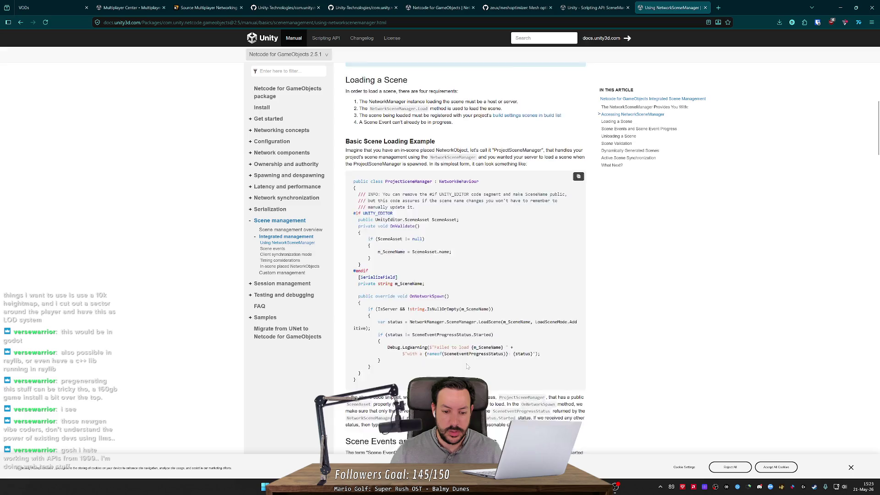
{"action": "key", "text": "alt+Tab"}
{"action": "scroll", "coordinate": [418, 309], "scroll_direction": "down", "scroll_amount": 20}
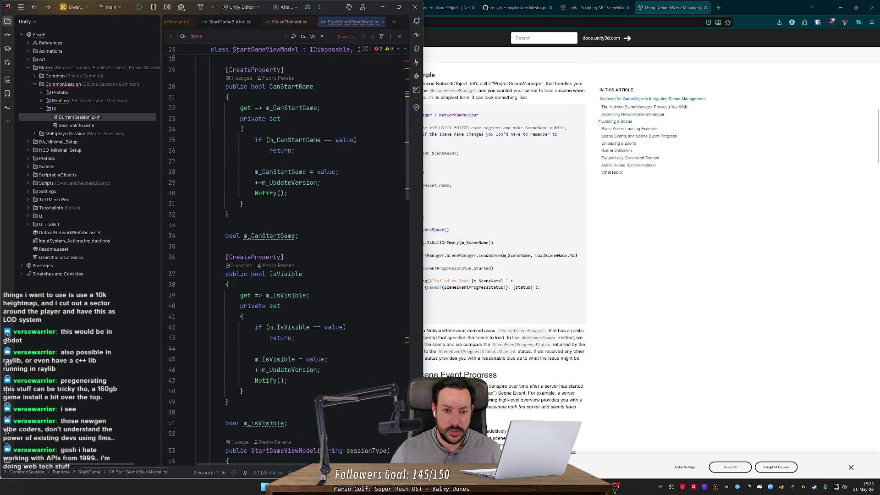
- Try the Reference assembly 'Unity.Netcode.Runtime' fix on line 106, then return to the docs
{"action": "scroll", "coordinate": [417, 309], "scroll_direction": "down", "scroll_amount": 6}
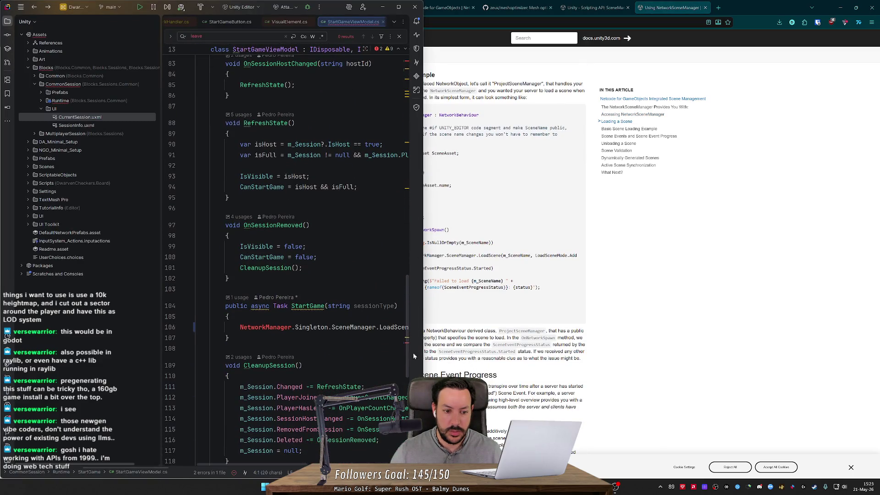
{"action": "left_click", "coordinate": [183, 328]}
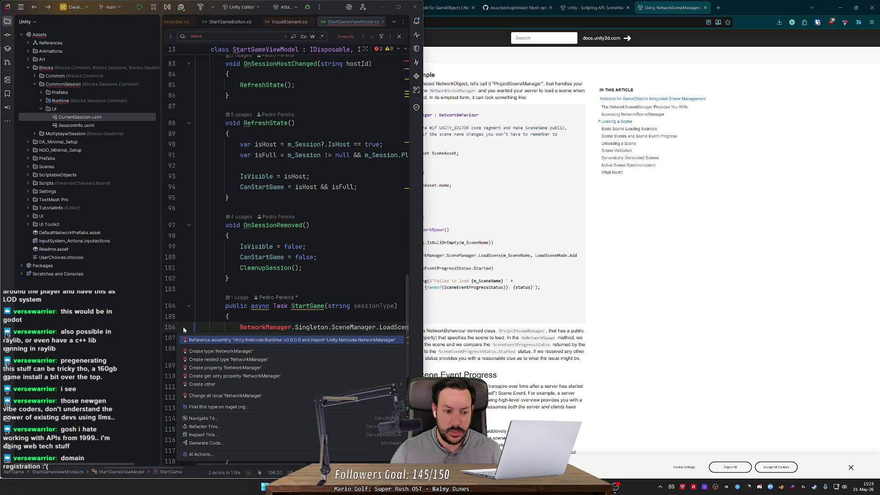
{"action": "key", "text": "Return"}
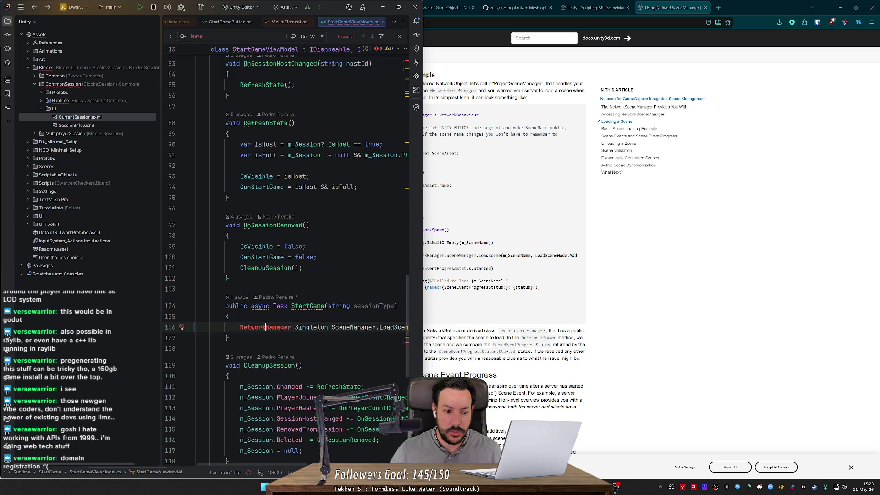
{"action": "left_click", "coordinate": [182, 328]}
{"action": "left_click", "coordinate": [281, 327]}
{"action": "left_click", "coordinate": [182, 328]}
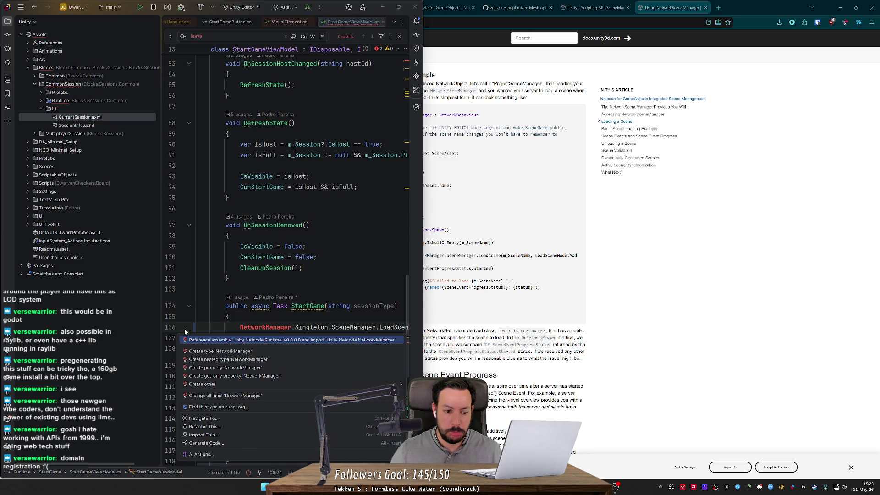
{"action": "key", "text": "Escape"}
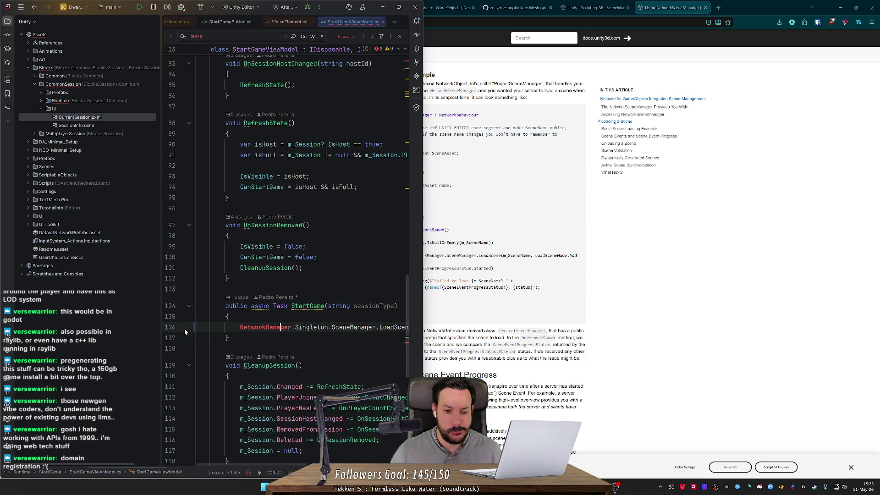
{"action": "left_click", "coordinate": [490, 256]}
{"action": "scroll", "coordinate": [491, 256], "scroll_direction": "up", "scroll_amount": 5}
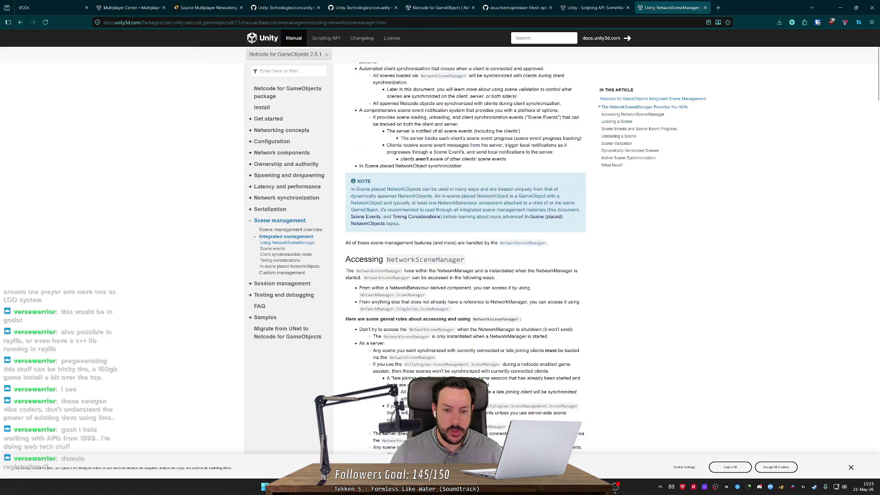
- Browse the NetworkSceneManager and Unity.Netcode API pages, rechecking NetworkManager's fixes in Rider
{"action": "scroll", "coordinate": [491, 256], "scroll_direction": "up", "scroll_amount": 3}
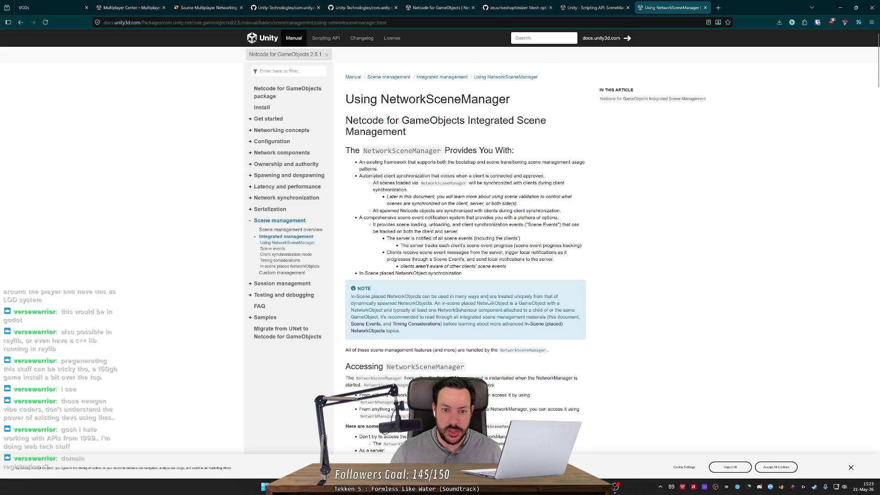
{"action": "left_click", "coordinate": [528, 351]}
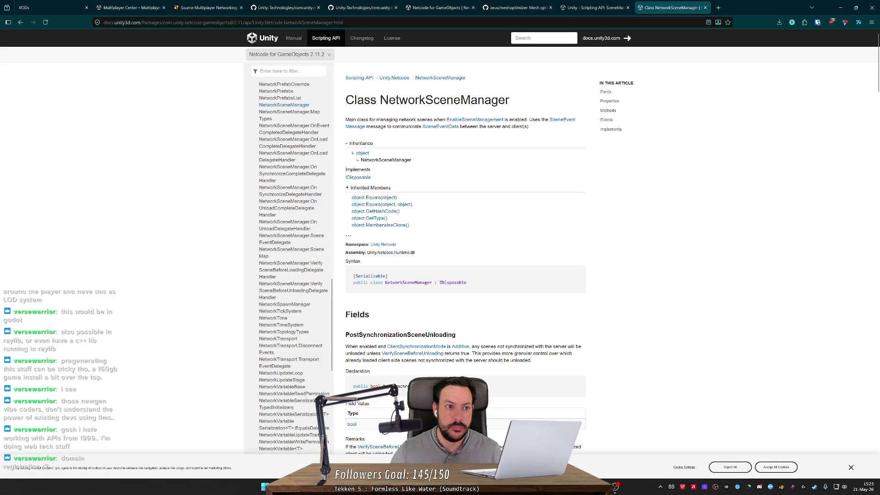
{"action": "left_click", "coordinate": [394, 79]}
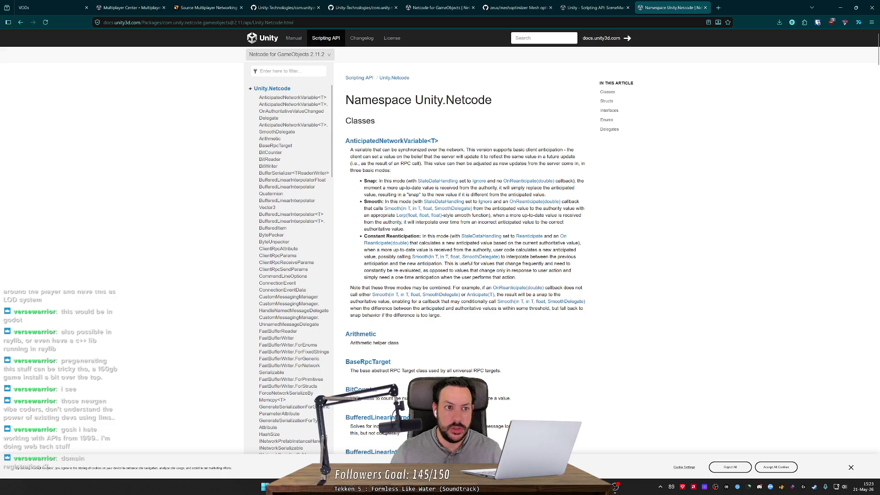
{"action": "key", "text": "alt+Tab"}
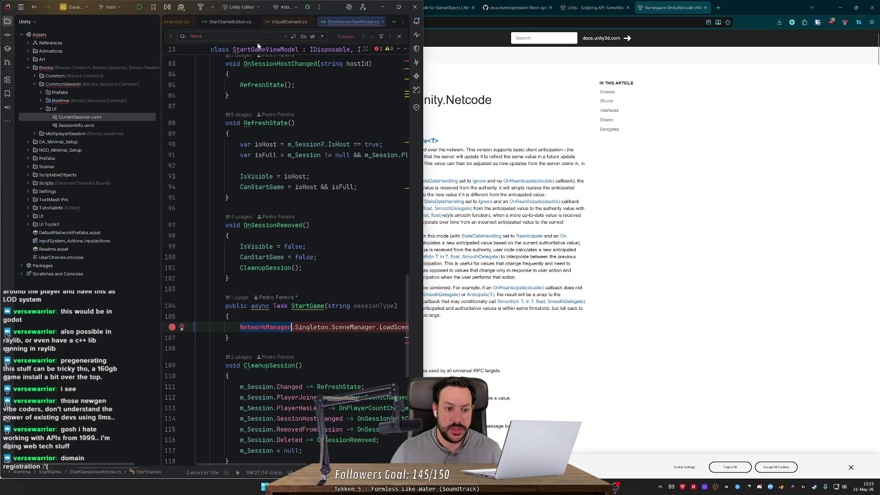
{"action": "left_click", "coordinate": [182, 327]}
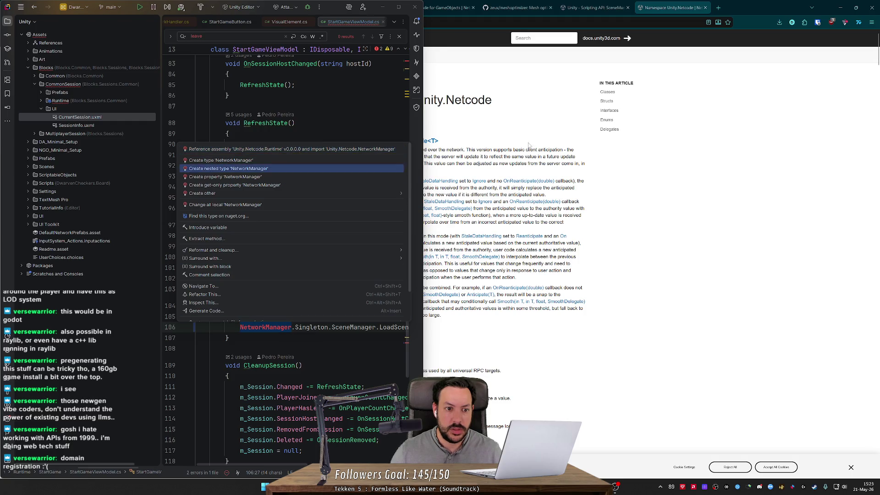
{"action": "key", "text": "alt+Tab"}
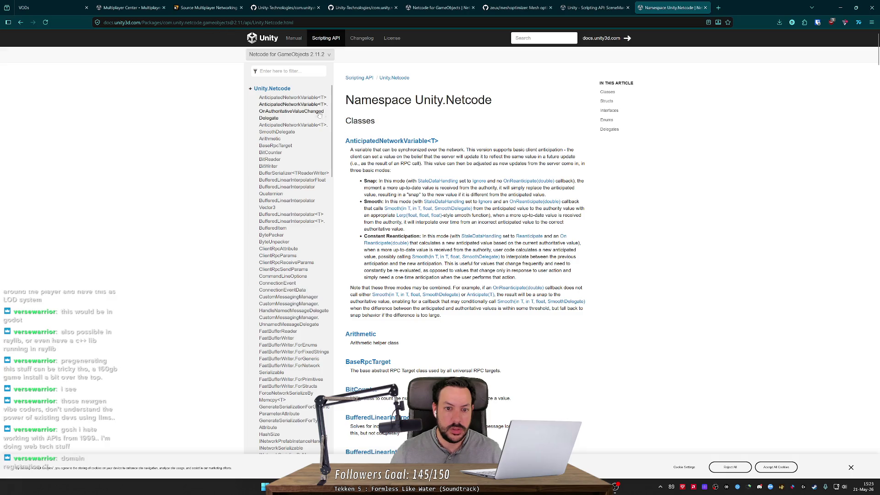
- Read the NetworkSceneManager class reference, then go back to the Using NetworkSceneManager manual
{"action": "scroll", "coordinate": [479, 285], "scroll_direction": "down", "scroll_amount": 5}
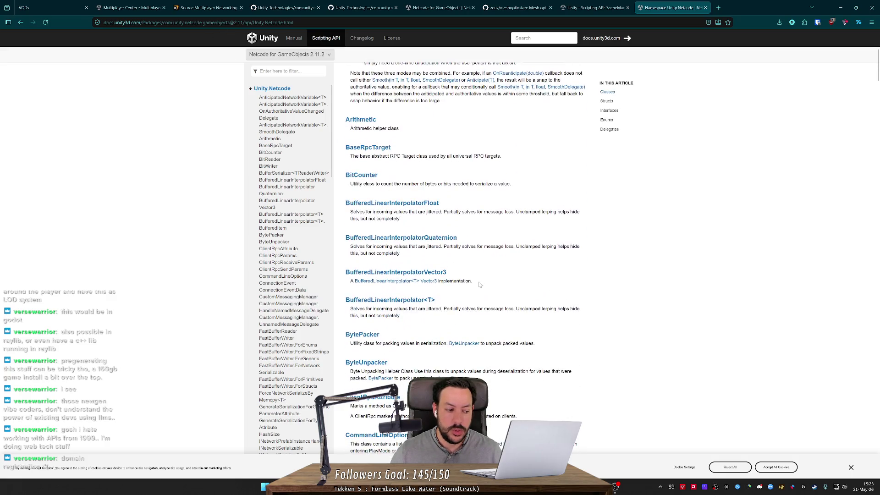
{"action": "scroll", "coordinate": [465, 257], "scroll_direction": "down", "scroll_amount": 6}
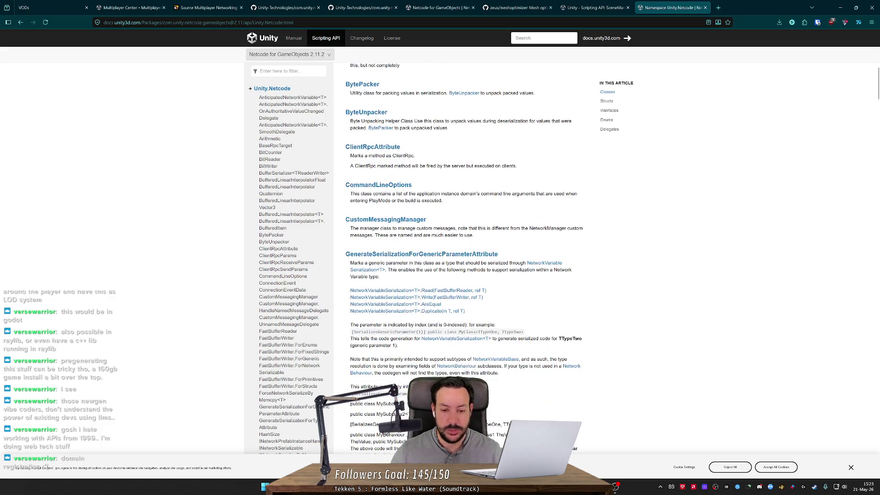
{"action": "scroll", "coordinate": [488, 289], "scroll_direction": "down", "scroll_amount": 15}
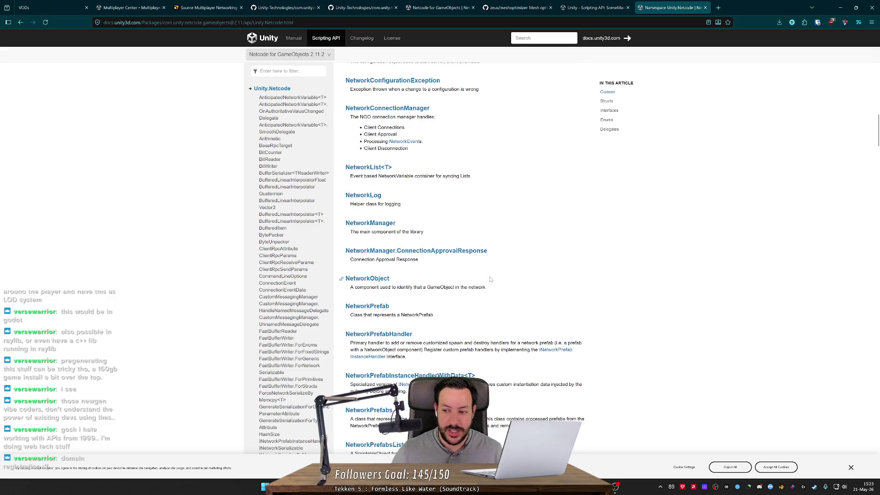
{"action": "left_click", "coordinate": [486, 280]}
{"action": "scroll", "coordinate": [486, 278], "scroll_direction": "down", "scroll_amount": 5}
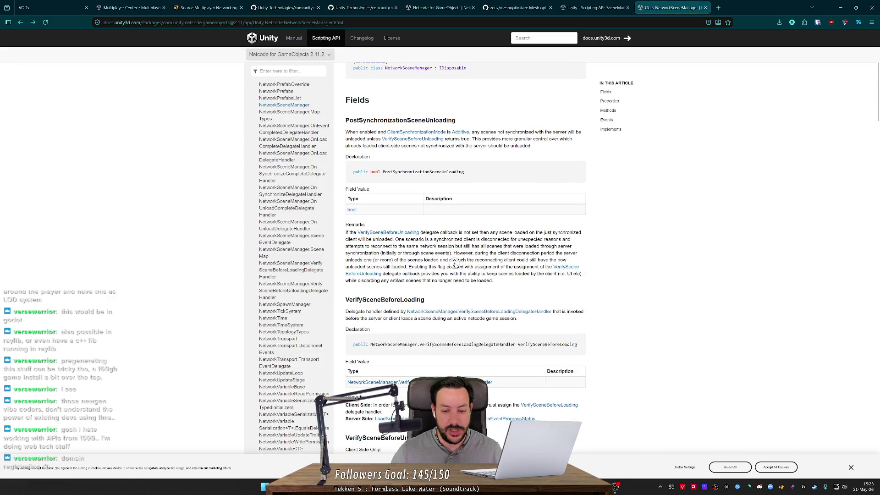
{"action": "scroll", "coordinate": [456, 267], "scroll_direction": "down", "scroll_amount": 10}
{"action": "key", "text": "alt+Left"}
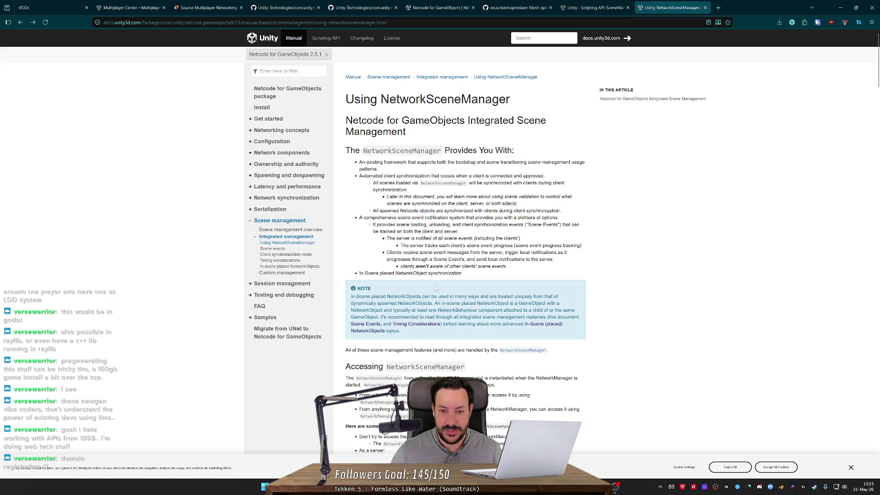
- Read through the Using NetworkSceneManager article, open the Samples page, then return to Rider
{"action": "scroll", "coordinate": [434, 285], "scroll_direction": "down", "scroll_amount": 5}
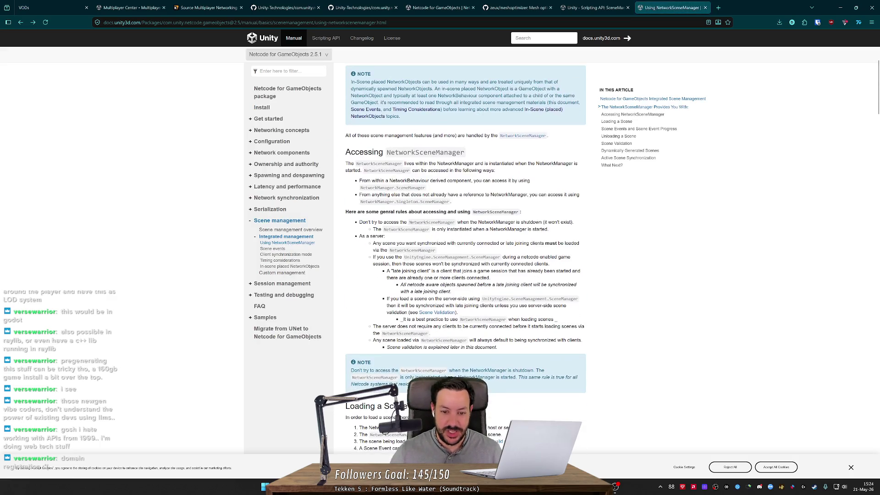
{"action": "scroll", "coordinate": [436, 287], "scroll_direction": "down", "scroll_amount": 5}
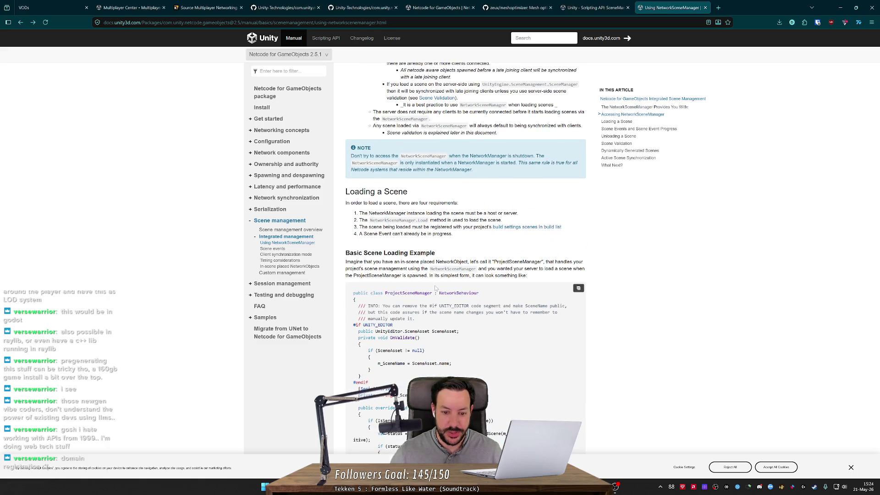
{"action": "scroll", "coordinate": [435, 288], "scroll_direction": "down", "scroll_amount": 3}
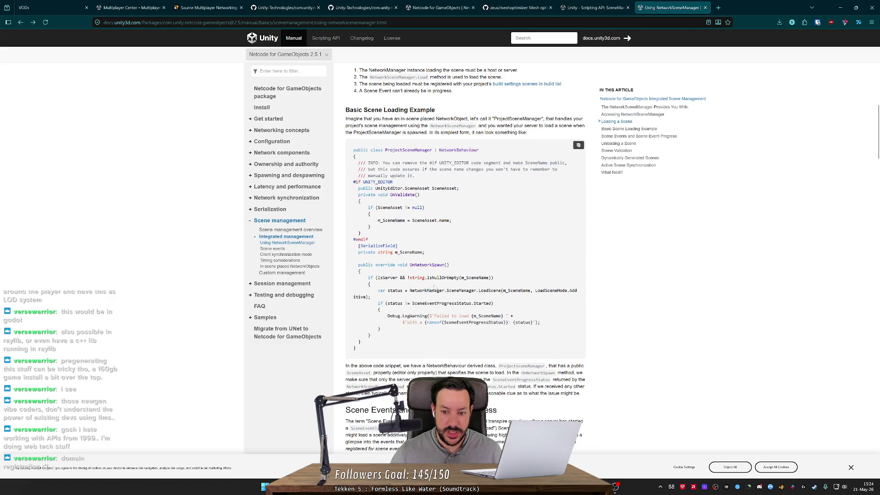
{"action": "scroll", "coordinate": [434, 287], "scroll_direction": "down", "scroll_amount": 10}
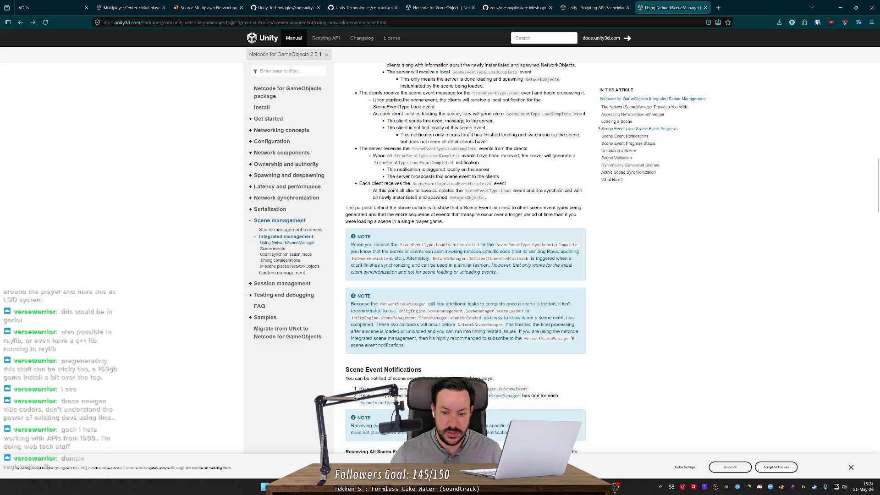
{"action": "scroll", "coordinate": [465, 257], "scroll_direction": "down", "scroll_amount": 5}
{"action": "scroll", "coordinate": [421, 308], "scroll_direction": "down", "scroll_amount": 3}
{"action": "scroll", "coordinate": [412, 311], "scroll_direction": "up", "scroll_amount": 10}
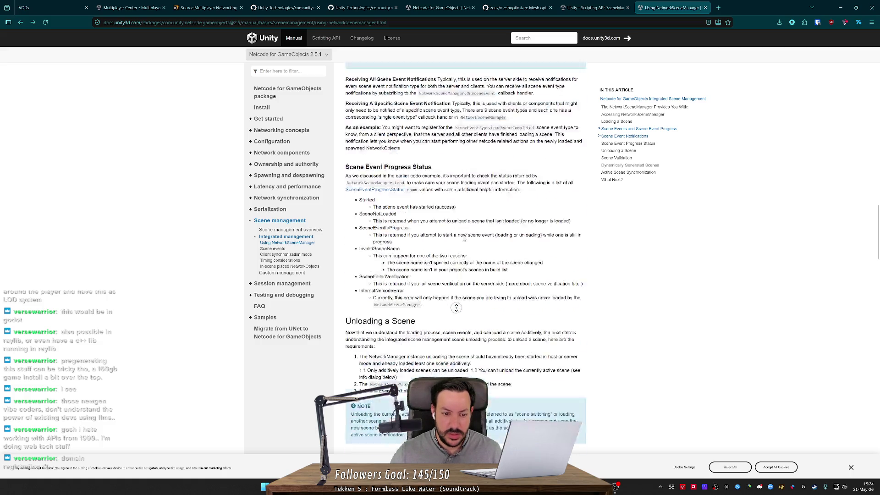
{"action": "left_click", "coordinate": [265, 317]}
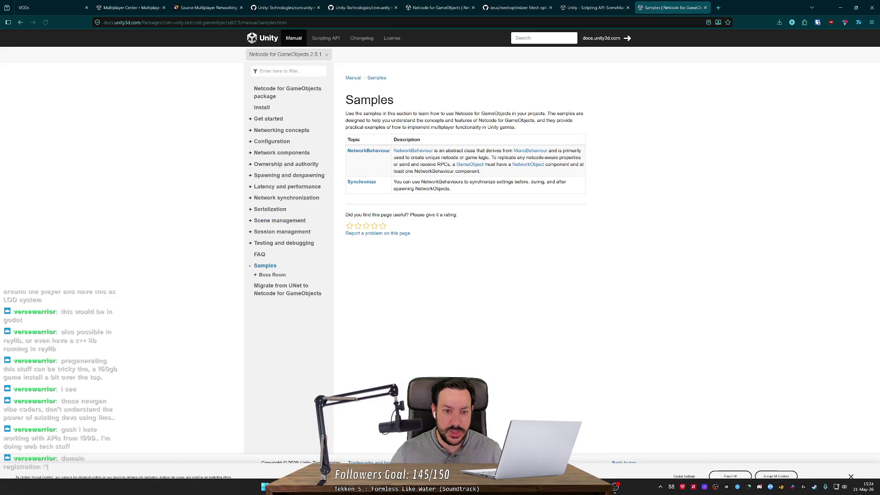
{"action": "key", "text": "alt+Tab"}
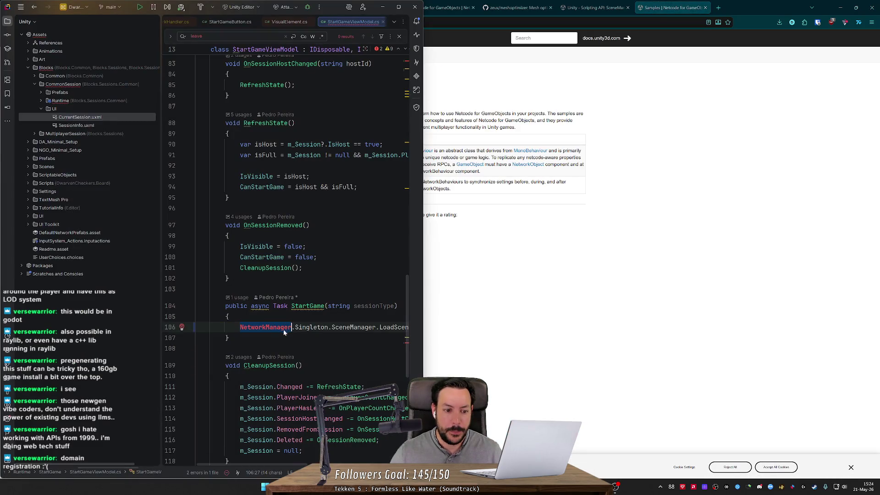
- Import Unity.Netcode for NetworkManager on line 106, then take Unity's CS0234 error to Codex
{"action": "left_click", "coordinate": [182, 327]}
{"action": "key", "text": "Return"}
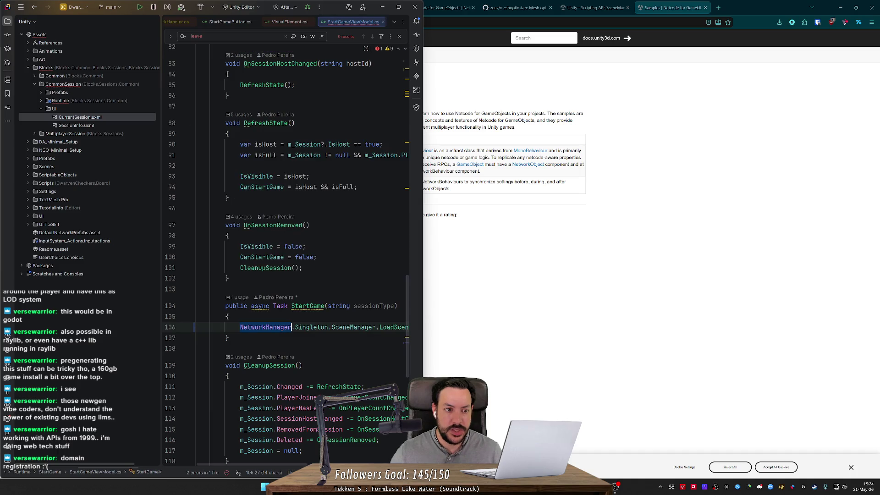
{"action": "key", "text": "Page_Up"}
{"action": "key", "text": "Page_Up"}
{"action": "key", "text": "Page_Up"}
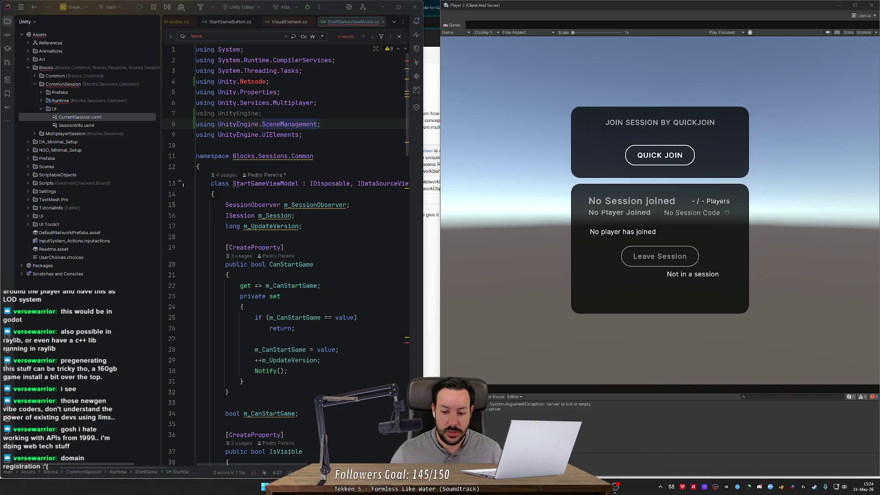
{"action": "key", "text": "alt+Tab"}
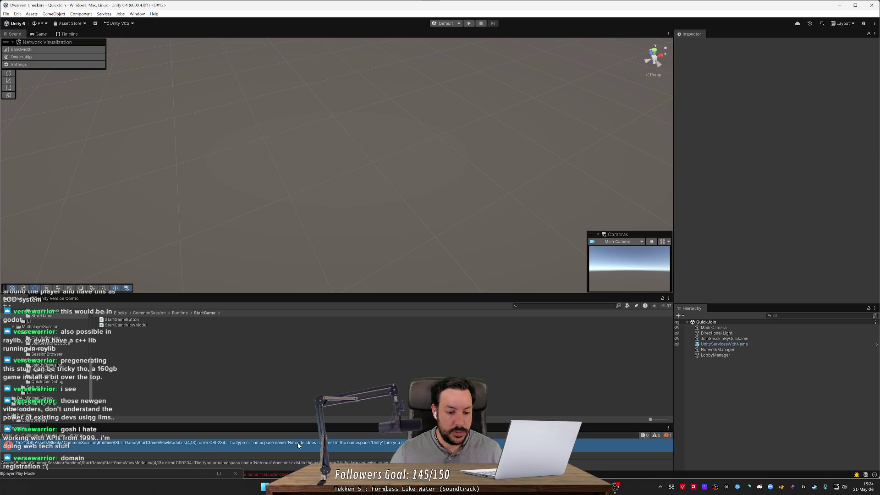
{"action": "left_click", "coordinate": [550, 443]}
{"action": "left_click", "coordinate": [615, 487]}
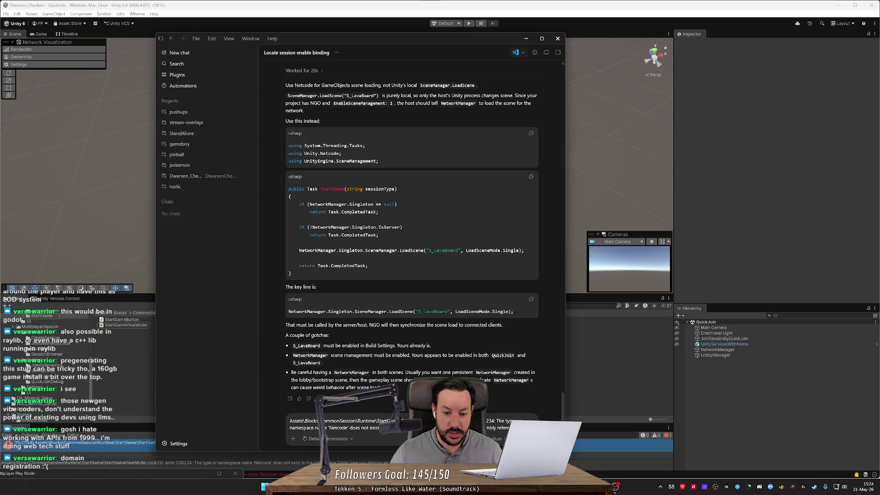
- Send the CS0234 missing Netcode namespace error to Codex and read its reply
{"action": "key", "text": "Return"}
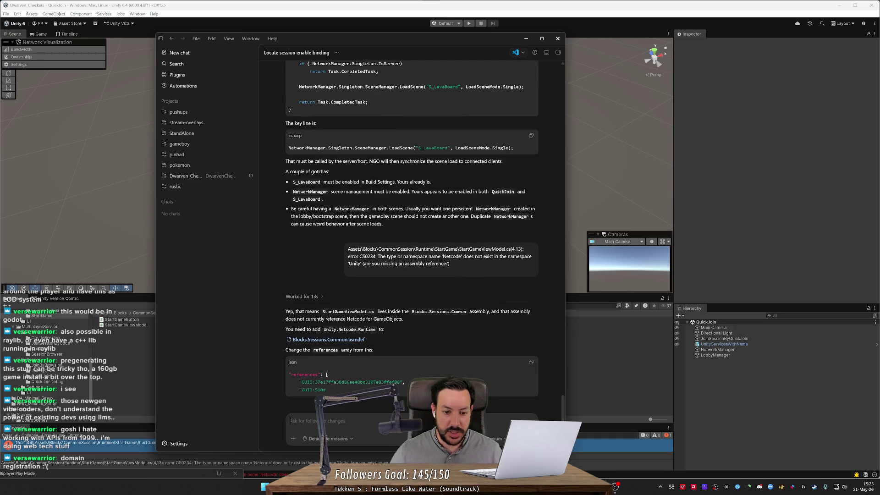
{"action": "scroll", "coordinate": [380, 307], "scroll_direction": "up", "scroll_amount": 2}
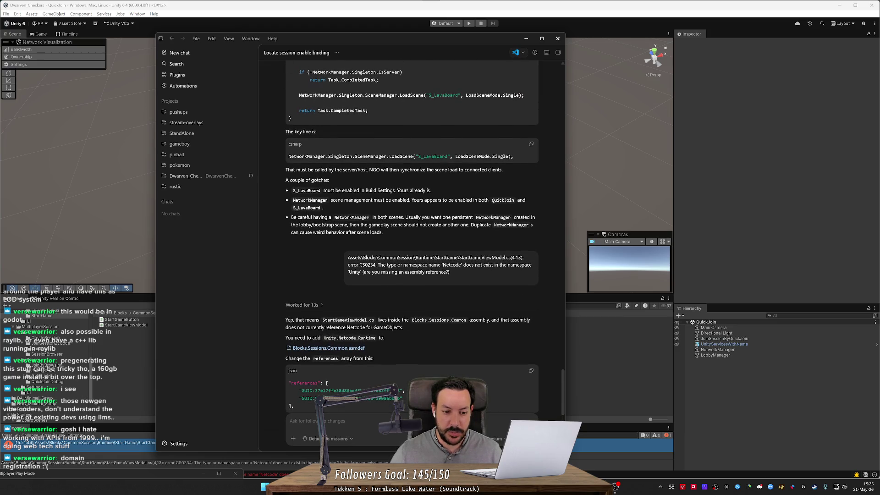
{"action": "scroll", "coordinate": [412, 327], "scroll_direction": "down", "scroll_amount": 2}
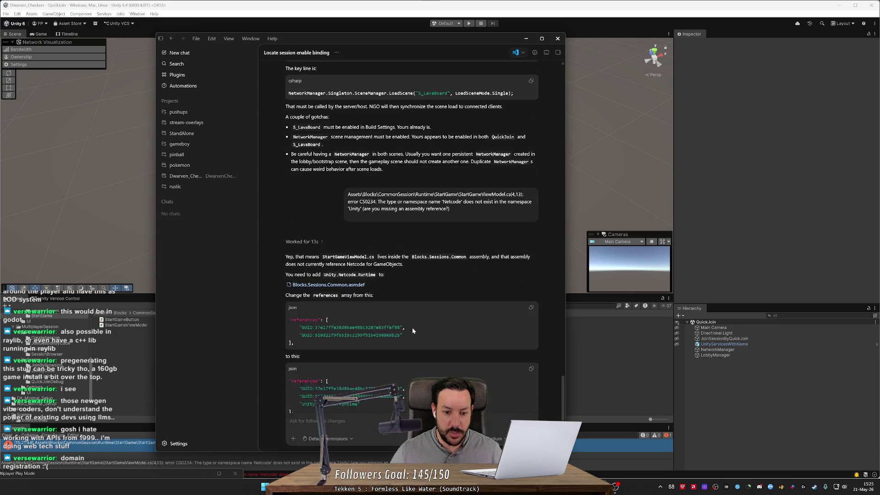
{"action": "scroll", "coordinate": [408, 329], "scroll_direction": "down", "scroll_amount": 3}
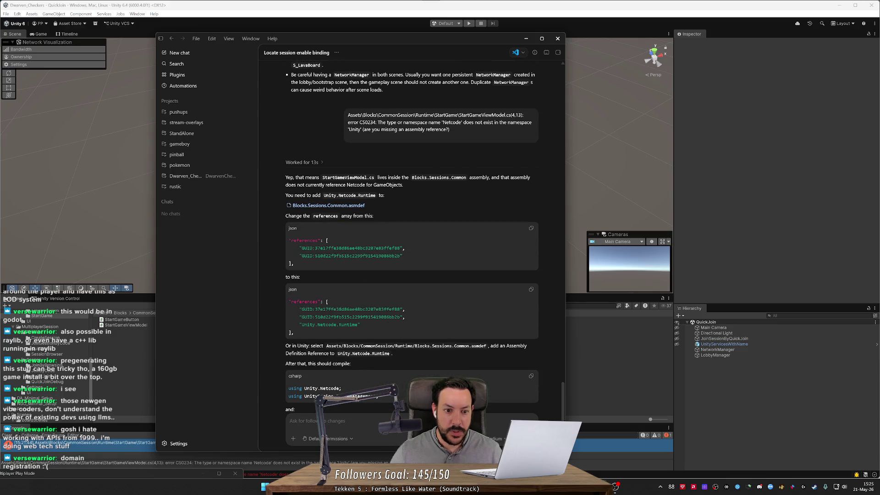
- Highlight Unity.Netcode.Runtime in Codex's asmdef JSON fix, then return to Unity's Blocks folder
{"action": "left_click_drag", "start_coordinate": [323, 195], "coordinate": [376, 198]}
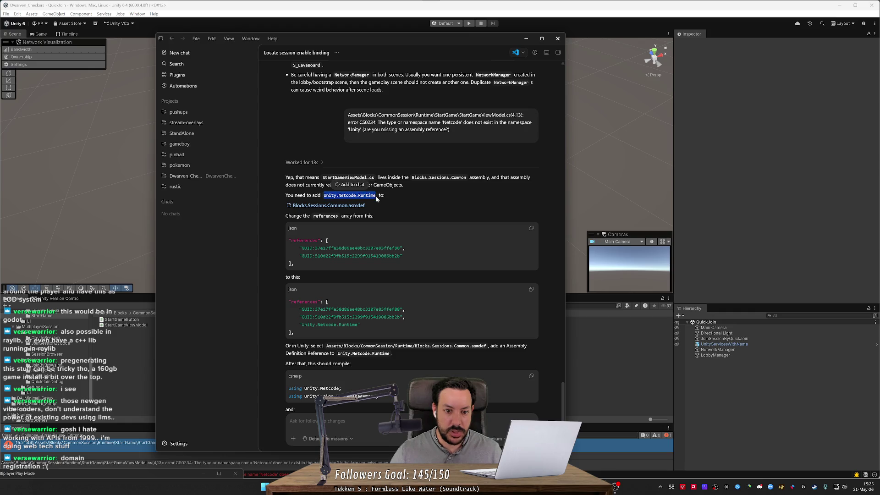
{"action": "left_click", "coordinate": [426, 259]}
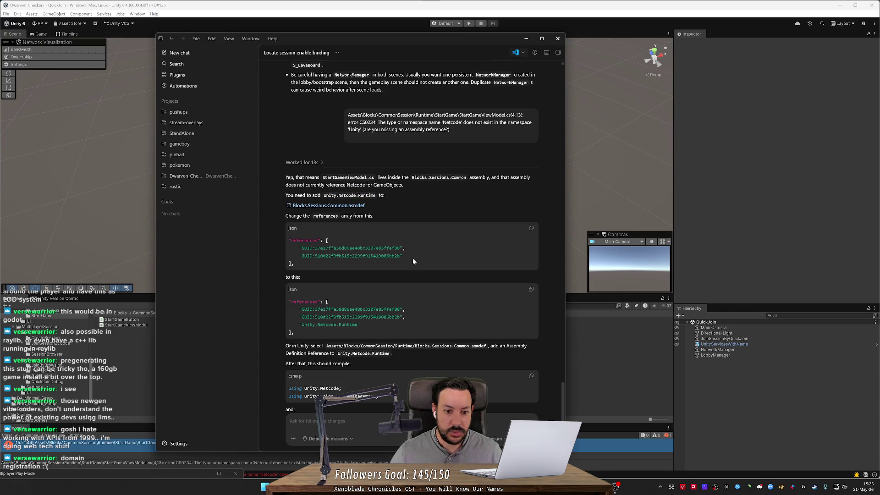
{"action": "left_click_drag", "start_coordinate": [361, 325], "coordinate": [296, 328]}
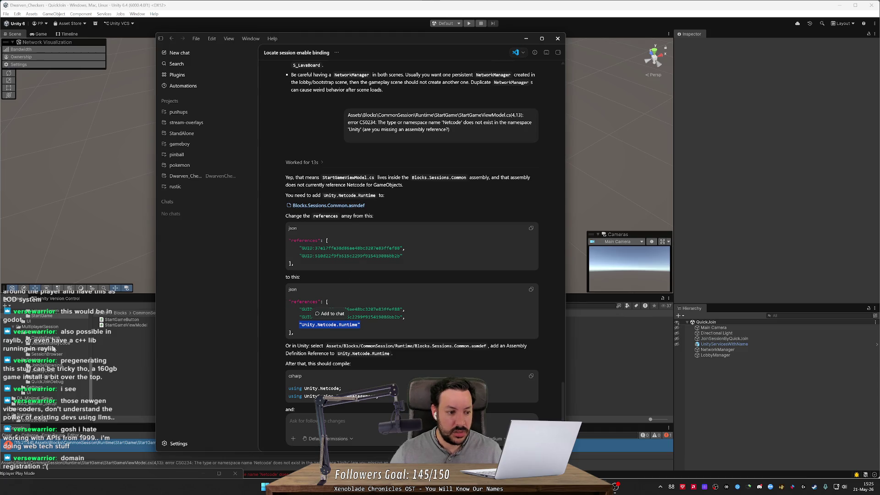
{"action": "left_click", "coordinate": [67, 350]}
{"action": "left_click", "coordinate": [36, 336]}
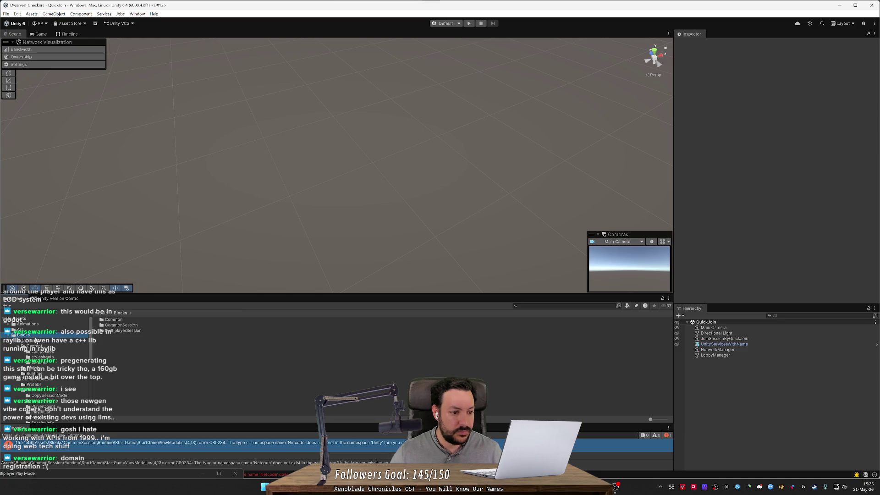
- Open the Common folder and inspect the BlocksPanelSettings asset, glancing back at Codex's fix
{"action": "double_click", "coordinate": [115, 320]}
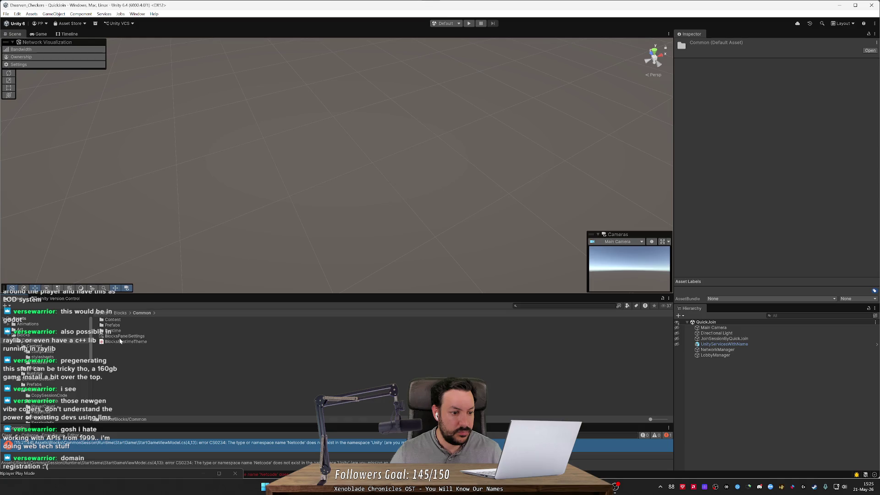
{"action": "left_click", "coordinate": [125, 337]}
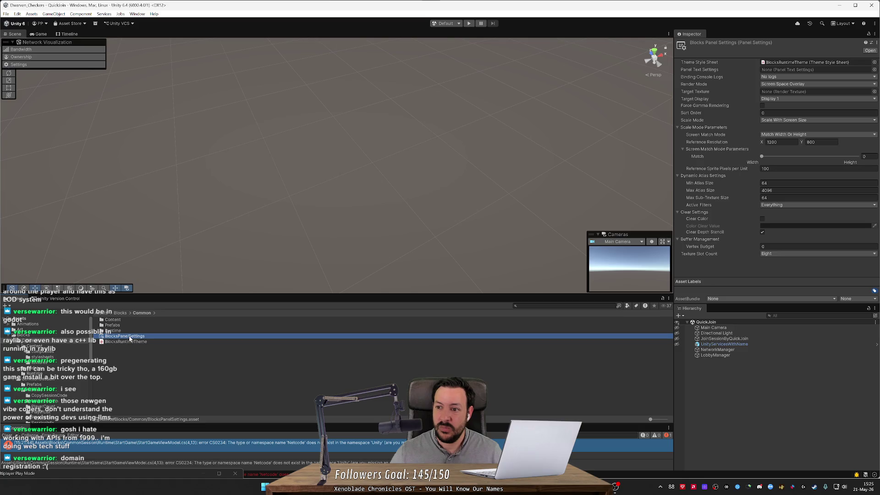
{"action": "key", "text": "alt+Tab"}
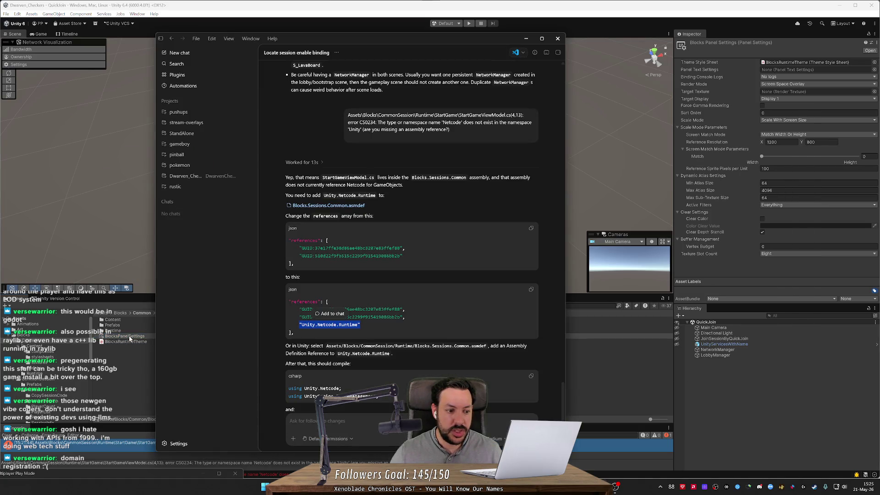
{"action": "key", "text": "alt+Tab"}
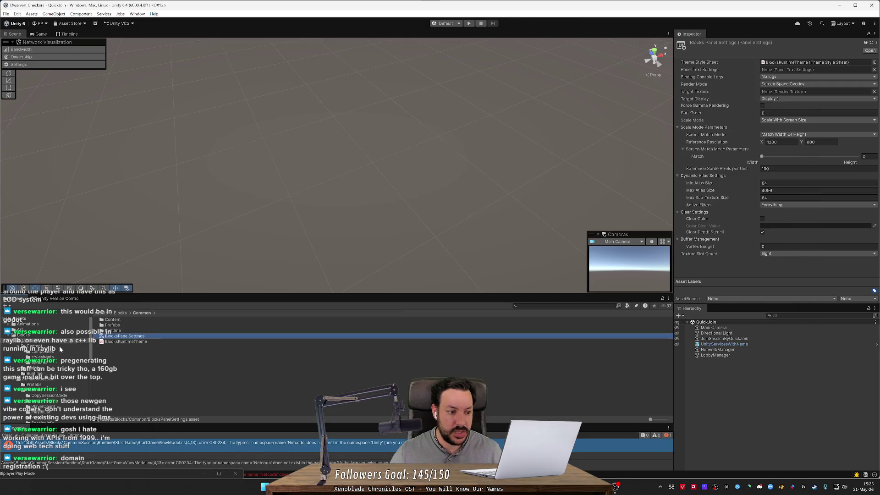
{"action": "right_click", "coordinate": [60, 343]}
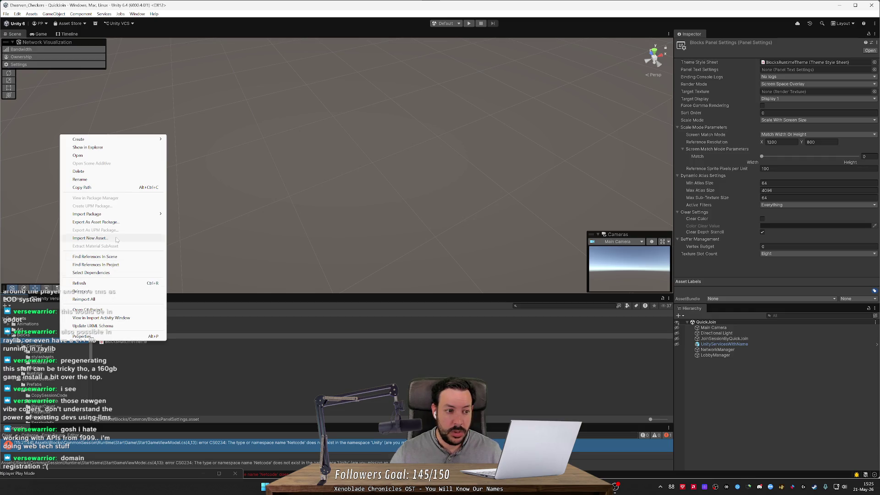
{"action": "left_click", "coordinate": [115, 158]}
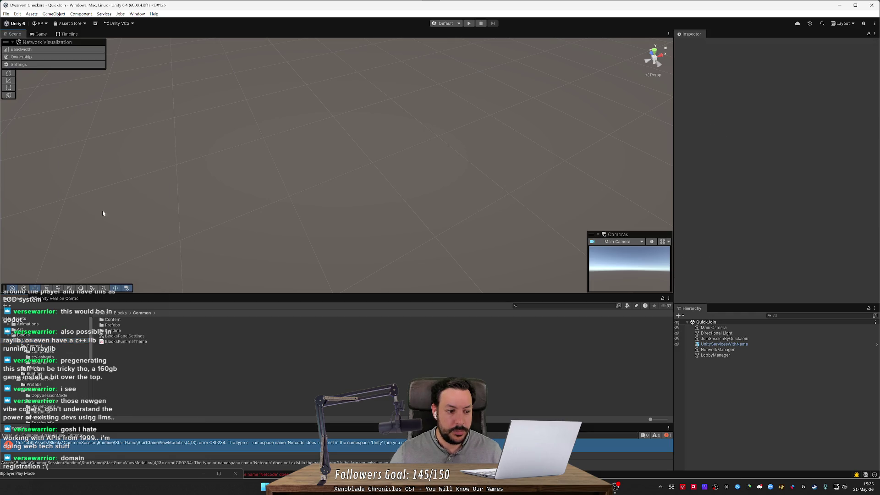
- Reveal the Blocks folder in File Explorer, then minimize it and list Blocks' subfolders in Unity
{"action": "right_click", "coordinate": [56, 338]}
{"action": "left_click", "coordinate": [83, 144]}
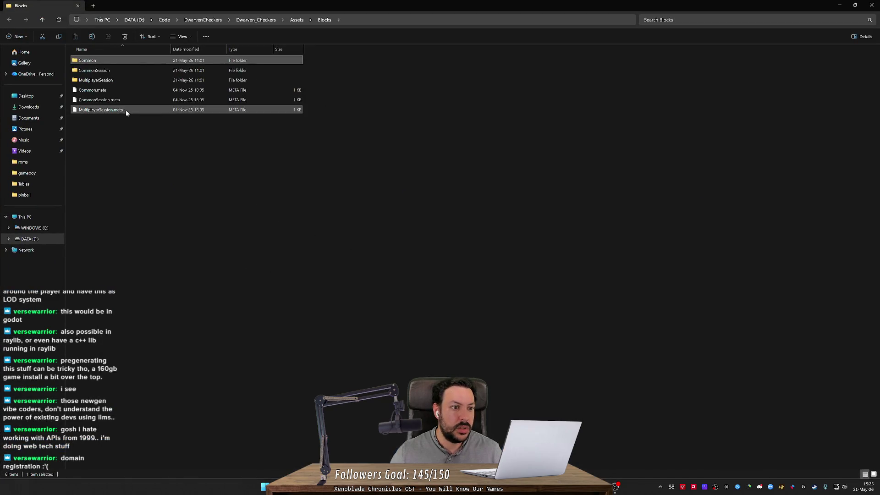
{"action": "double_click", "coordinate": [134, 60]}
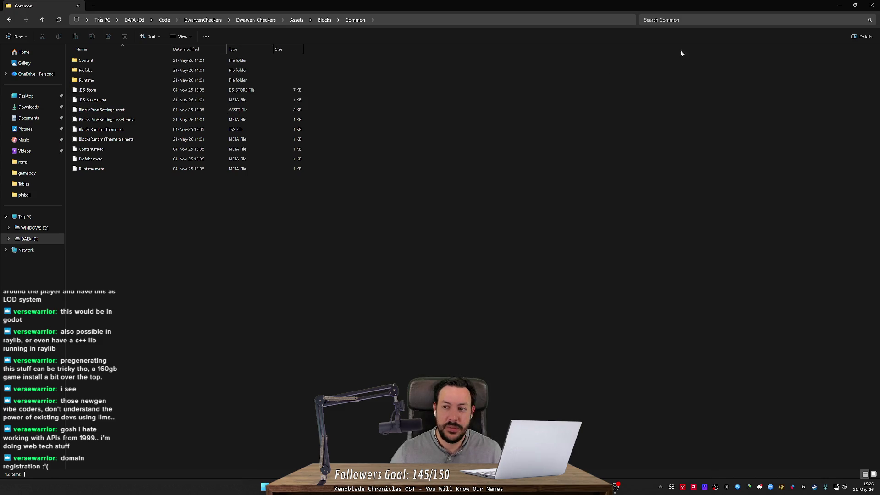
{"action": "left_click", "coordinate": [840, 5]}
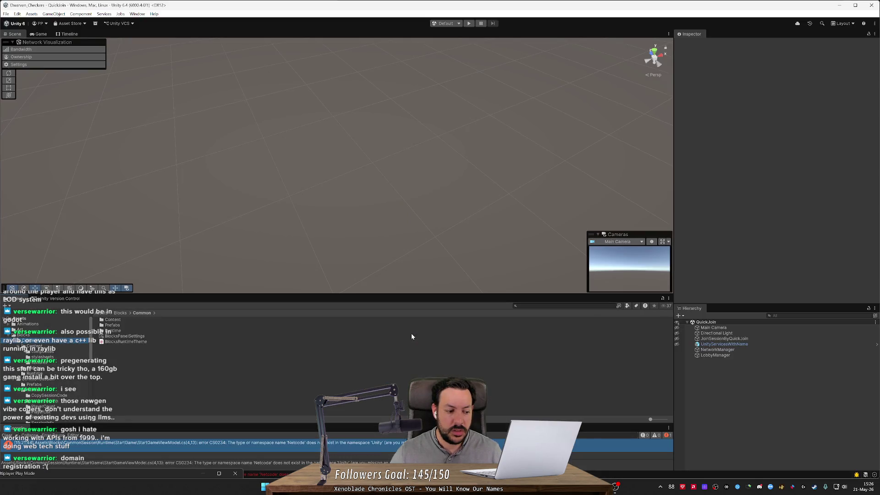
{"action": "left_click", "coordinate": [8, 337]}
{"action": "left_click", "coordinate": [23, 340]}
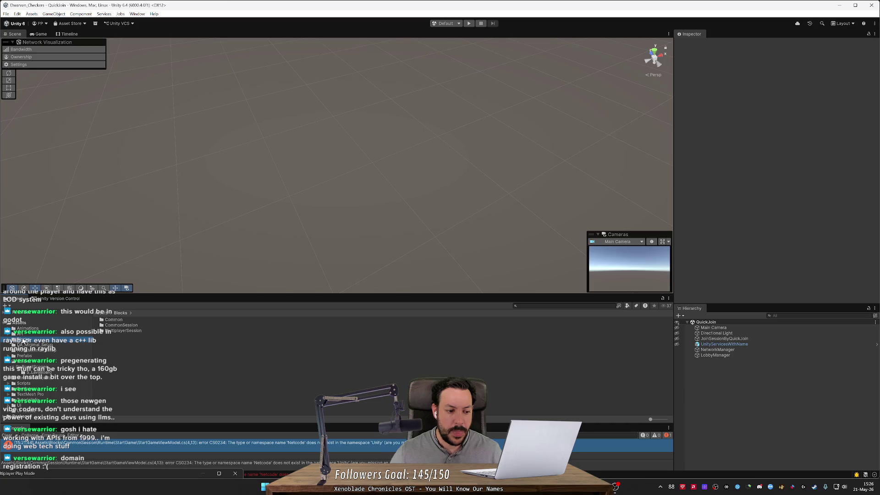
- Reopen the Codex conversation to its Unity.Netcode.Runtime asmdef reference instructions
{"action": "mouse_move", "coordinate": [616, 487]}
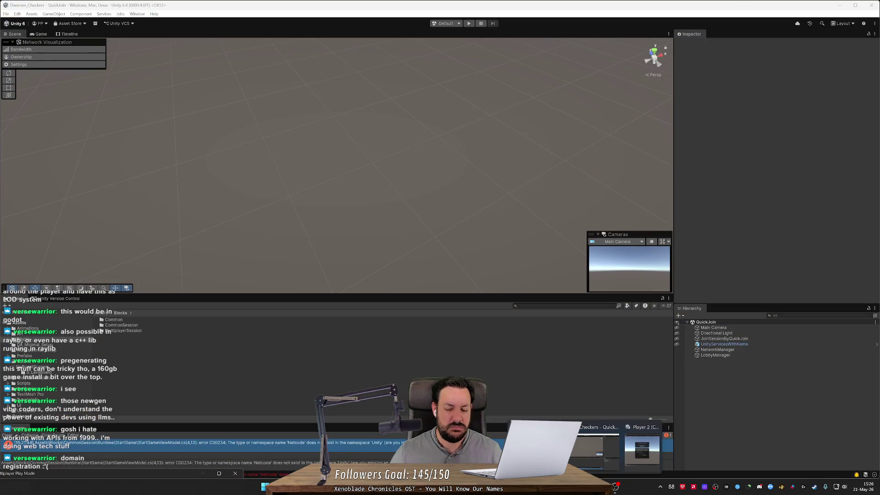
{"action": "left_click", "coordinate": [604, 487]}
{"action": "scroll", "coordinate": [261, 295], "scroll_direction": "down", "scroll_amount": 2}
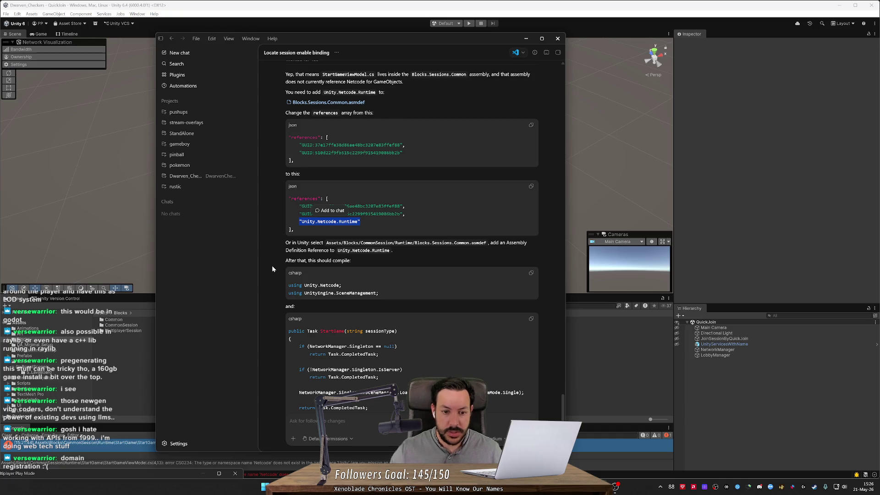
- Open Blocks.Sessions.Common.asmdef in Rider via Search Everywhere and locate it in the project tree
{"action": "left_click_drag", "start_coordinate": [415, 243], "coordinate": [485, 247]}
{"action": "key", "text": "ctrl+c"}
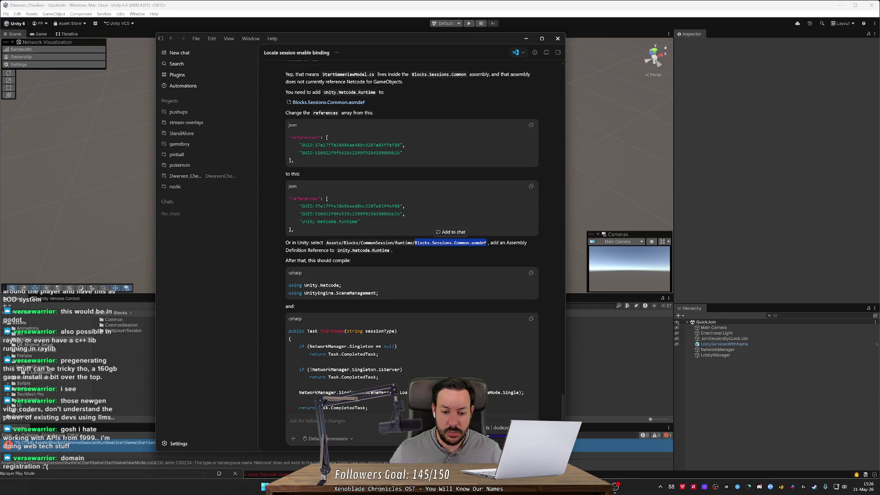
{"action": "key", "text": "alt+Tab"}
{"action": "left_click", "coordinate": [331, 205]}
{"action": "key", "text": "shift"}
{"action": "key", "text": "shift"}
{"action": "key", "text": "ctrl+v"}
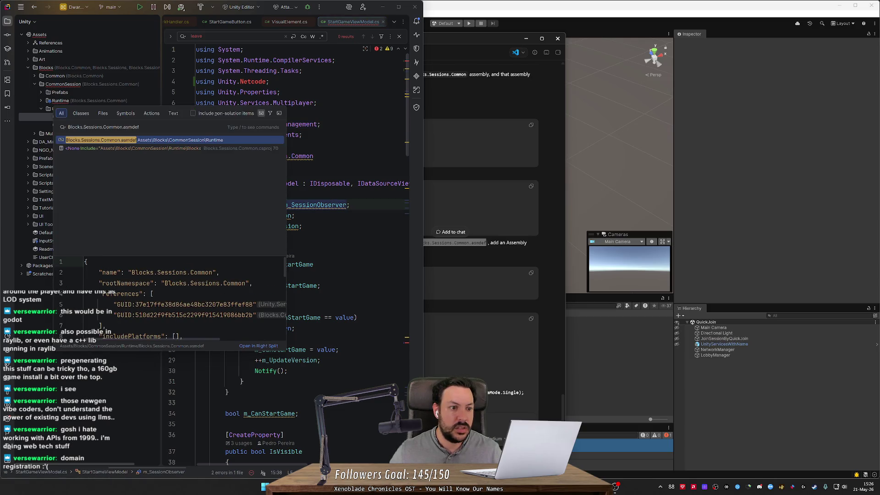
{"action": "left_click", "coordinate": [206, 141]}
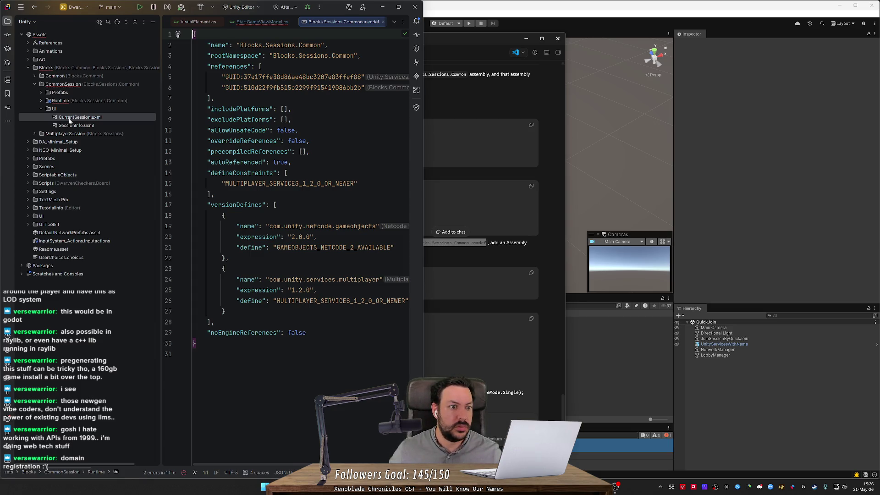
{"action": "left_click", "coordinate": [117, 22]}
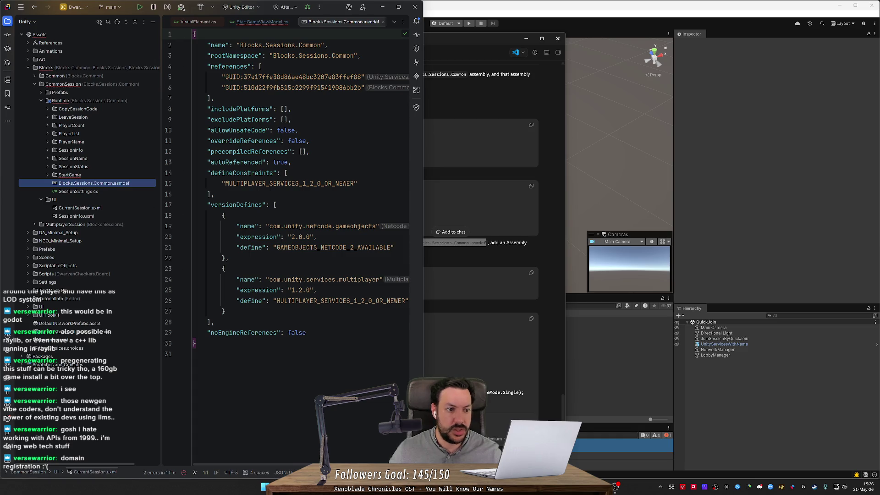
{"action": "left_click", "coordinate": [623, 373]}
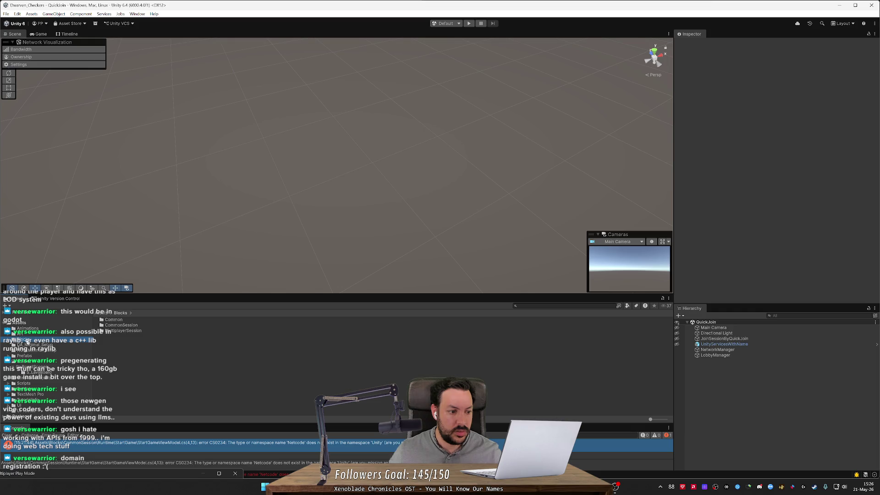
- Open the assembly definition from Common > Runtime in Rider, then return to Unity
{"action": "double_click", "coordinate": [117, 321]}
{"action": "double_click", "coordinate": [117, 330]}
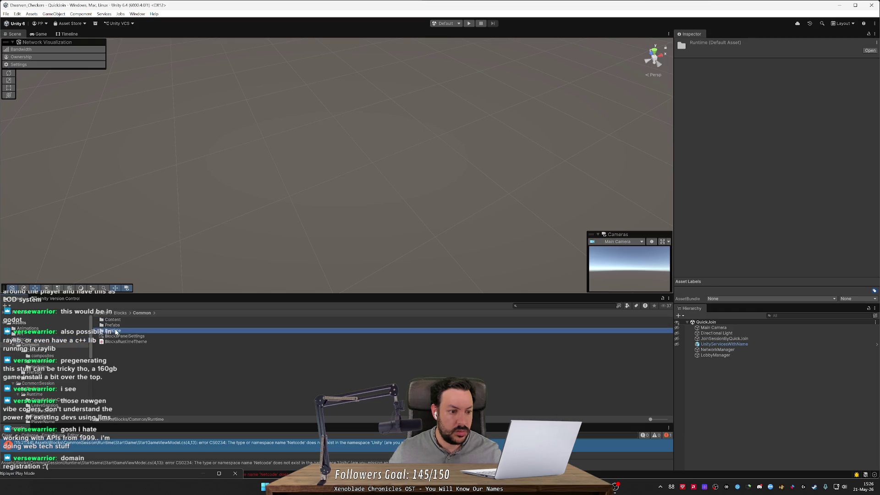
{"action": "double_click", "coordinate": [132, 321]}
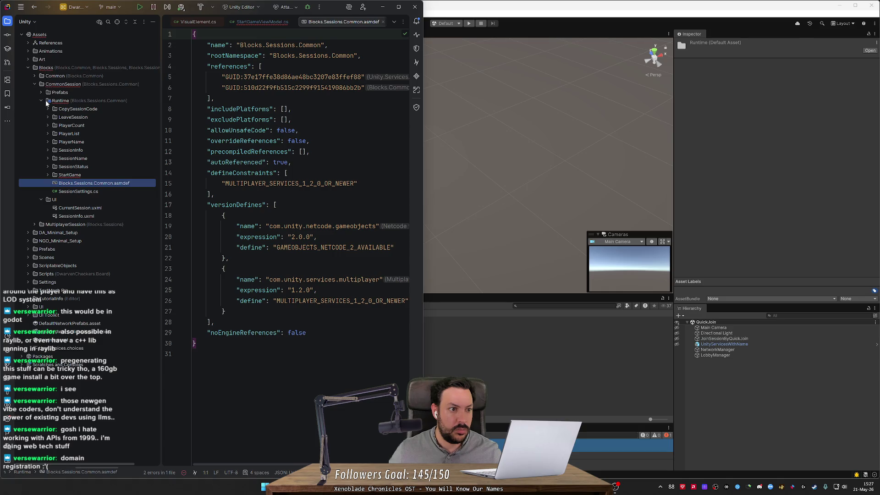
{"action": "key", "text": "alt+Tab"}
- Select Blocks.Sessions.Common in CommonSession > Runtime and add an empty Assembly Definition Reference
{"action": "left_click", "coordinate": [13, 347]}
{"action": "left_click", "coordinate": [37, 351]}
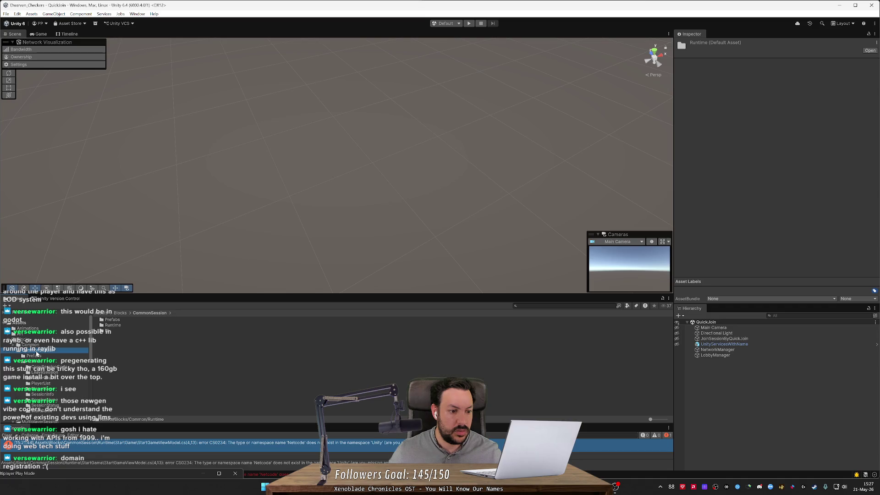
{"action": "double_click", "coordinate": [113, 325]}
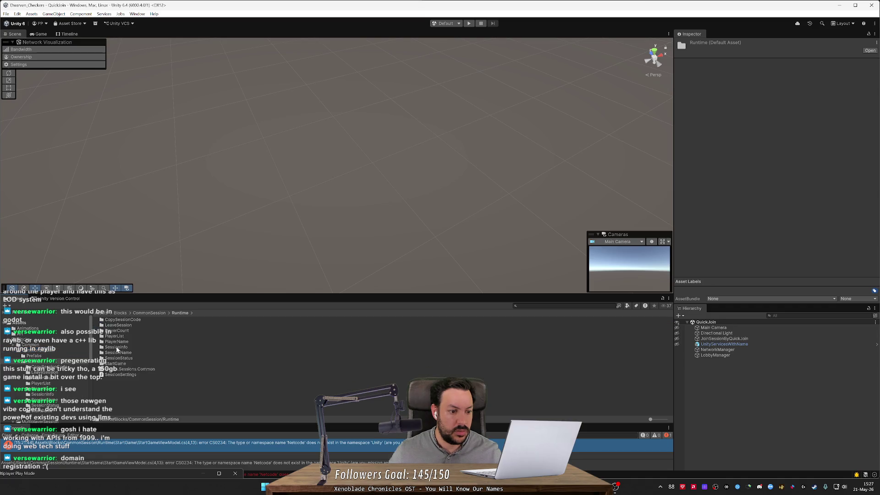
{"action": "left_click", "coordinate": [140, 372]}
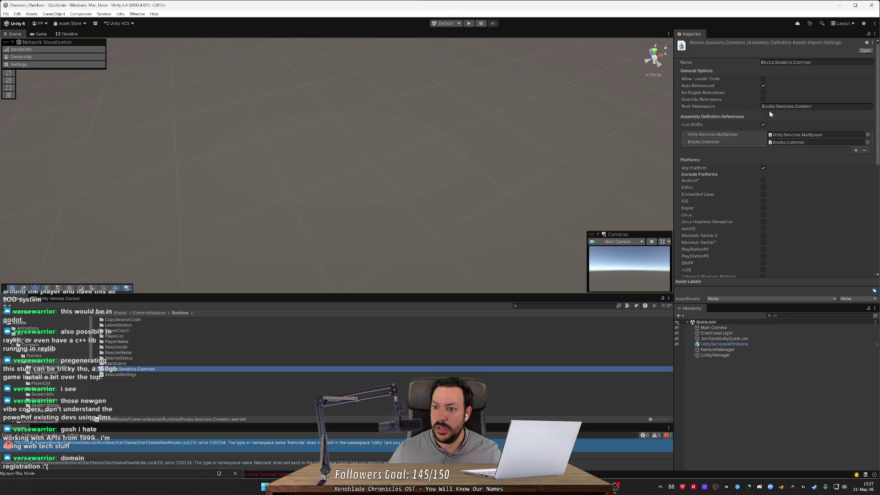
{"action": "scroll", "coordinate": [712, 132], "scroll_direction": "down", "scroll_amount": 2}
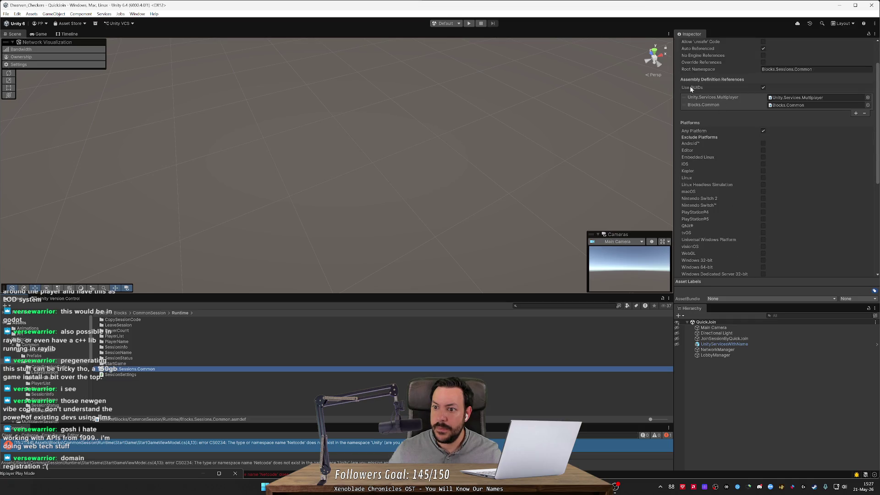
{"action": "scroll", "coordinate": [700, 106], "scroll_direction": "up", "scroll_amount": 1}
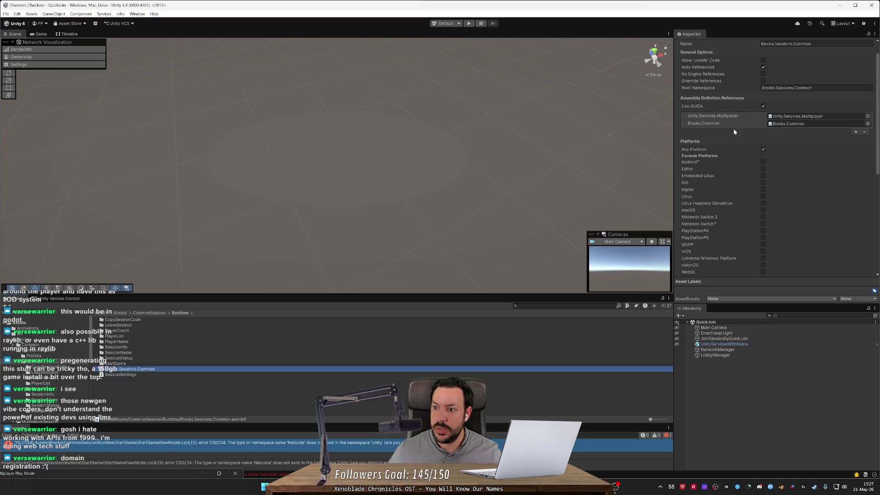
{"action": "scroll", "coordinate": [861, 197], "scroll_direction": "down", "scroll_amount": 7}
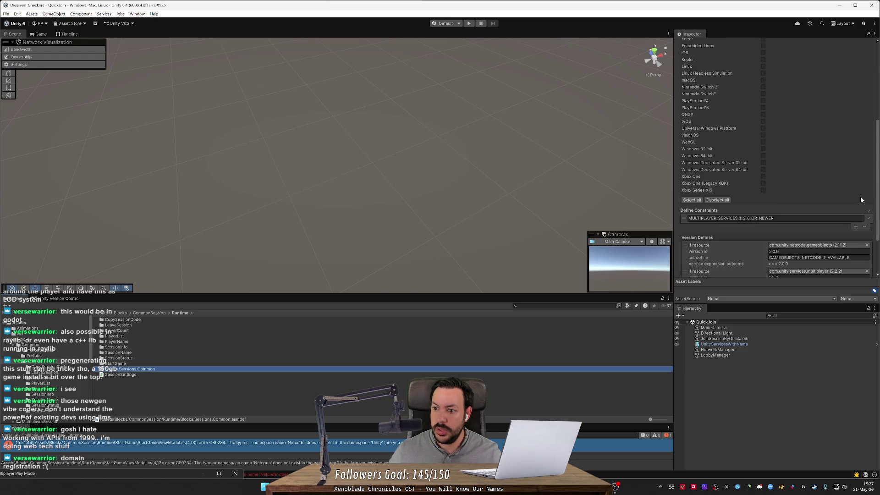
{"action": "scroll", "coordinate": [860, 196], "scroll_direction": "down", "scroll_amount": 3}
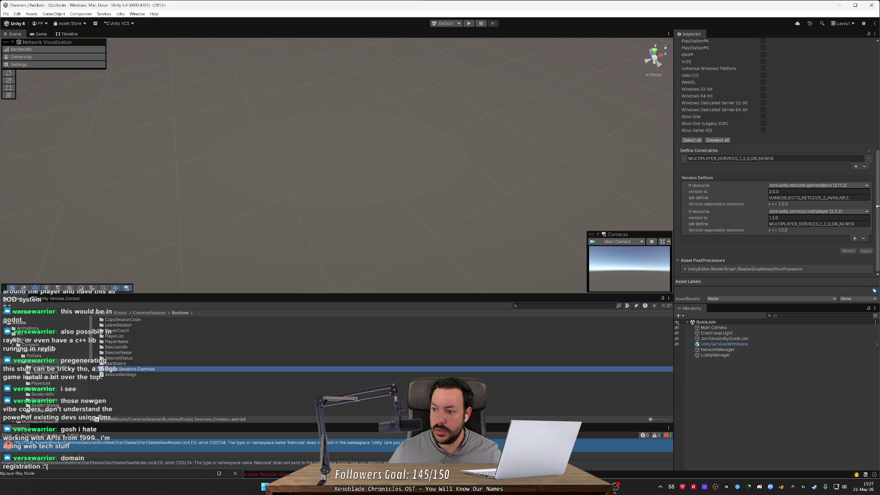
{"action": "left_click_drag", "start_coordinate": [876, 222], "coordinate": [877, 82]}
{"action": "left_click", "coordinate": [854, 150]}
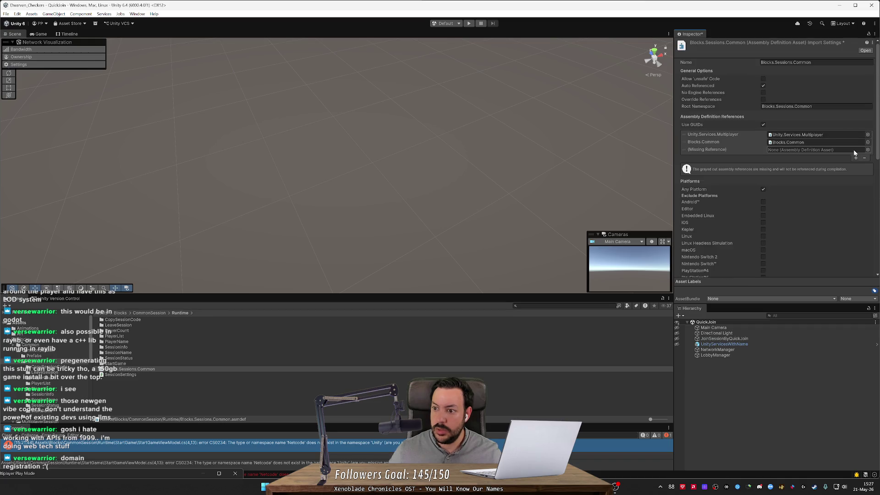
- Set the new reference to Unity.Netcode.Runtime by searching 'unity.ne' in the picker
{"action": "left_click", "coordinate": [868, 150]}
{"action": "left_click_drag", "start_coordinate": [701, 144], "coordinate": [323, 130]}
{"action": "type", "text": "unity."}
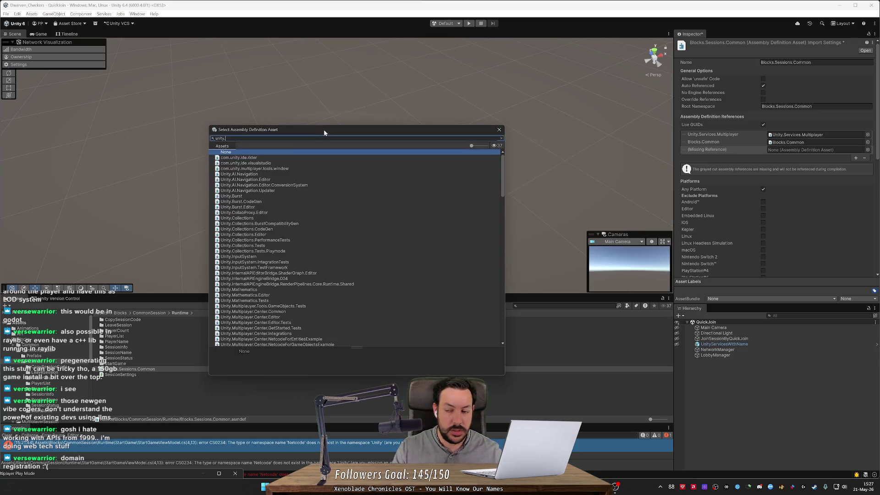
{"action": "type", "text": "ne"}
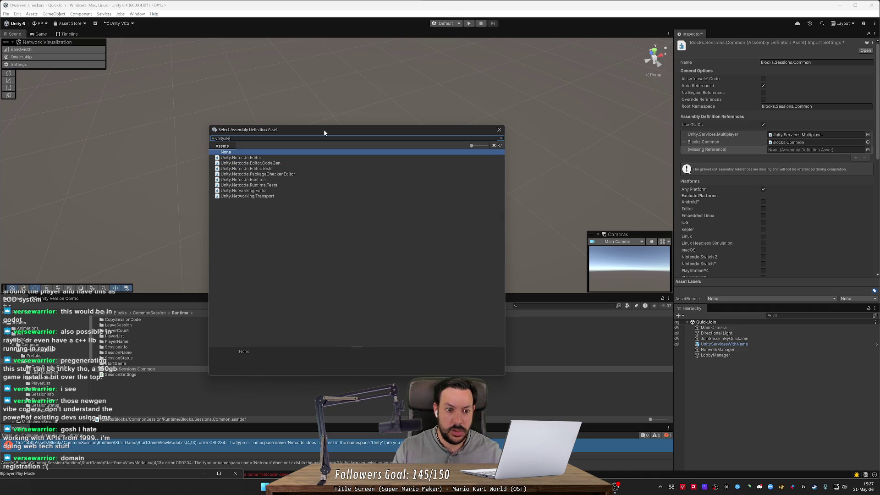
{"action": "left_click", "coordinate": [336, 179]}
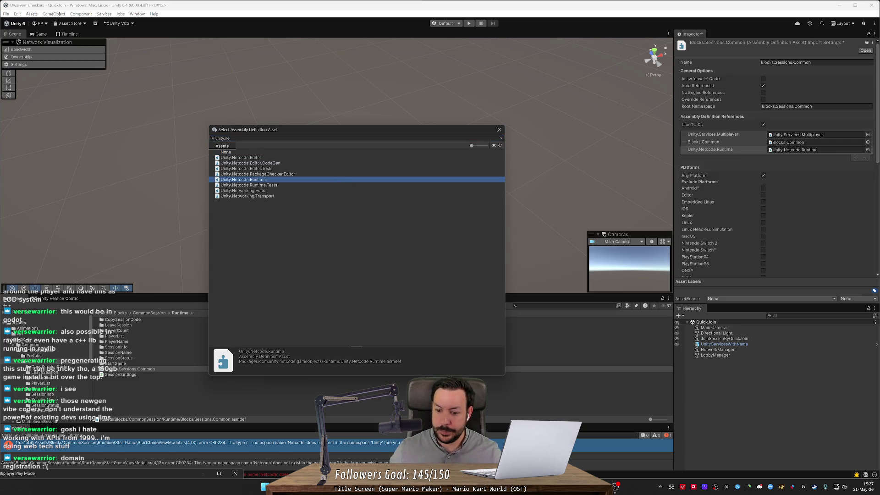
- Recheck Codex's instructions, then try entering Play mode to test the game
{"action": "mouse_move", "coordinate": [615, 487]}
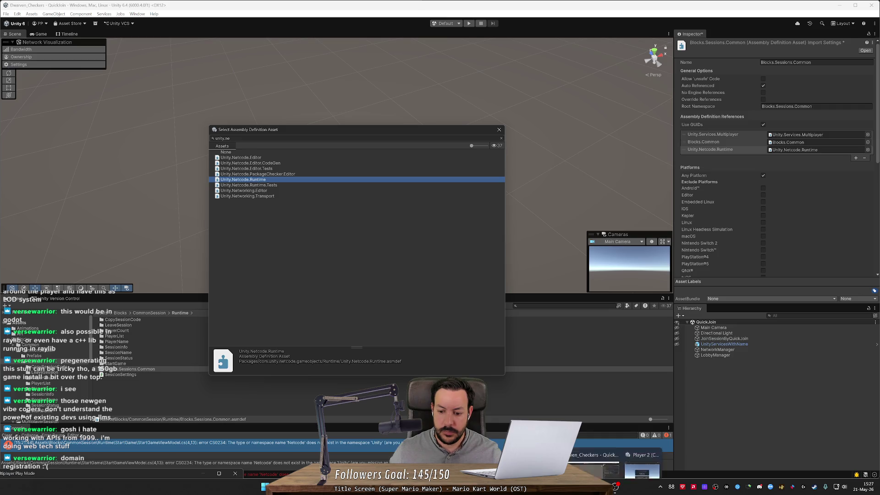
{"action": "key", "text": "alt+Tab"}
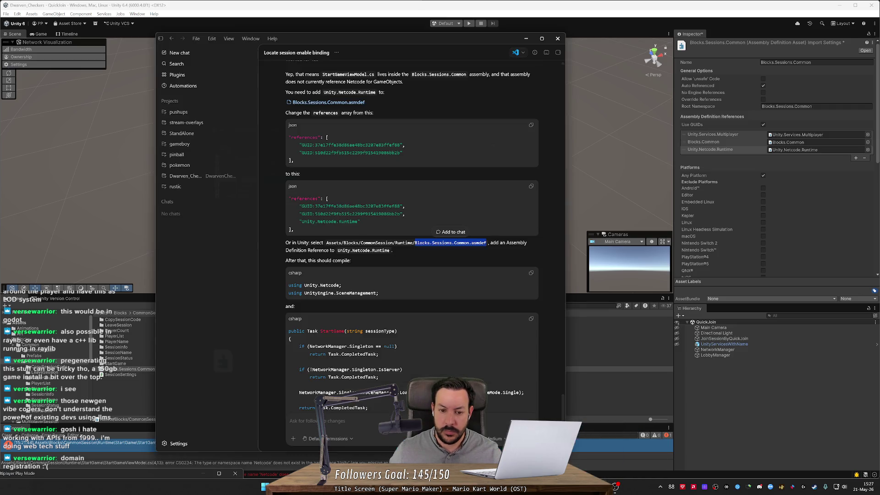
{"action": "key", "text": "alt+Tab"}
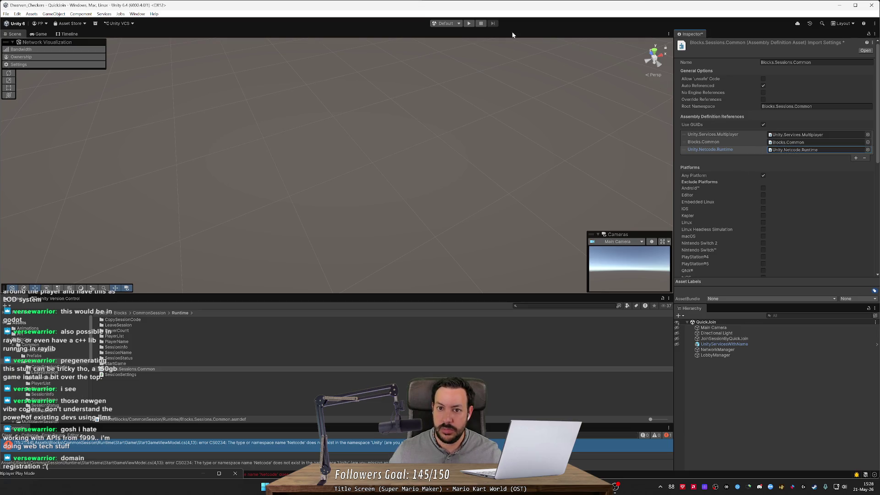
{"action": "left_click", "coordinate": [469, 24]}
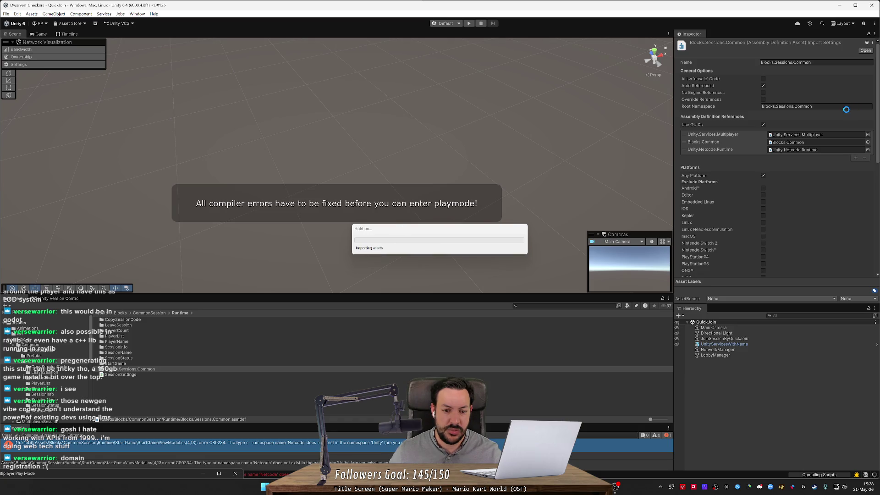
- Restart Play mode after recompiling, join a session, and snap the editor to the left half
{"action": "left_click", "coordinate": [469, 23]}
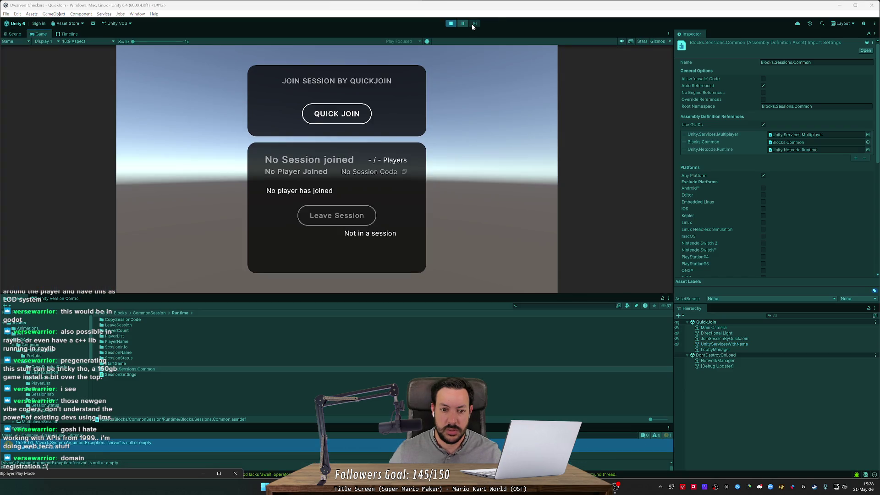
{"action": "left_click", "coordinate": [352, 115]}
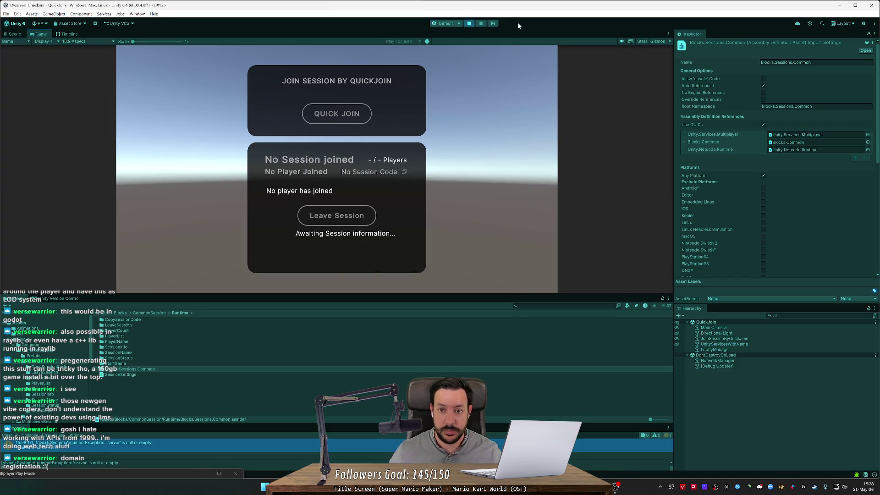
{"action": "left_click_drag", "start_coordinate": [524, 5], "coordinate": [1, 116]}
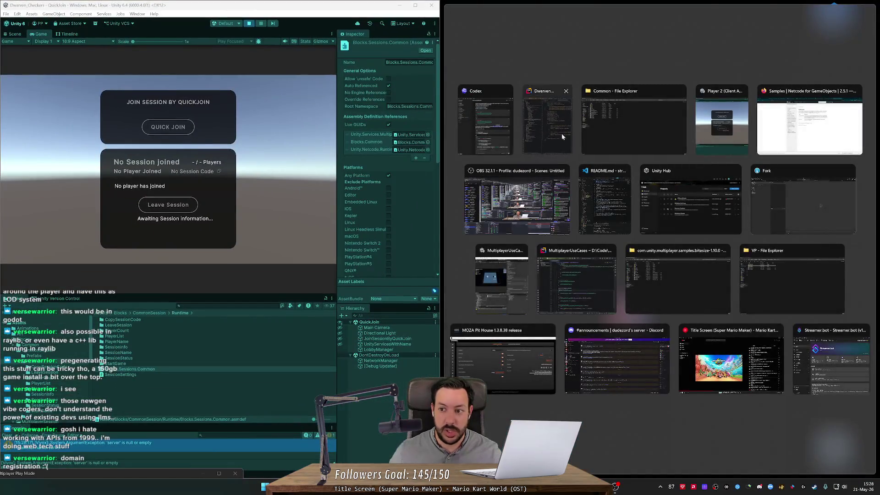
- Snap Player 2 to the right half, Quick Join from it, and start the lava board game
{"action": "left_click", "coordinate": [716, 123]}
{"action": "left_click", "coordinate": [660, 155]}
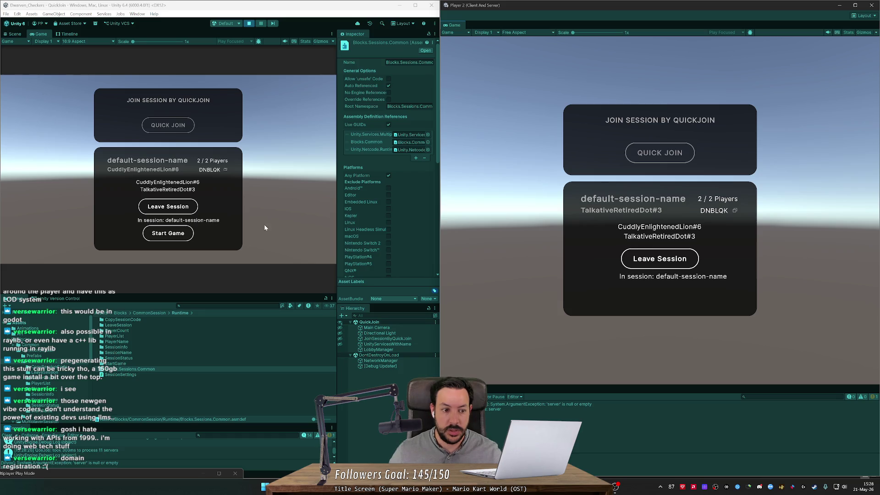
{"action": "left_click", "coordinate": [168, 232]}
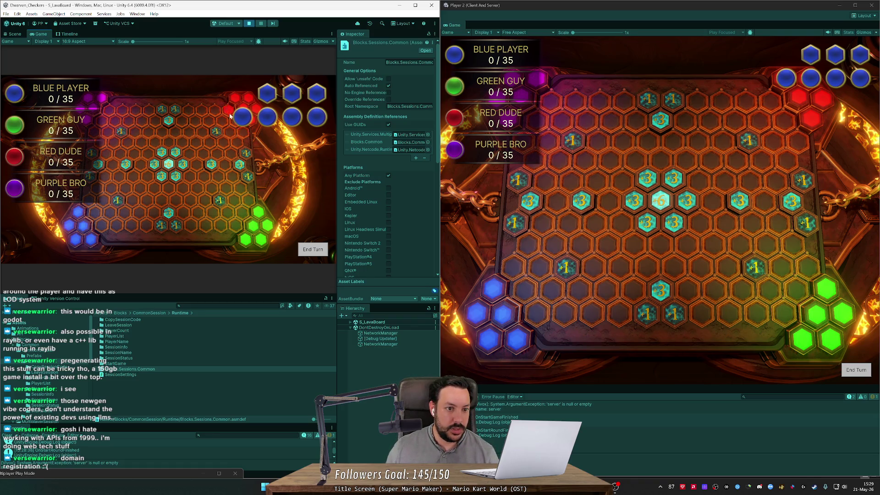
- Try placing a tile in Player 2, inspect NetworkManager, then exit Play mode
{"action": "left_click", "coordinate": [828, 289]}
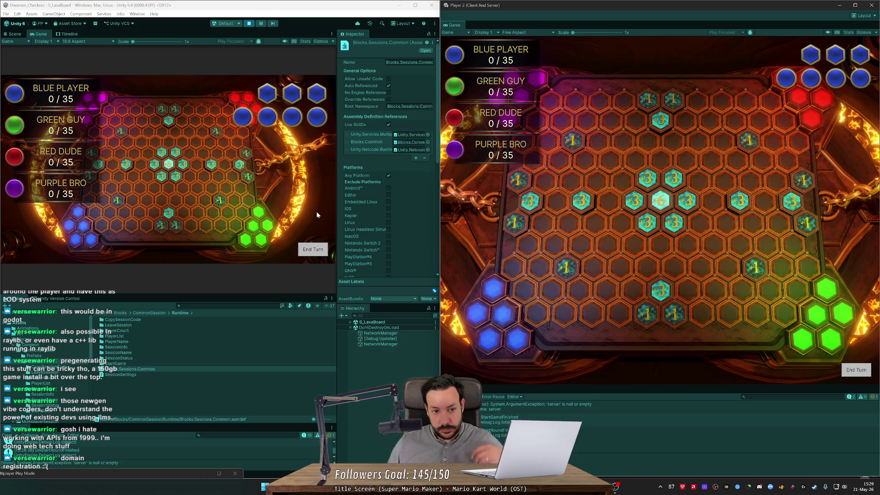
{"action": "left_click", "coordinate": [376, 344]}
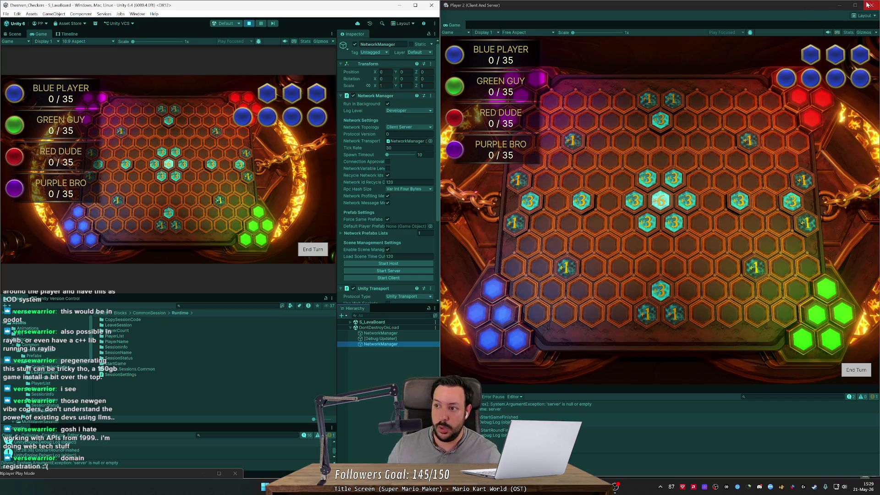
{"action": "left_click", "coordinate": [249, 23]}
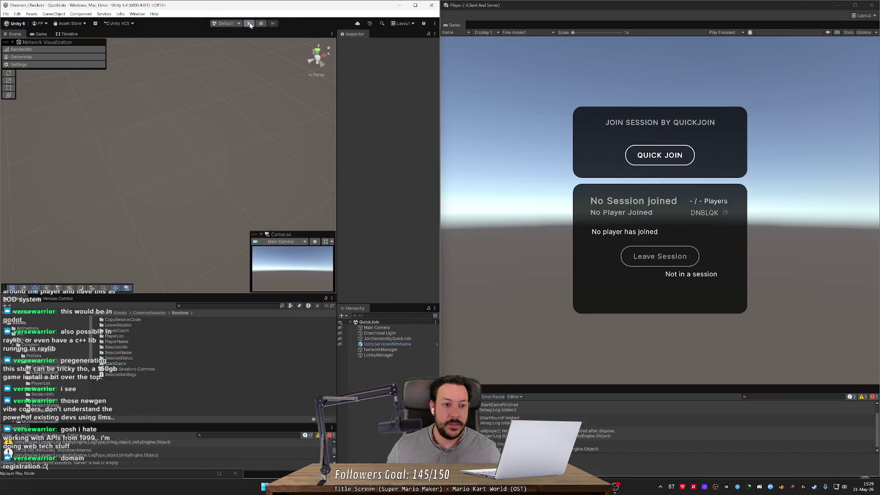
- Open the StopAsync warning's code, close the NetworkManagerSession.cs and asmdef tabs, and return to Unity
{"action": "scroll", "coordinate": [85, 442], "scroll_direction": "up", "scroll_amount": 2}
{"action": "double_click", "coordinate": [84, 456]}
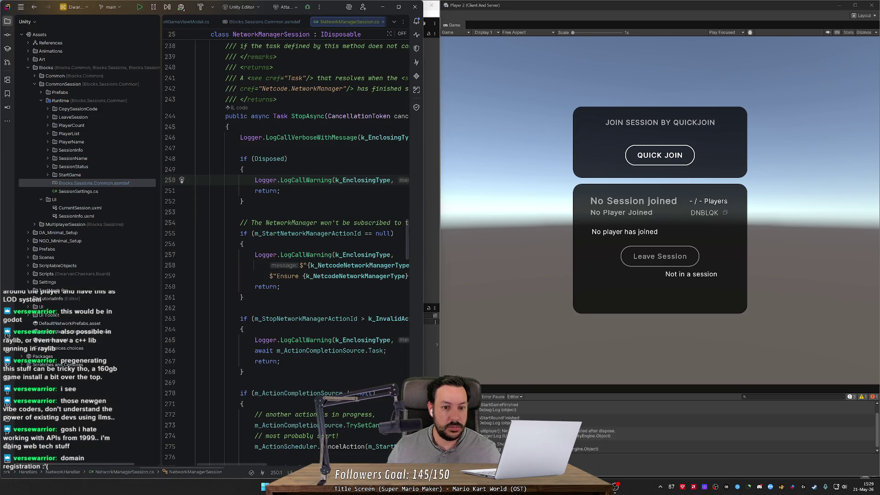
{"action": "middle_click", "coordinate": [347, 23]}
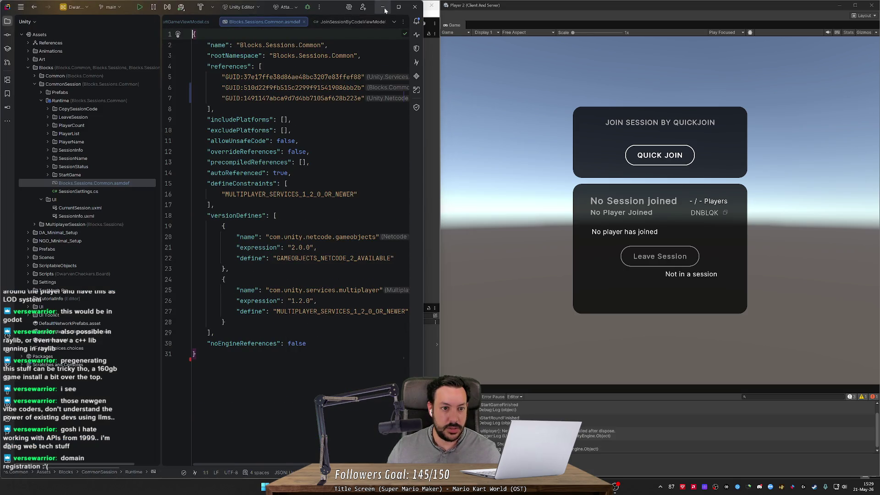
{"action": "middle_click", "coordinate": [256, 20]}
{"action": "left_click", "coordinate": [383, 7]}
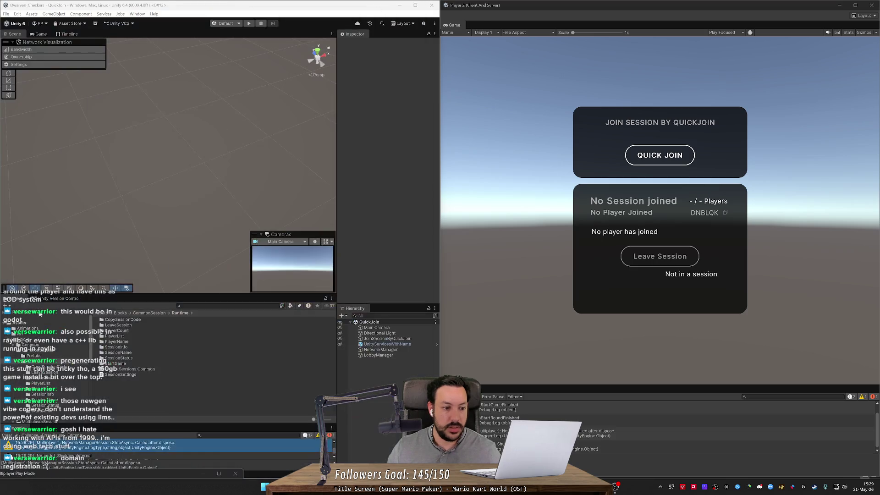
- Open the S_LavaBoard scene from Scenes/BoardScenes
{"action": "left_click", "coordinate": [13, 340]}
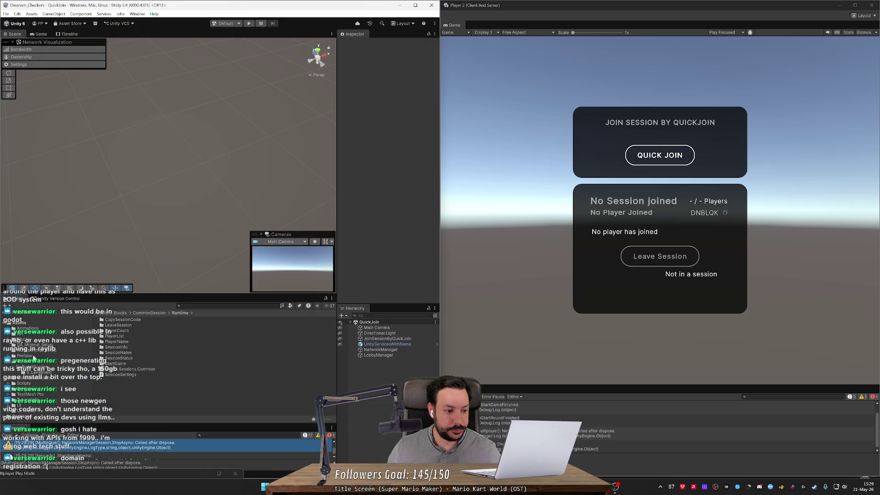
{"action": "left_click", "coordinate": [37, 372]}
{"action": "left_click", "coordinate": [147, 313]}
{"action": "left_click", "coordinate": [118, 325]}
{"action": "double_click", "coordinate": [118, 325]}
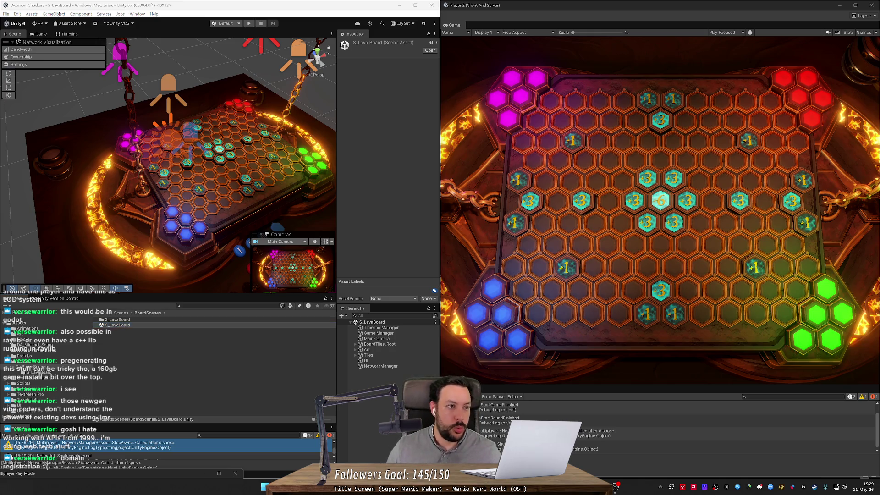
- Show the Scene List in File > Build Profiles
{"action": "left_click", "coordinate": [26, 23]}
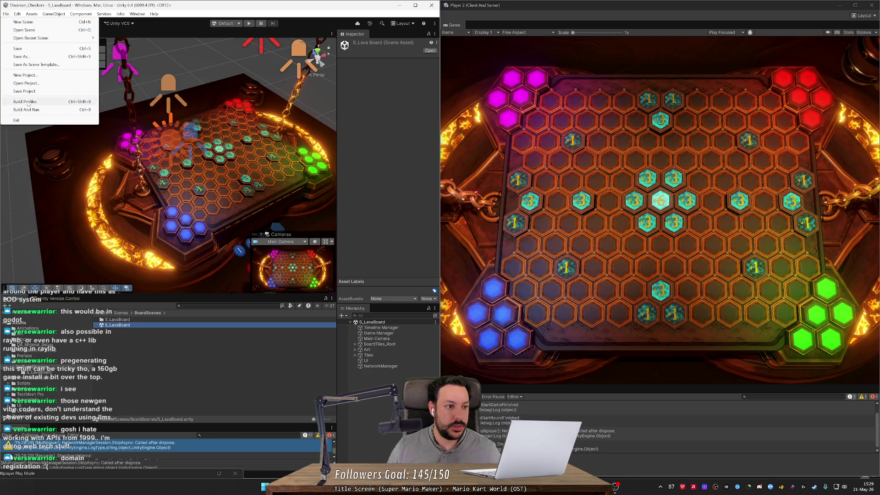
{"action": "left_click", "coordinate": [51, 102]}
{"action": "left_click", "coordinate": [234, 210]}
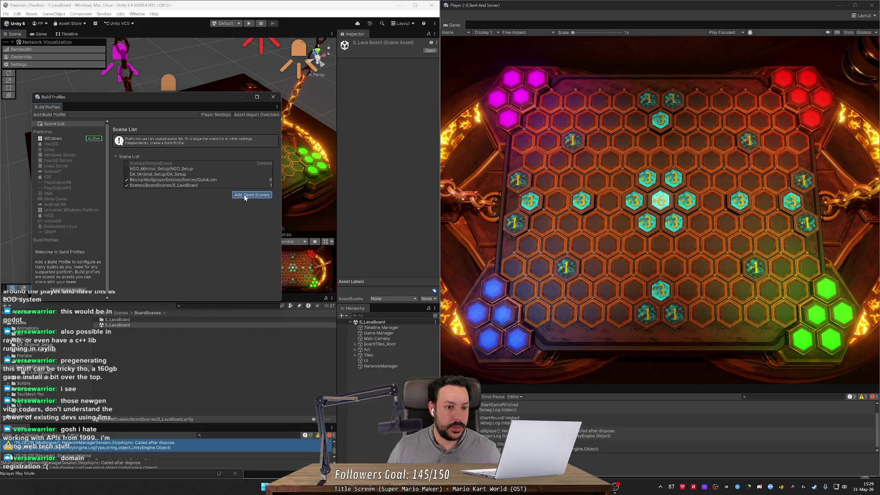
- Add the open scene, then DiceThrowingScene, to the Build Profiles scene list
{"action": "left_click", "coordinate": [251, 195]}
{"action": "left_click", "coordinate": [273, 97]}
{"action": "left_click", "coordinate": [39, 364]}
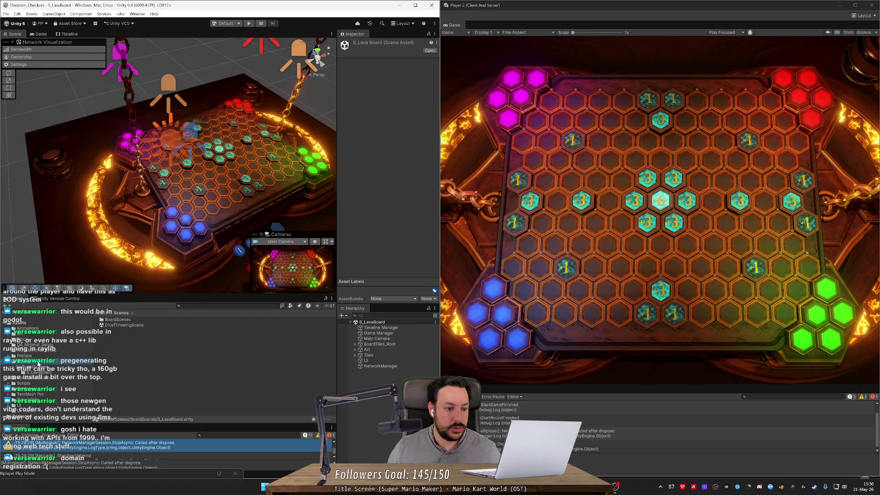
{"action": "double_click", "coordinate": [120, 325]}
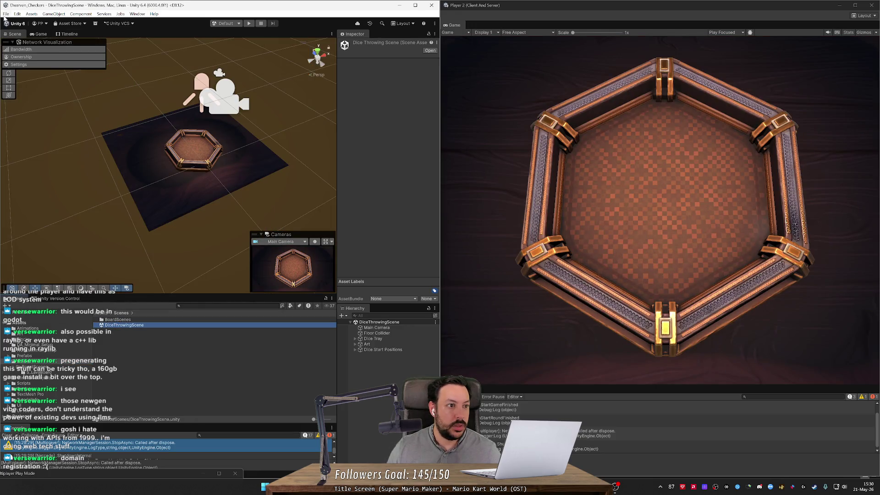
{"action": "left_click", "coordinate": [6, 14]}
{"action": "left_click", "coordinate": [25, 102]}
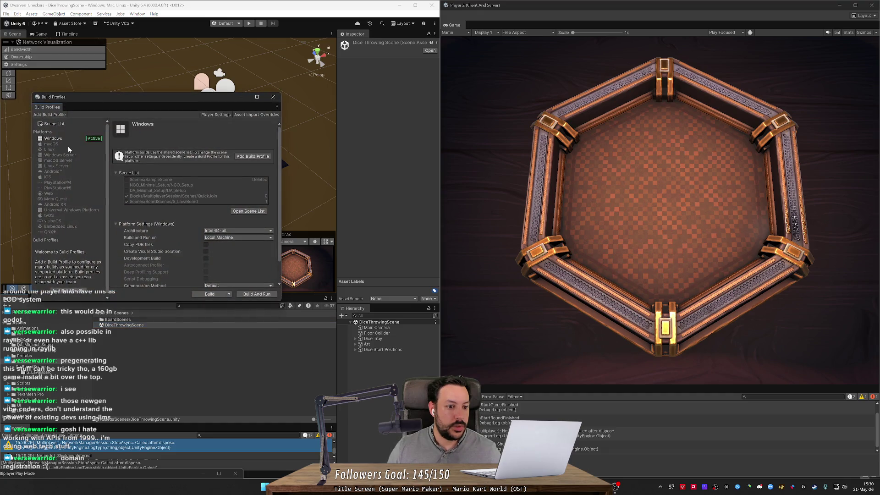
{"action": "left_click", "coordinate": [249, 212]}
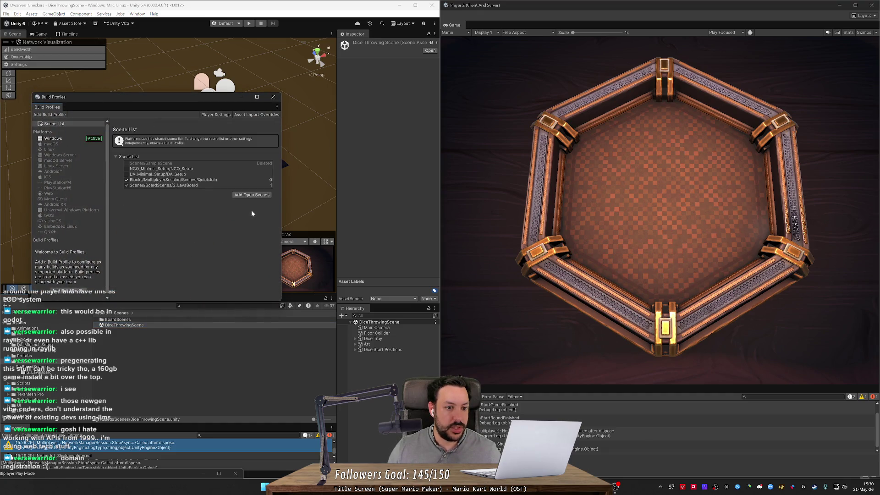
{"action": "left_click", "coordinate": [251, 200]}
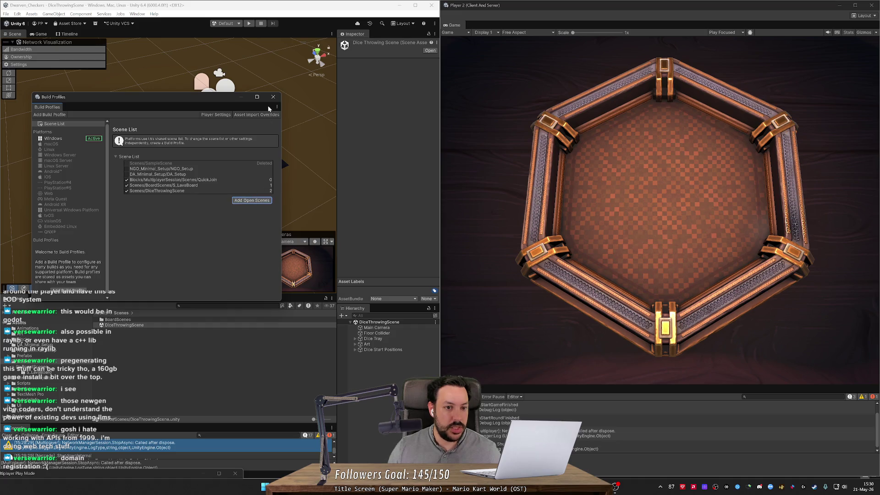
{"action": "left_click", "coordinate": [273, 96]}
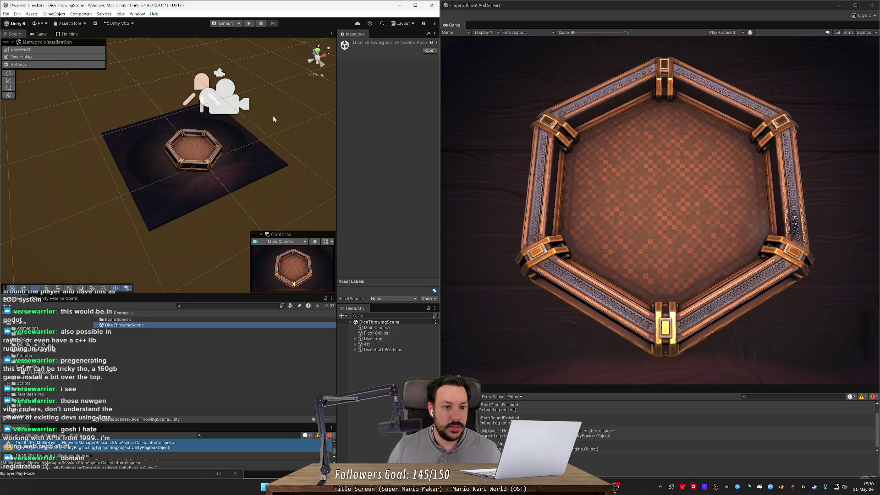
- Reopen S_LavaBoard from BoardScenes and inspect the Game Manager object's components
{"action": "double_click", "coordinate": [115, 320]}
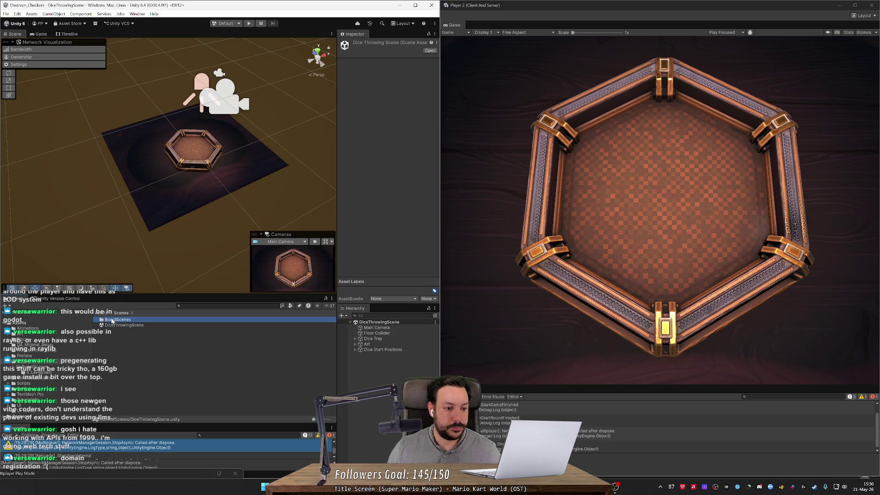
{"action": "left_click", "coordinate": [113, 324]}
{"action": "double_click", "coordinate": [113, 325]}
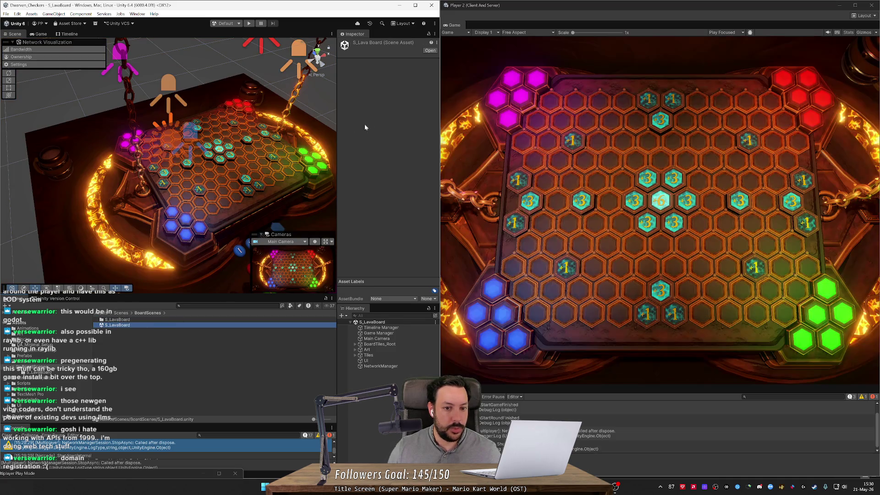
{"action": "left_click", "coordinate": [379, 333]}
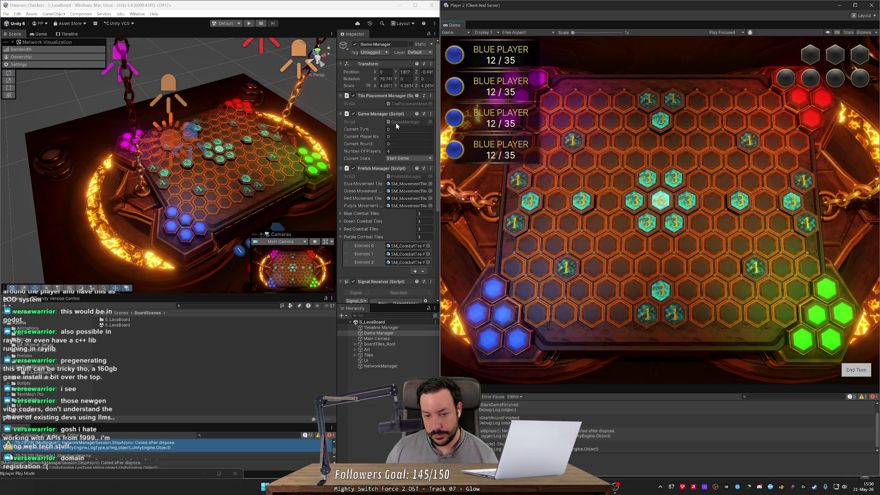
- Open TilePlacementManager.cs in the code editor
{"action": "double_click", "coordinate": [408, 104]}
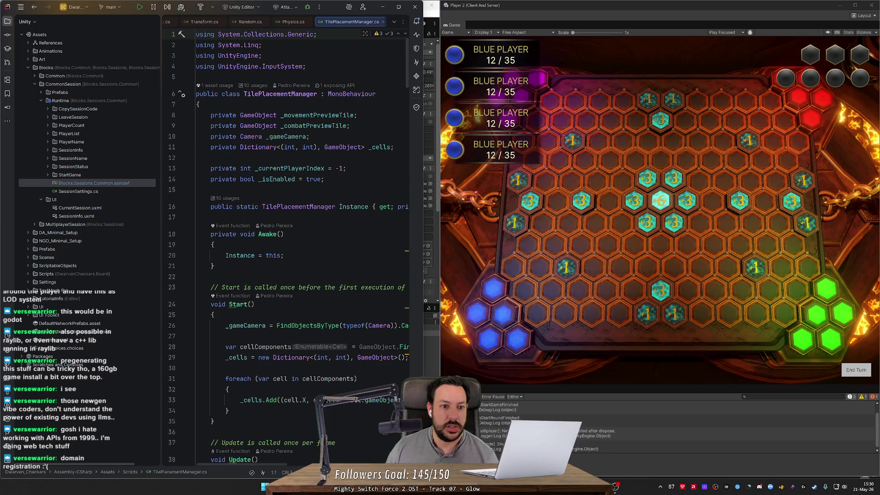
- Look over the TilePlacementManager code, then open the GameManager script from Unity
{"action": "scroll", "coordinate": [405, 82], "scroll_direction": "down", "scroll_amount": 3}
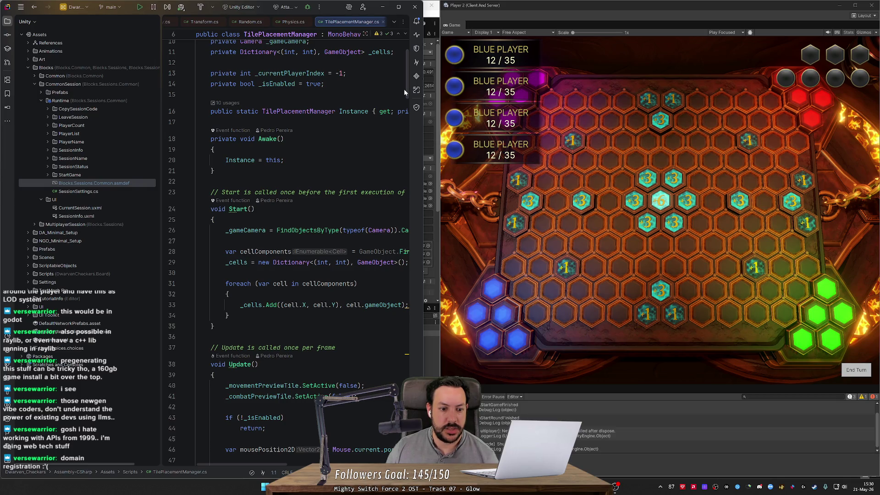
{"action": "scroll", "coordinate": [405, 92], "scroll_direction": "down", "scroll_amount": 8}
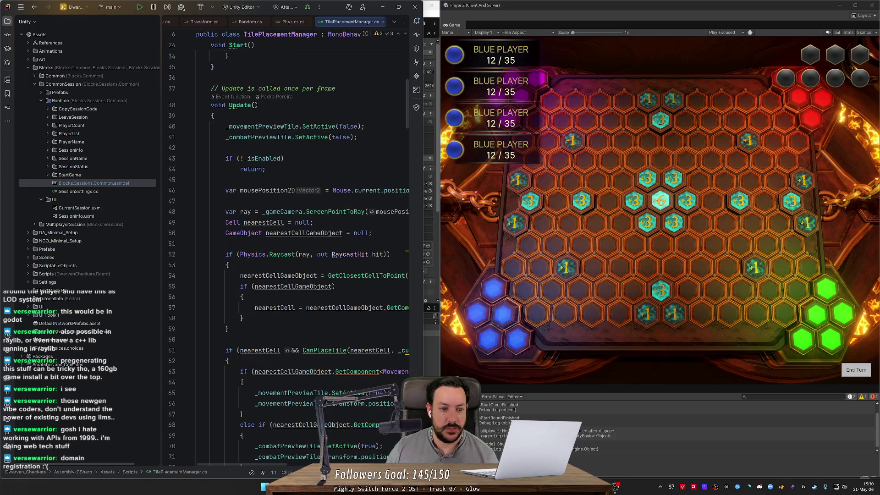
{"action": "scroll", "coordinate": [388, 138], "scroll_direction": "down", "scroll_amount": 5}
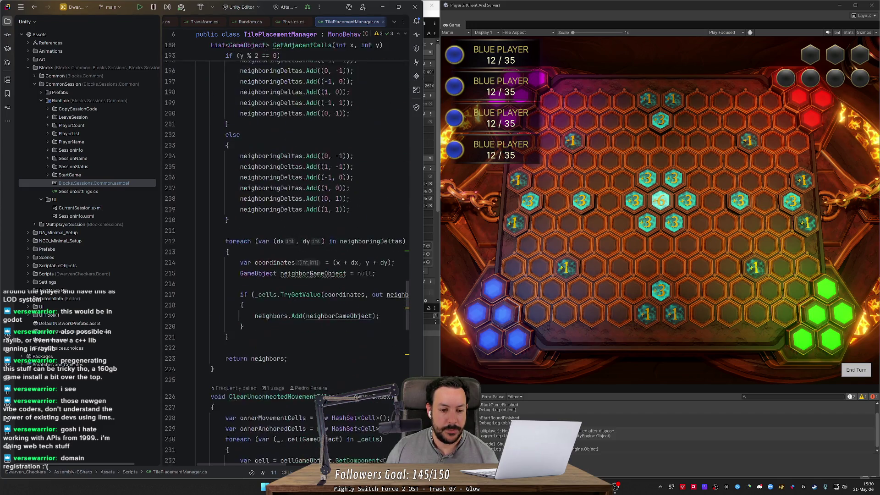
{"action": "scroll", "coordinate": [388, 42], "scroll_direction": "up", "scroll_amount": 20}
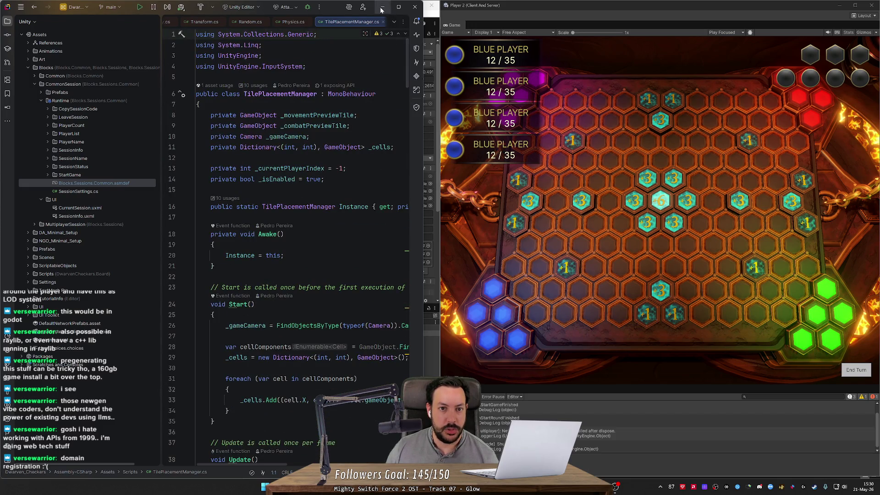
{"action": "left_click", "coordinate": [383, 6]}
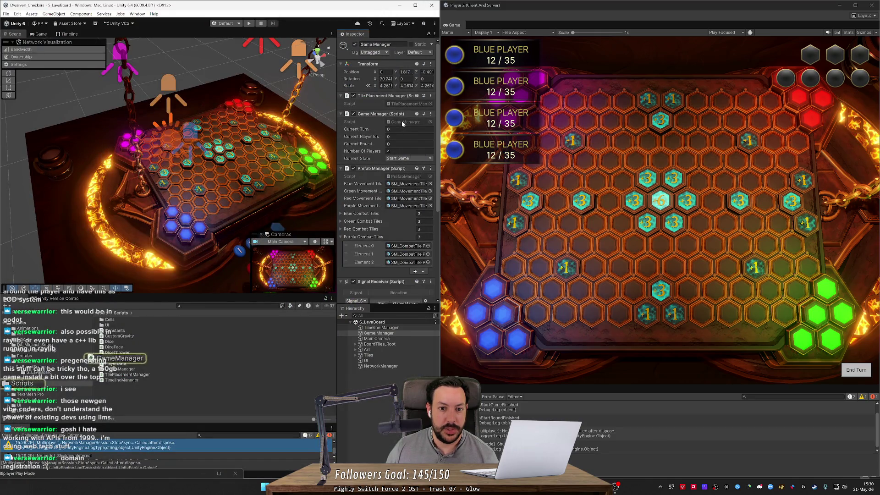
{"action": "double_click", "coordinate": [400, 120]}
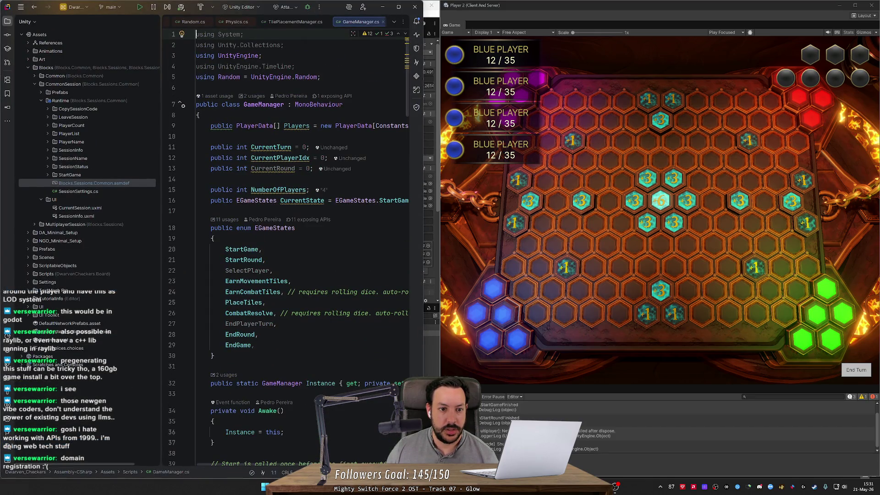
- Change GameManager's base class to NetworkBehaviour and import the missing Unity.Netcode namespace
{"action": "left_click", "coordinate": [310, 105]}
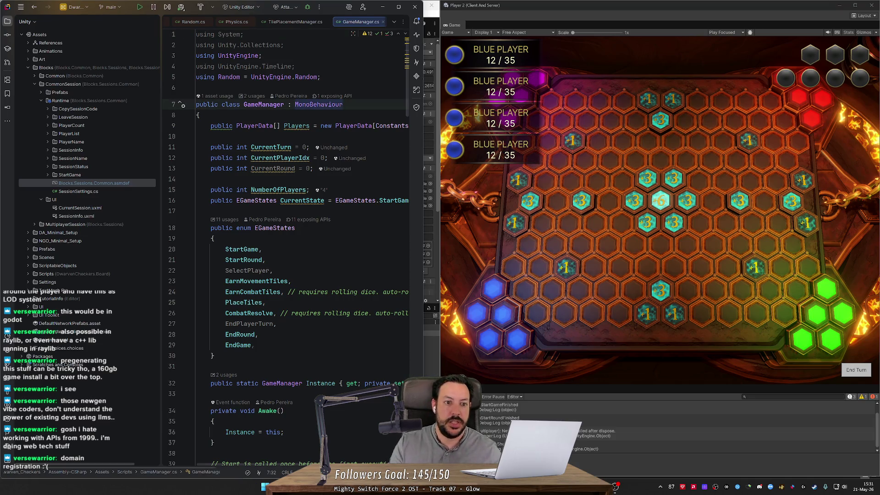
{"action": "key", "text": "BackSpace"}
{"action": "key", "text": "BackSpace"}
{"action": "key", "text": "BackSpace"}
{"action": "type", "text": "Network"}
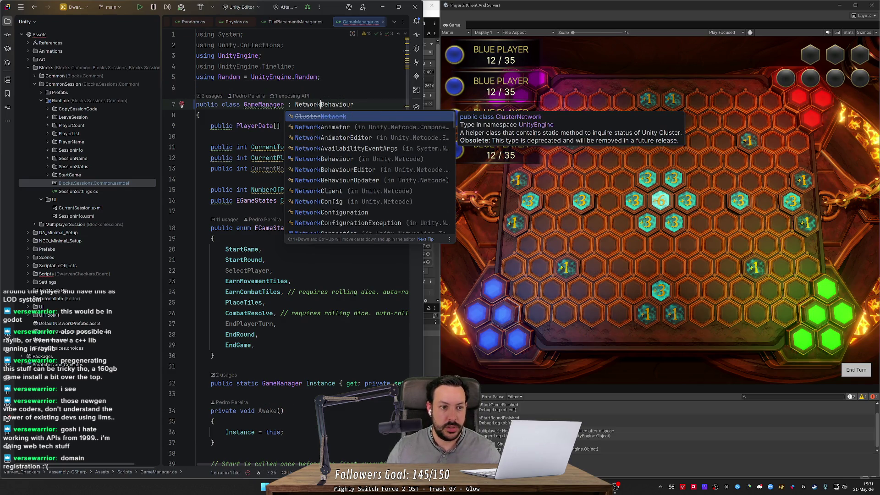
{"action": "key", "text": "Escape"}
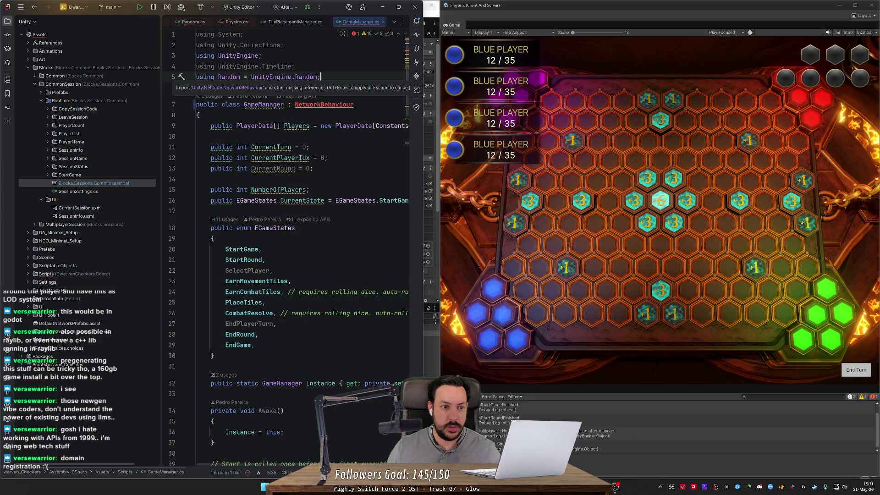
{"action": "left_click", "coordinate": [182, 104]}
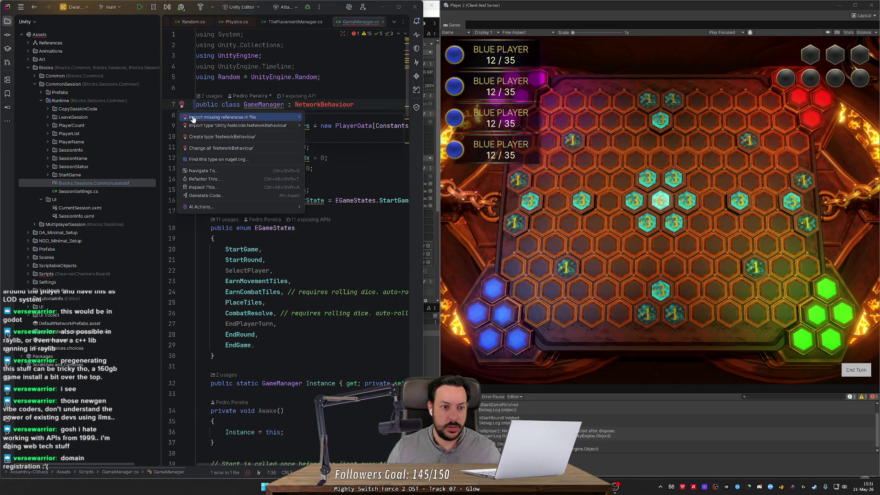
{"action": "mouse_move", "coordinate": [193, 118]}
{"action": "left_click", "coordinate": [322, 120]}
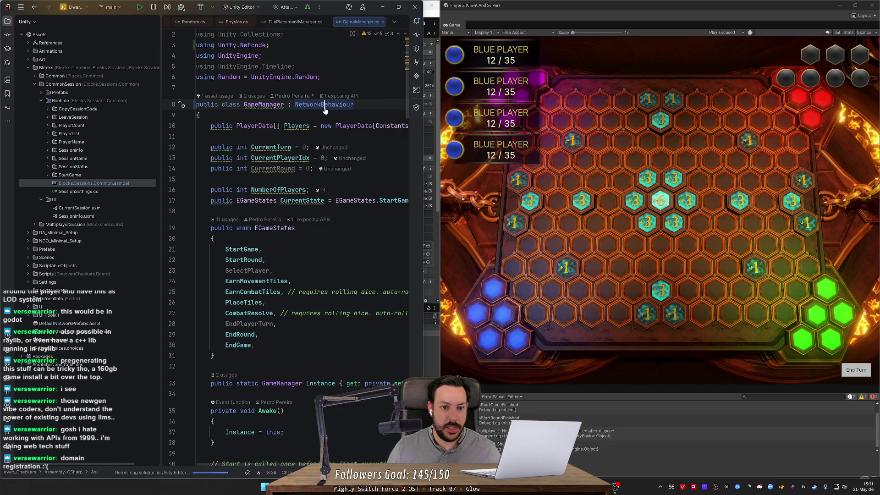
{"action": "left_click", "coordinate": [323, 105]}
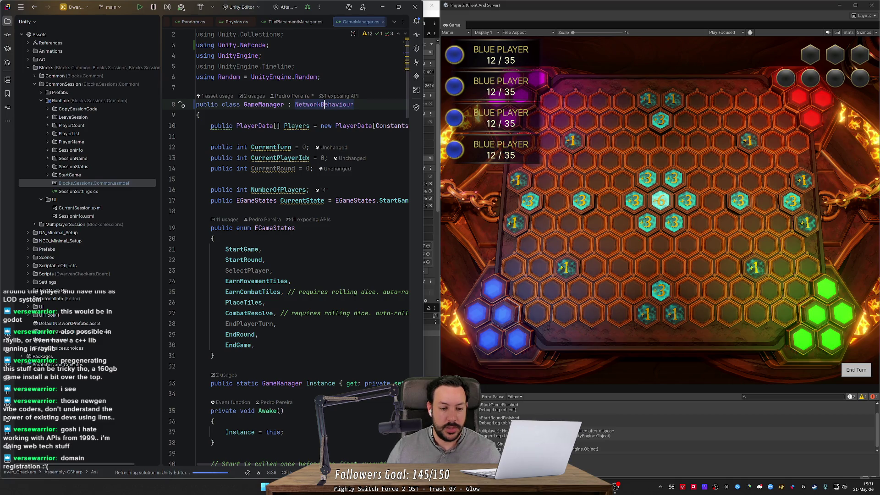
{"action": "scroll", "coordinate": [323, 104], "scroll_direction": "down", "scroll_amount": 1}
{"action": "scroll", "coordinate": [298, 229], "scroll_direction": "down", "scroll_amount": 5}
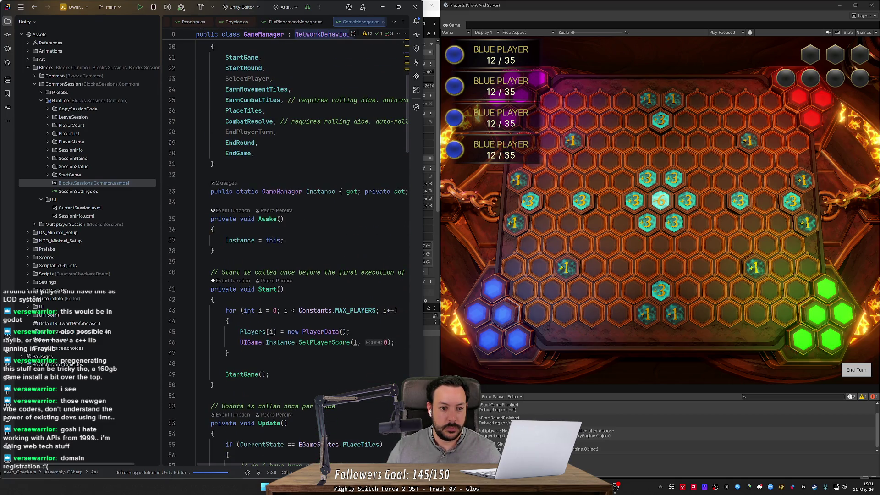
{"action": "key", "text": "alt+Tab"}
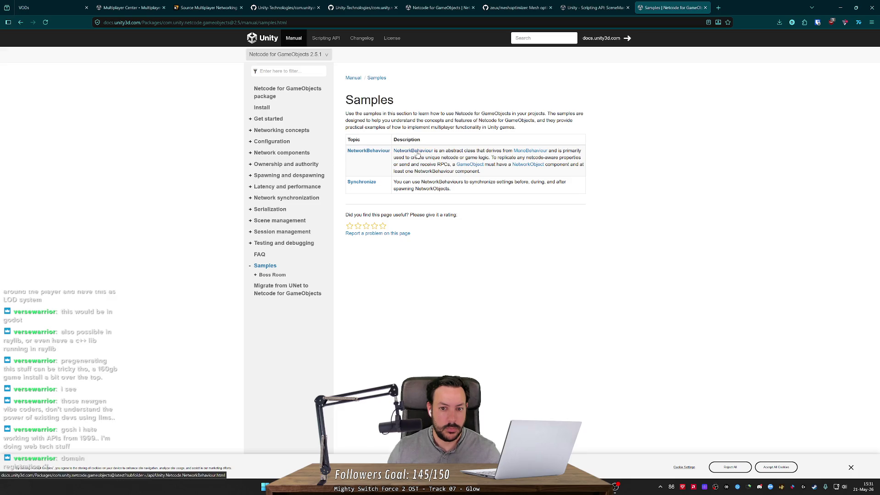
{"action": "left_click", "coordinate": [374, 154]}
{"action": "scroll", "coordinate": [415, 275], "scroll_direction": "down", "scroll_amount": 5}
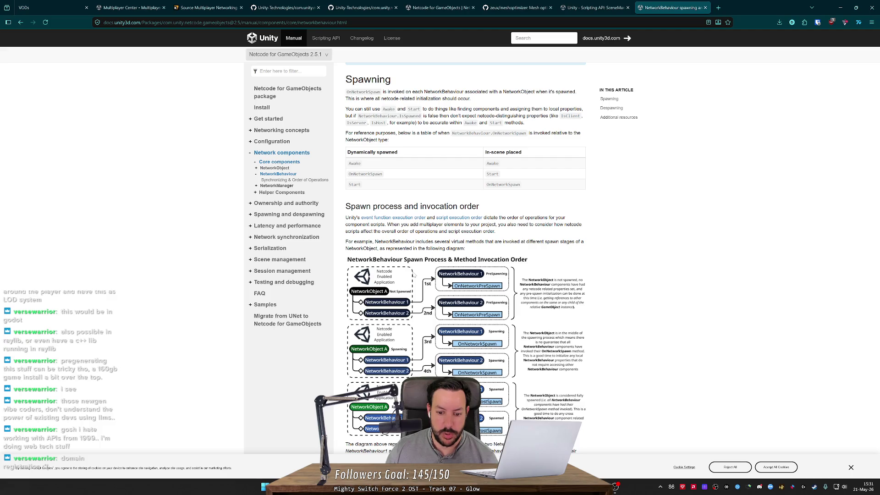
{"action": "scroll", "coordinate": [414, 275], "scroll_direction": "down", "scroll_amount": 3}
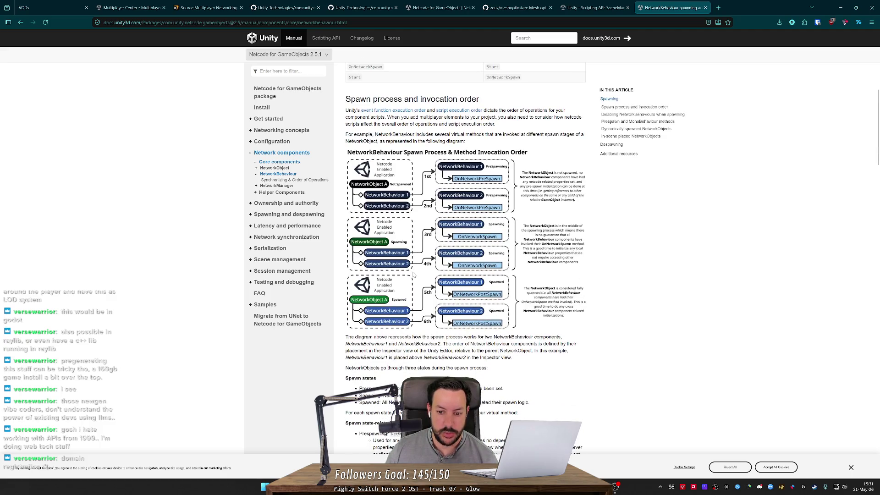
{"action": "scroll", "coordinate": [414, 275], "scroll_direction": "down", "scroll_amount": 10}
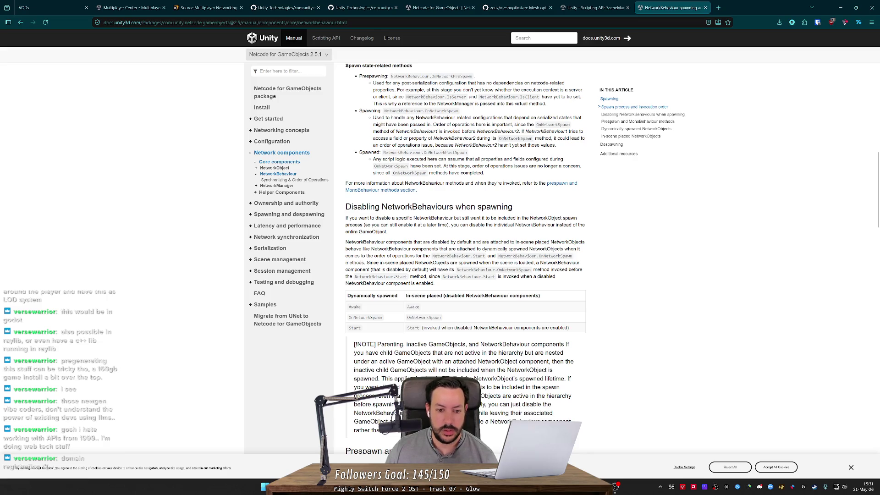
{"action": "left_click_drag", "start_coordinate": [432, 328], "coordinate": [529, 328]}
{"action": "left_click", "coordinate": [456, 301]}
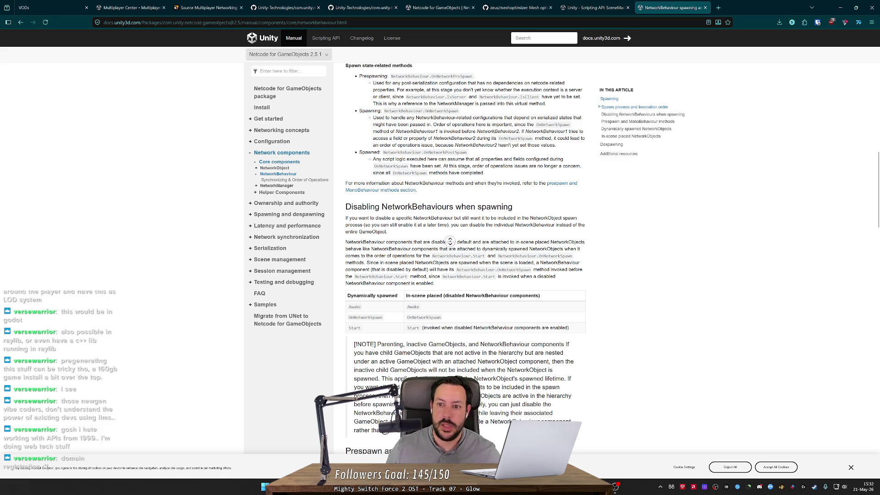
{"action": "scroll", "coordinate": [428, 122], "scroll_direction": "up", "scroll_amount": 10}
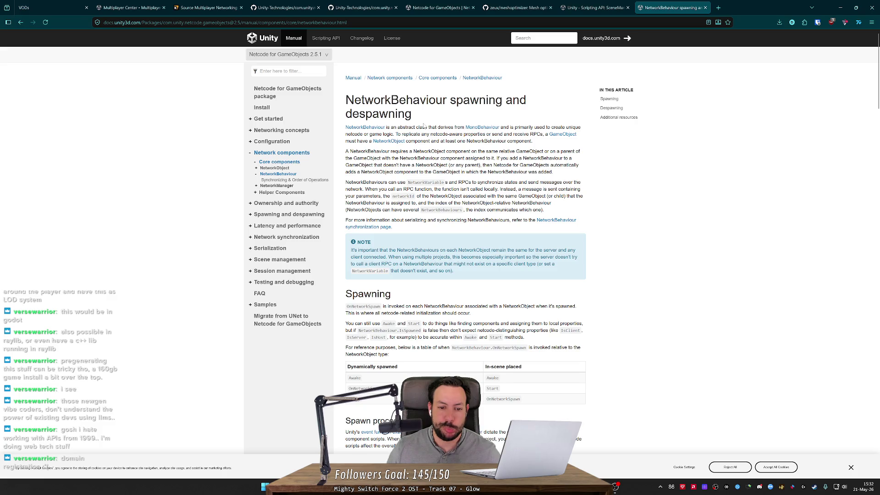
{"action": "middle_click", "coordinate": [553, 220]}
{"action": "left_click", "coordinate": [765, 2]}
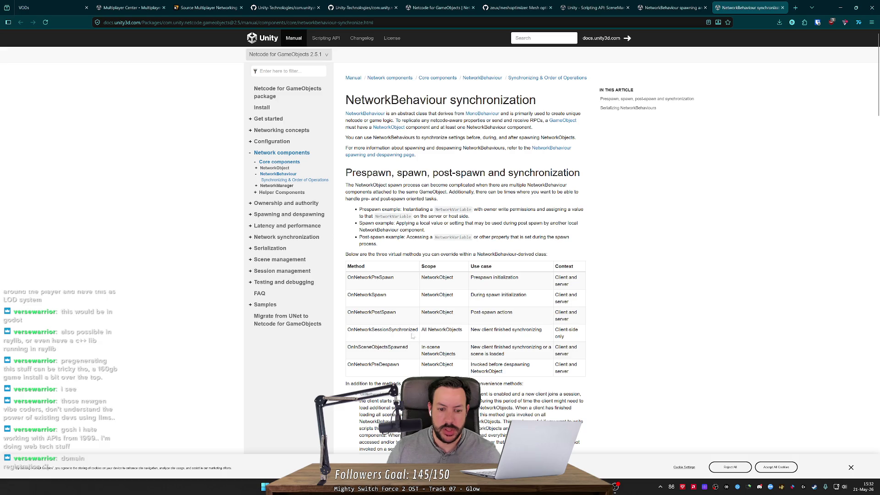
{"action": "scroll", "coordinate": [414, 350], "scroll_direction": "down", "scroll_amount": 4}
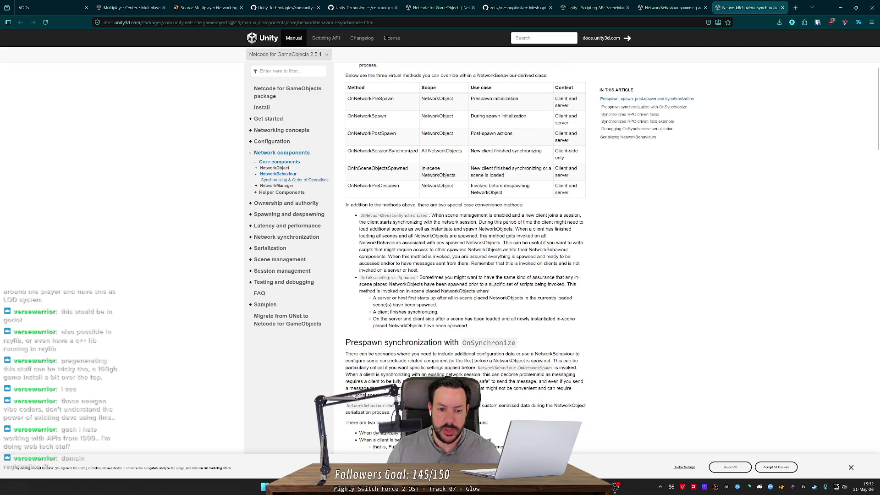
{"action": "scroll", "coordinate": [499, 292], "scroll_direction": "down", "scroll_amount": 4}
{"action": "key", "text": "ctrl+w"}
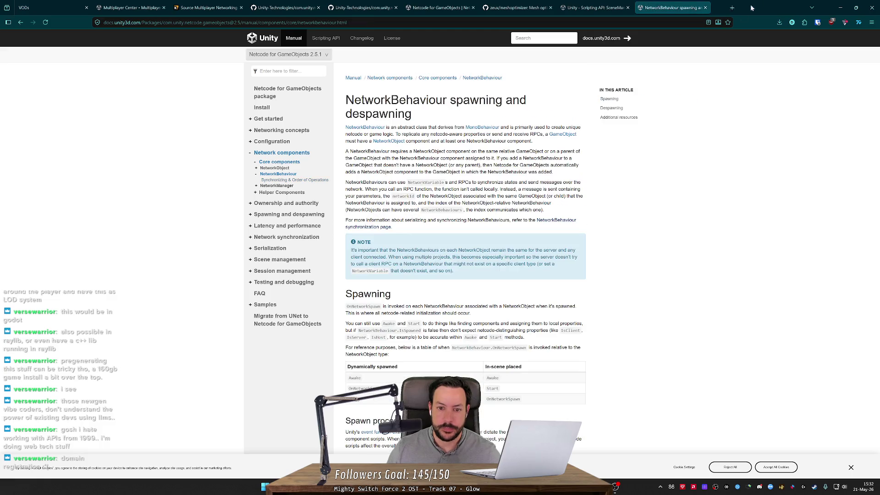
{"action": "scroll", "coordinate": [588, 196], "scroll_direction": "down", "scroll_amount": 2}
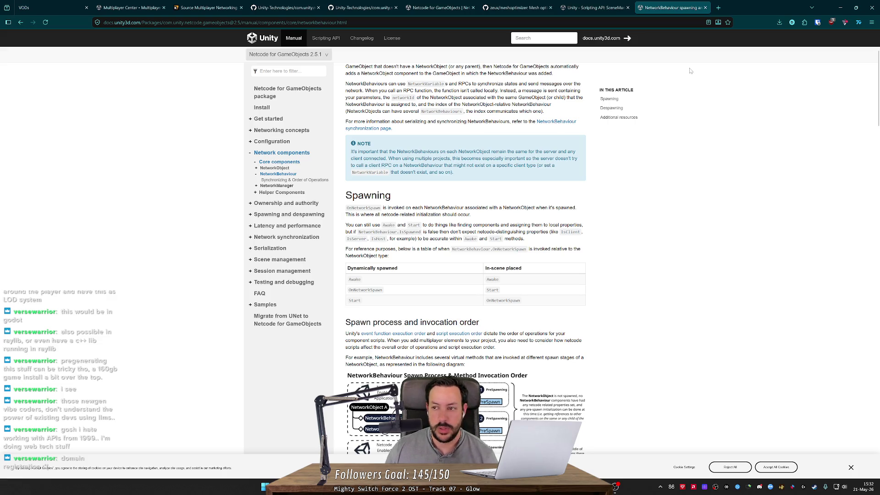
{"action": "left_click", "coordinate": [841, 8]}
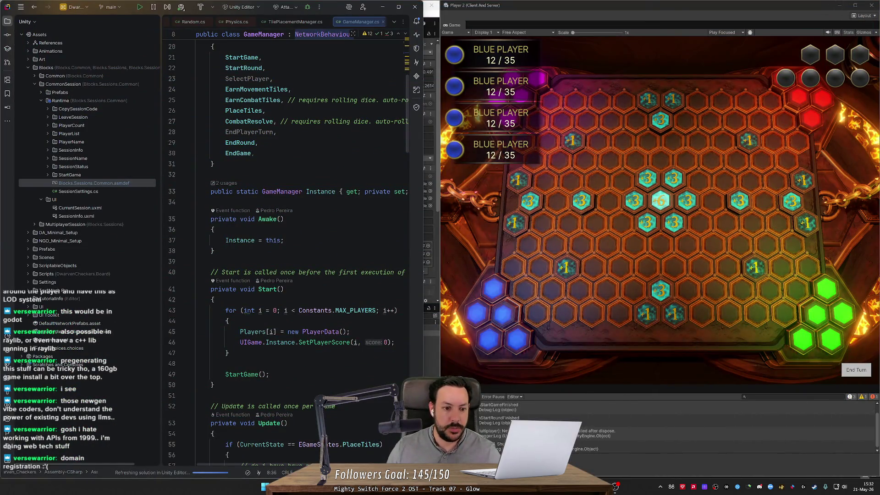
- Write an empty void OnNetworkSpawn() method below the Instance property
{"action": "left_click", "coordinate": [182, 202]}
{"action": "key", "text": "Return"}
{"action": "key", "text": "Return"}
{"action": "type", "text": "private On"}
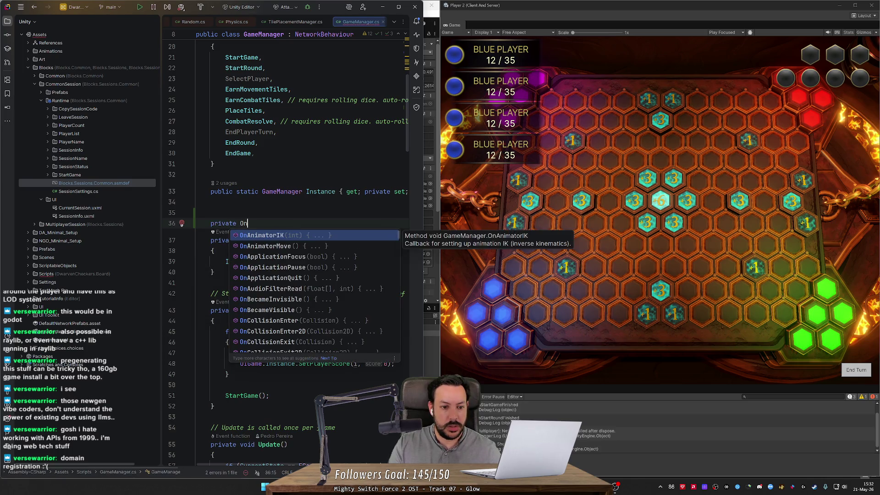
{"action": "type", "text": "Netw"}
{"action": "key", "text": "BackSpace"}
{"action": "key", "text": "BackSpace"}
{"action": "key", "text": "BackSpace"}
{"action": "type", "text": "void "}
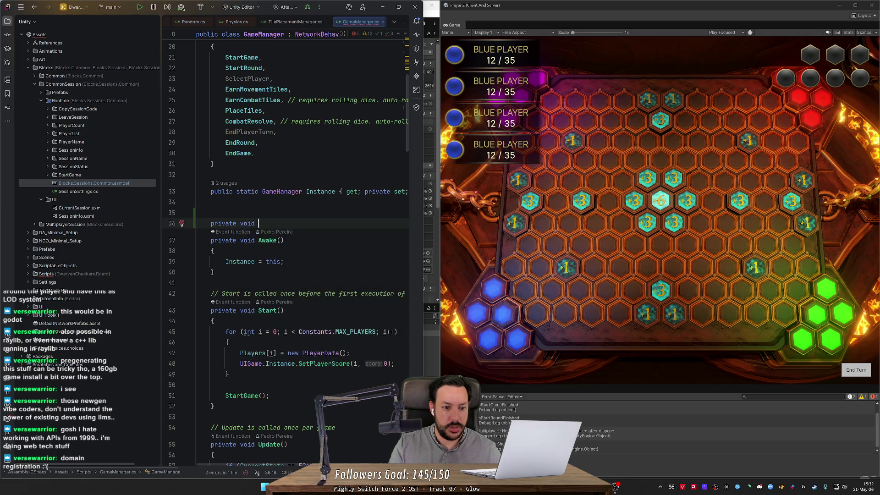
{"action": "type", "text": "OnNetworkSpawn()"}
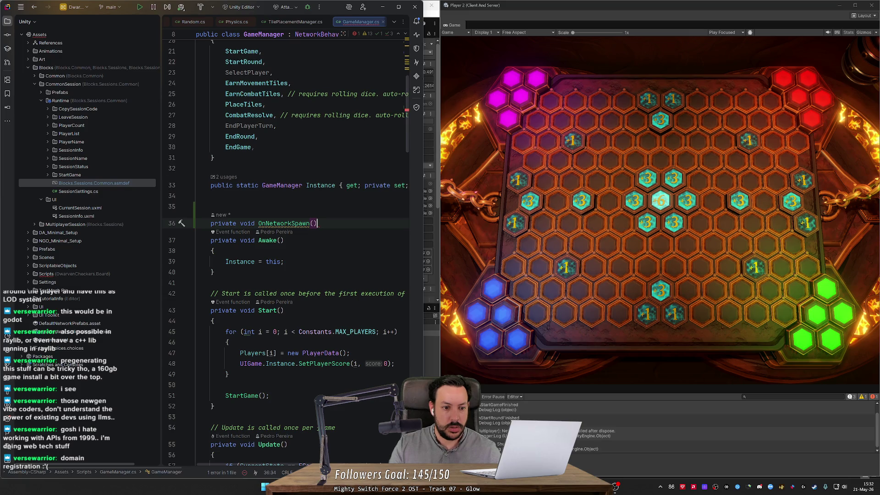
{"action": "key", "text": "Return"}
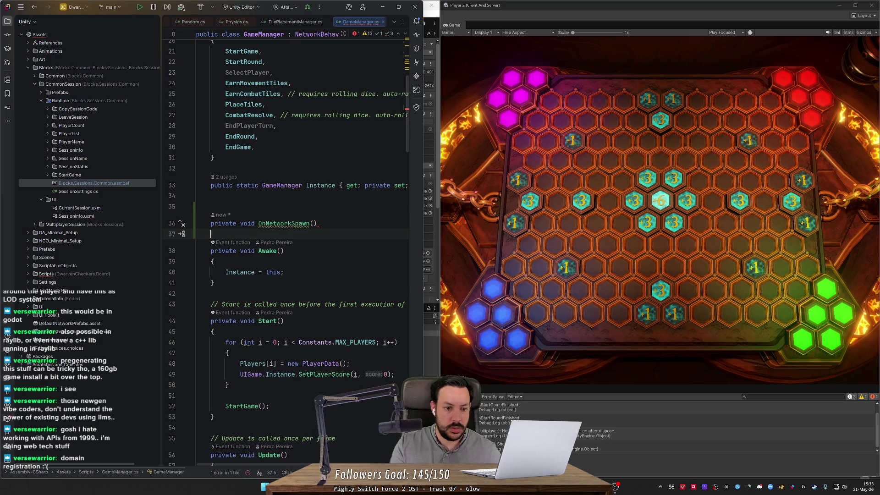
{"action": "type", "text": "{"}
{"action": "key", "text": "Return"}
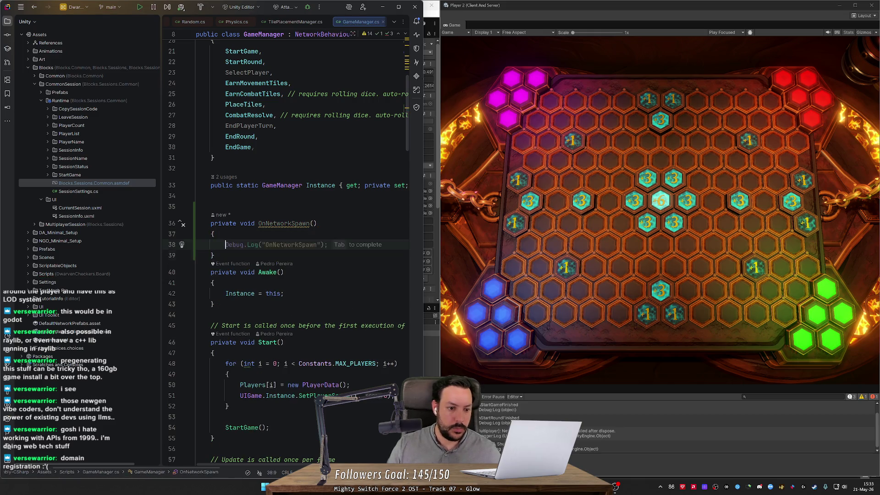
{"action": "key", "text": "Down"}
{"action": "key", "text": "Return"}
- Replace it with Rider's generated OnNetworkSpawn override calling base.OnNetworkSpawn(), and maximize Rider
{"action": "mouse_move", "coordinate": [285, 224]}
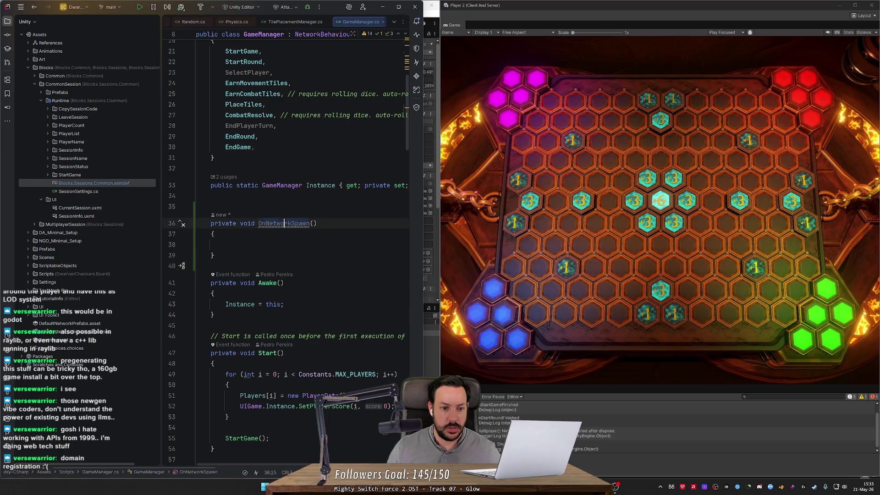
{"action": "left_click_drag", "start_coordinate": [293, 255], "coordinate": [305, 209]}
{"action": "key", "text": "Delete"}
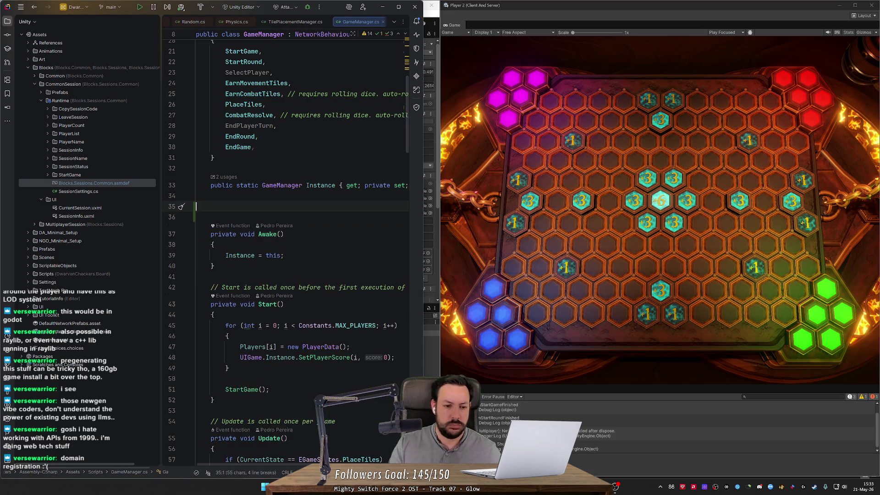
{"action": "type", "text": "o"}
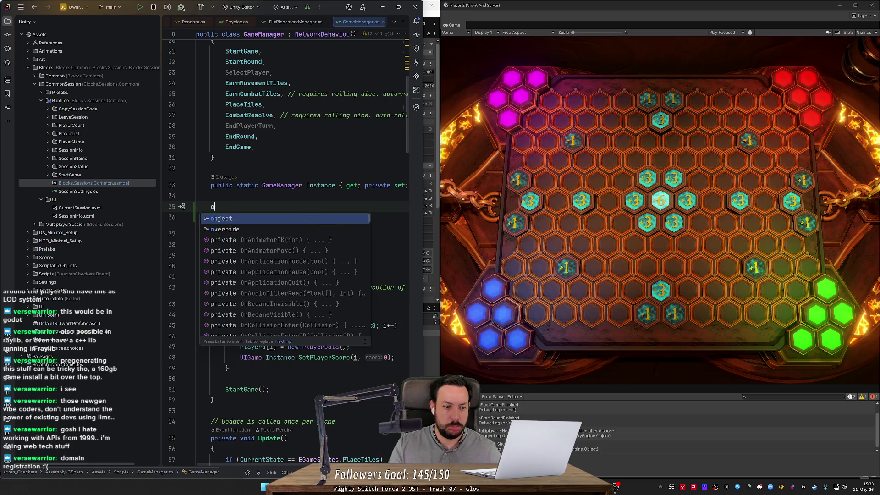
{"action": "type", "text": "nnetwork"}
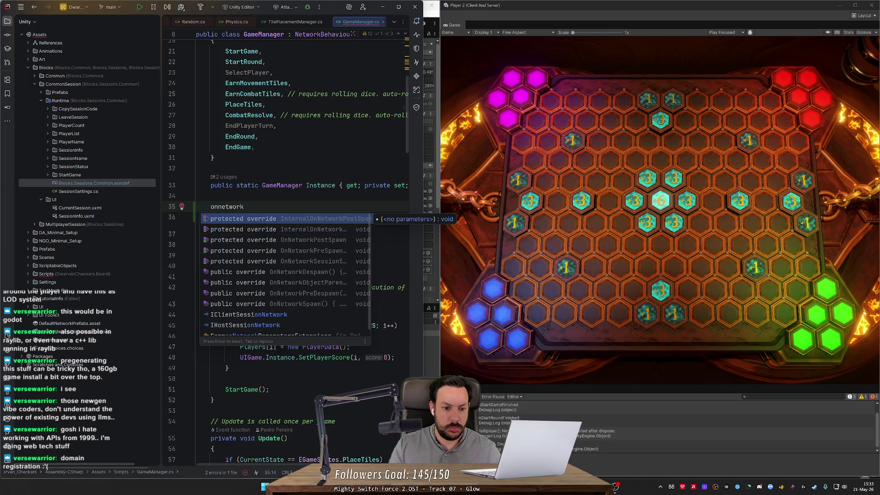
{"action": "key", "text": "Down"}
{"action": "key", "text": "Down"}
{"action": "key", "text": "Down"}
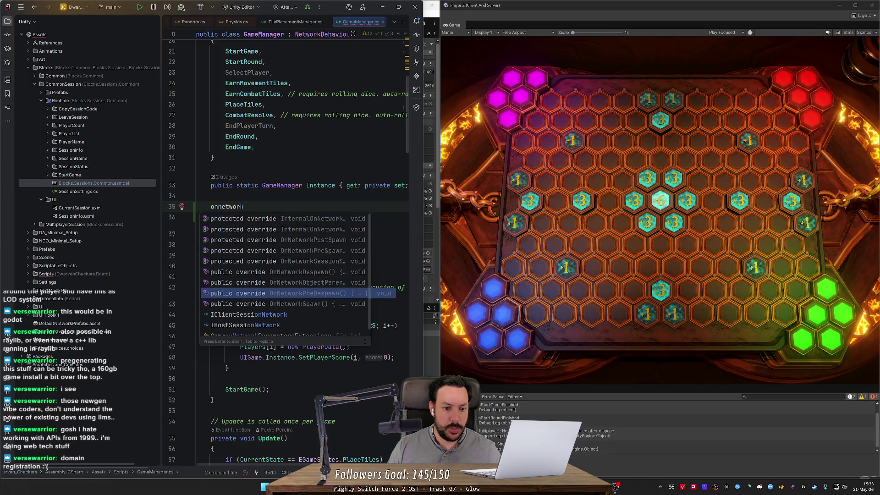
{"action": "key", "text": "Return"}
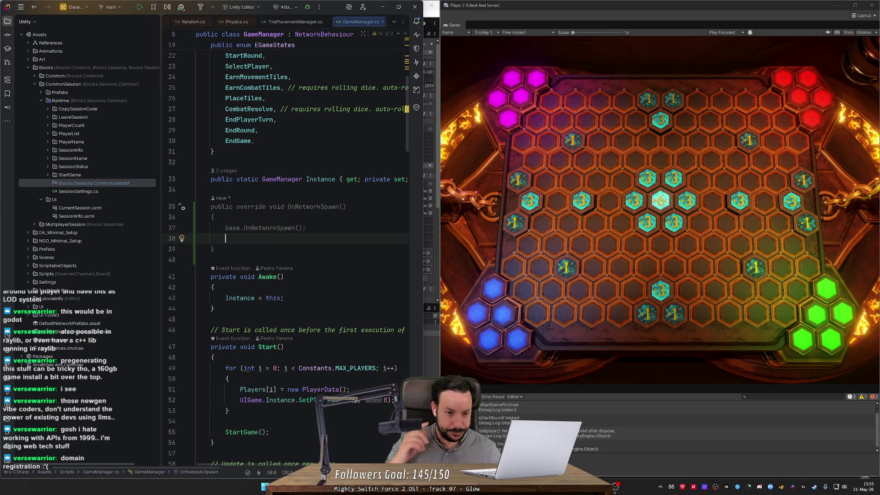
{"action": "left_click", "coordinate": [399, 7]}
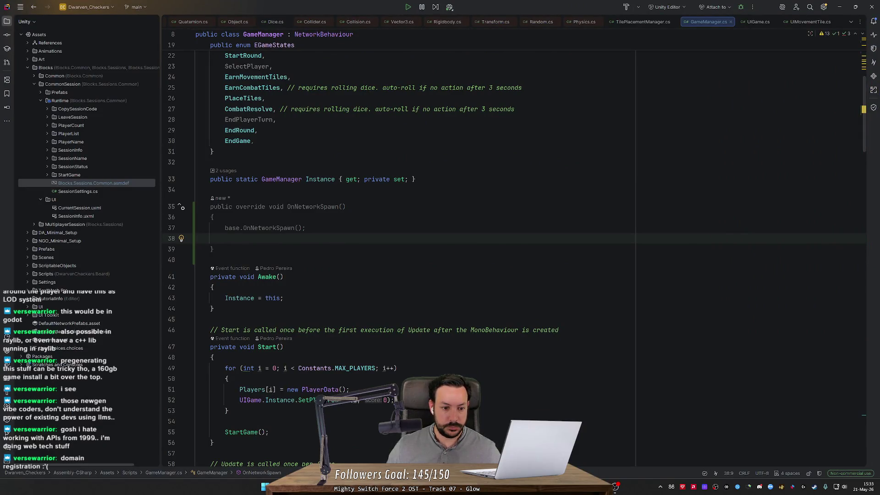
{"action": "key", "text": "alt+Tab"}
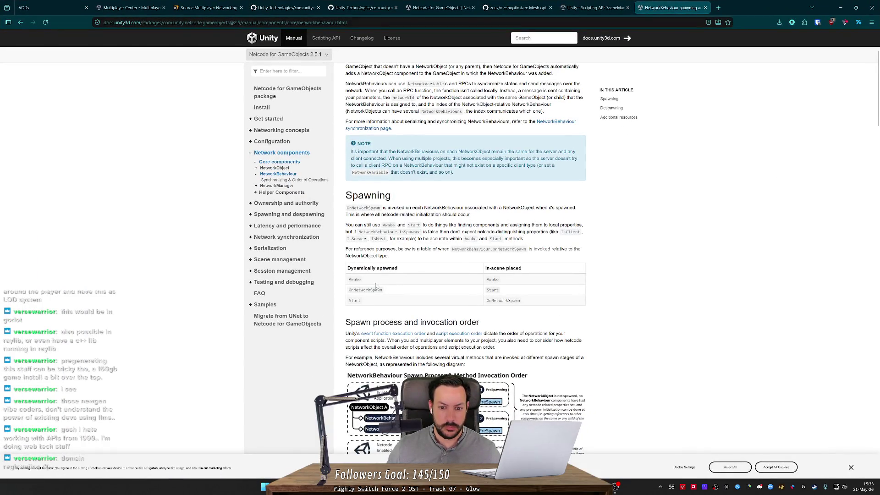
- Read the OnNetworkSpawn entries in the Spawning table and scroll toward the spawn process diagram
{"action": "key", "text": "alt+Tab"}
{"action": "key", "text": "alt+Tab"}
{"action": "left_click_drag", "start_coordinate": [494, 301], "coordinate": [521, 301]}
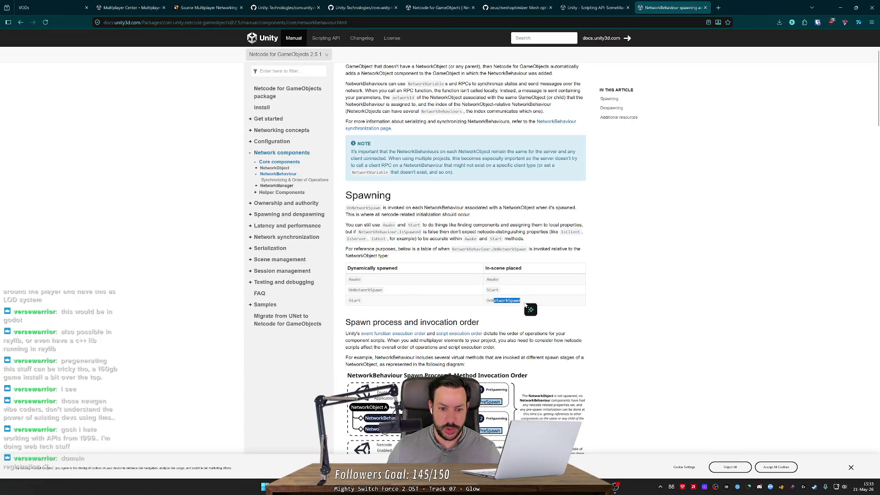
{"action": "left_click", "coordinate": [399, 287]}
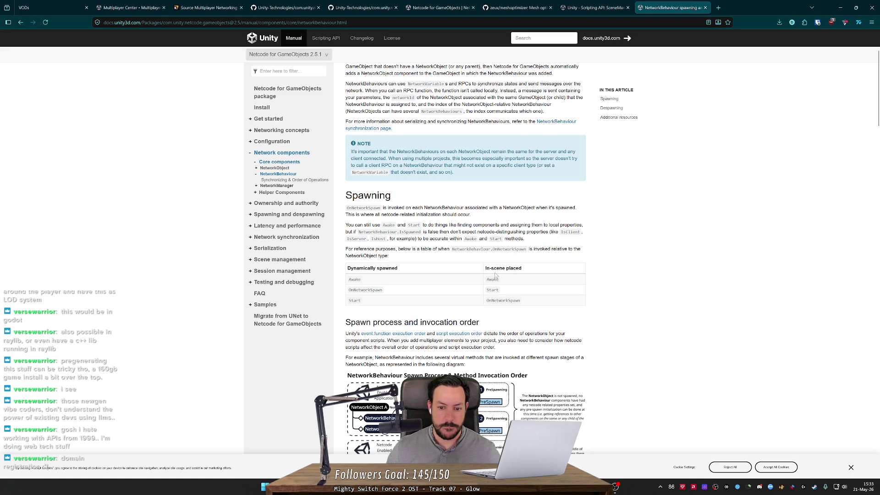
{"action": "double_click", "coordinate": [365, 289]}
{"action": "left_click", "coordinate": [384, 294]}
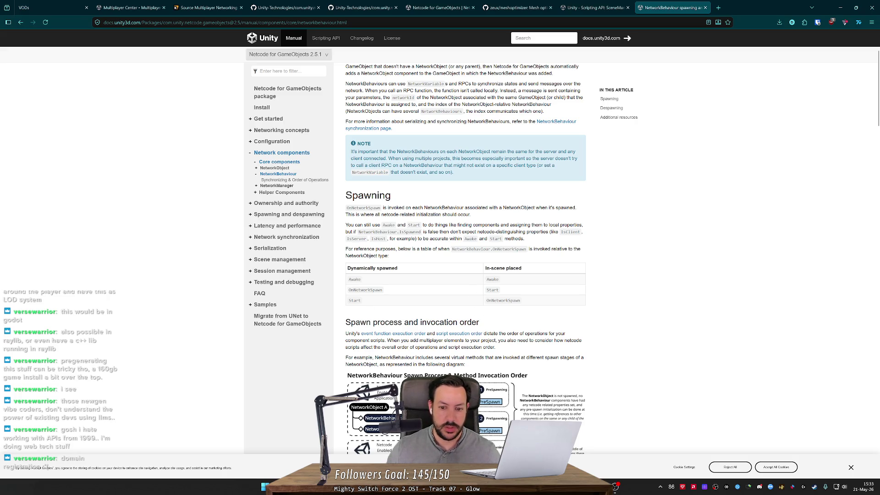
{"action": "scroll", "coordinate": [499, 302], "scroll_direction": "down", "scroll_amount": 2}
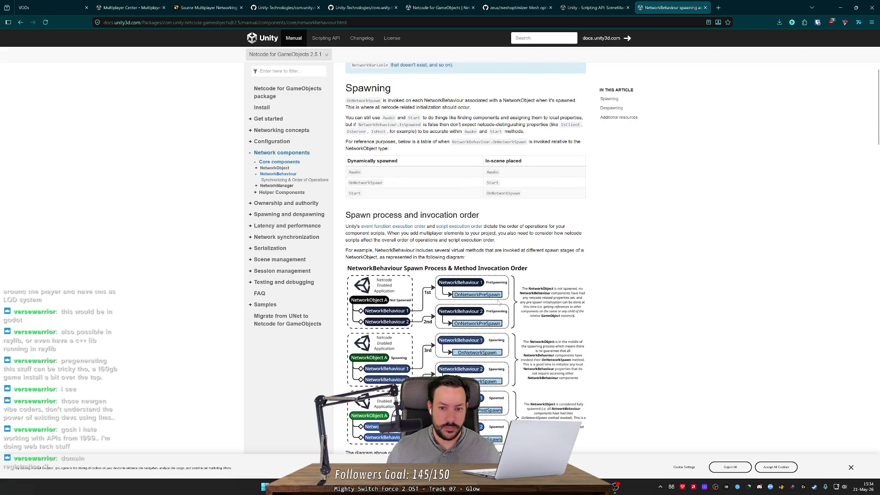
{"action": "key", "text": "alt+Tab"}
- Paste the OnNetworkSpawn override header and base call over the Start() method header
{"action": "key", "text": "Return"}
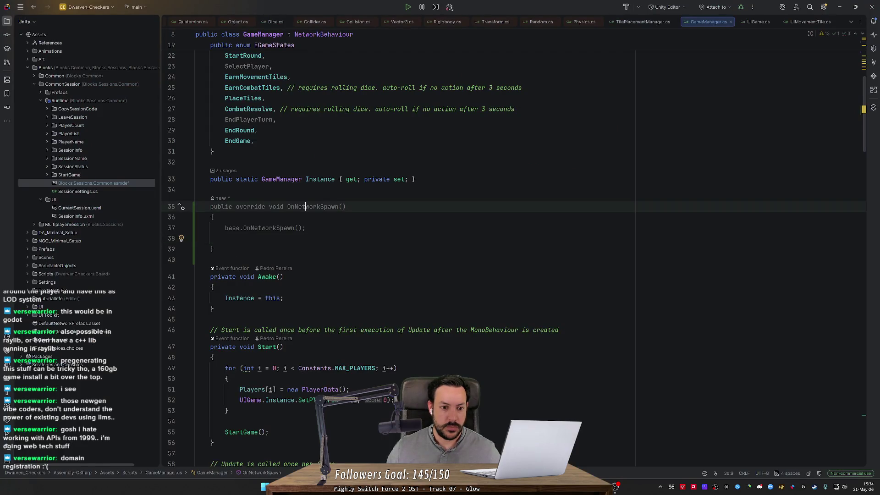
{"action": "key", "text": "ctrl+w"}
{"action": "key", "text": "ctrl+w"}
{"action": "key", "text": "ctrl+w"}
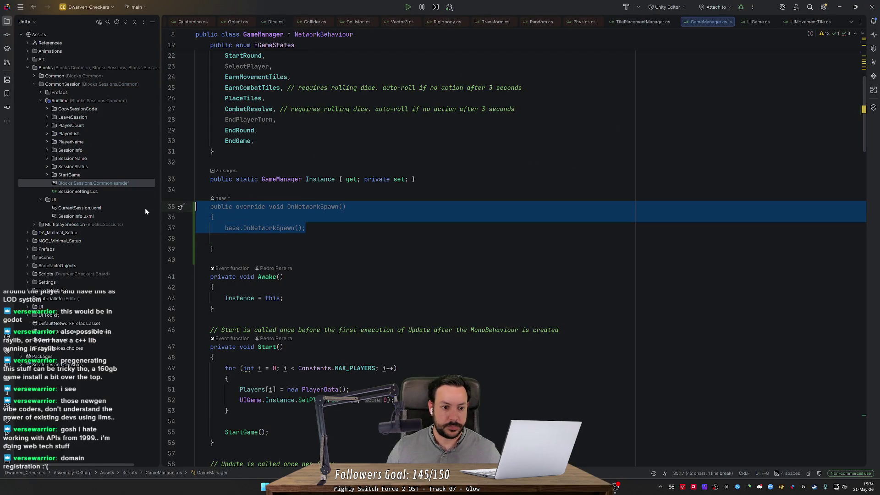
{"action": "scroll", "coordinate": [317, 269], "scroll_direction": "down", "scroll_amount": 2}
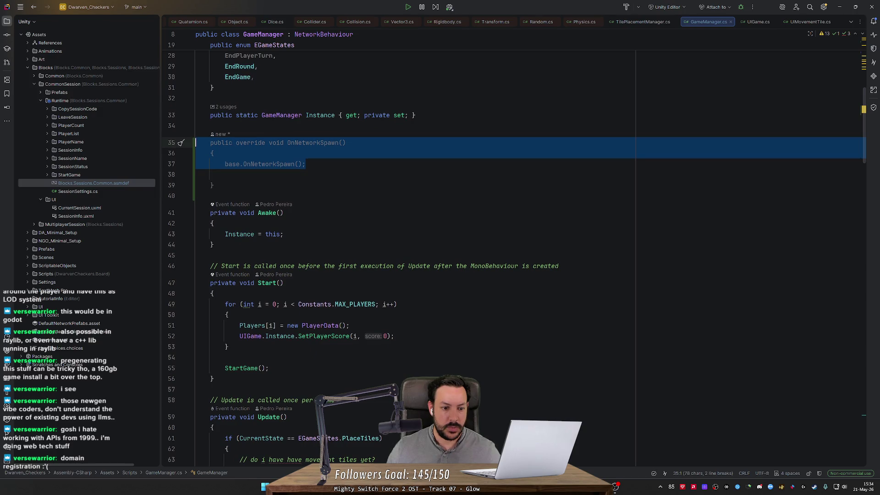
{"action": "key", "text": "ctrl+c"}
{"action": "left_click_drag", "start_coordinate": [210, 283], "coordinate": [283, 283]}
{"action": "key", "text": "ctrl+v"}
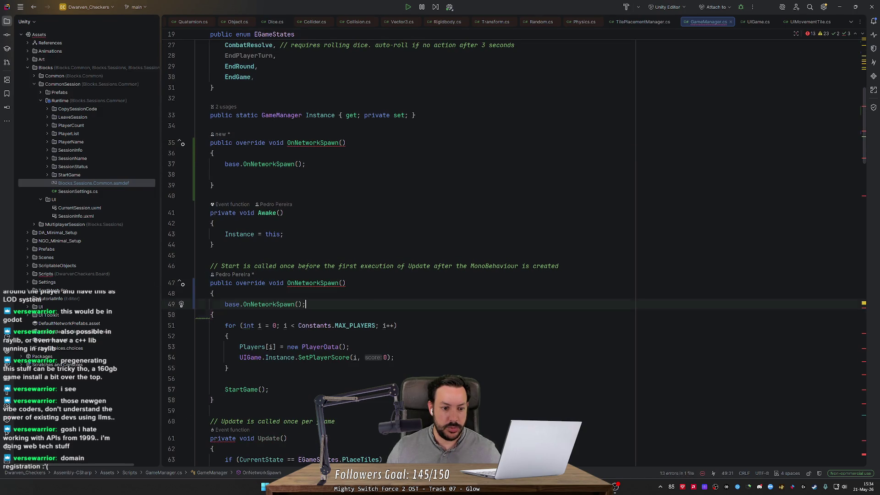
{"action": "key", "text": "Down"}
{"action": "key", "text": "ctrl+x"}
- Delete the old empty OnNetworkSpawn method and the outdated Start comment
{"action": "left_click", "coordinate": [321, 196]}
{"action": "key", "text": "shift+Up"}
{"action": "key", "text": "shift+Up"}
{"action": "key", "text": "shift+Up"}
{"action": "key", "text": "Delete"}
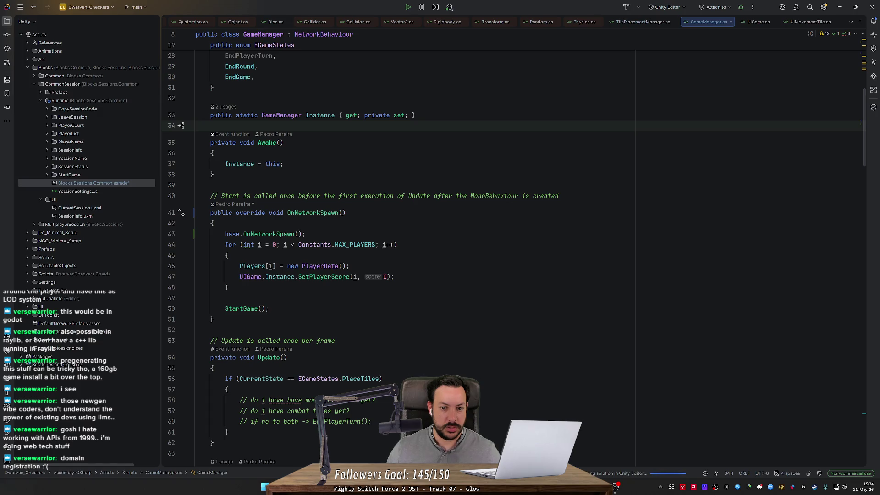
{"action": "left_click", "coordinate": [196, 195]}
{"action": "key", "text": "ctrl+x"}
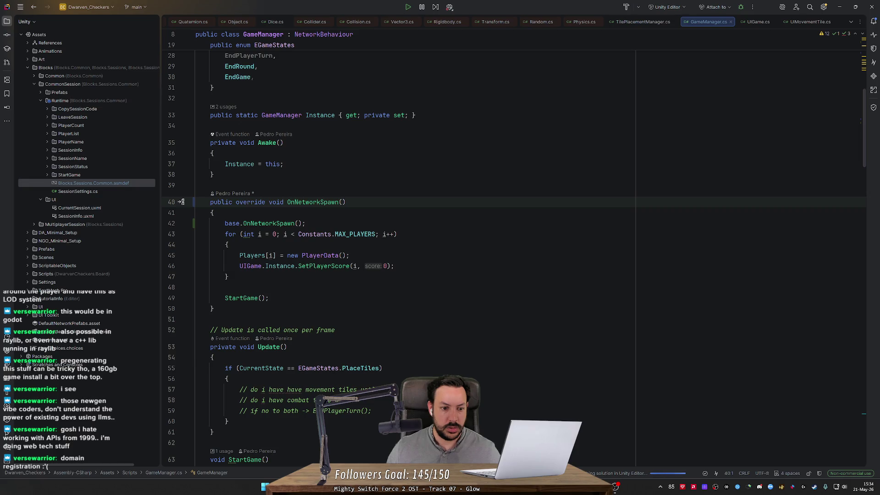
- Review the top of GameManager, including the Players array declaration, before returning to the docs
{"action": "scroll", "coordinate": [399, 248], "scroll_direction": "up", "scroll_amount": 6}
{"action": "scroll", "coordinate": [399, 248], "scroll_direction": "up", "scroll_amount": 3}
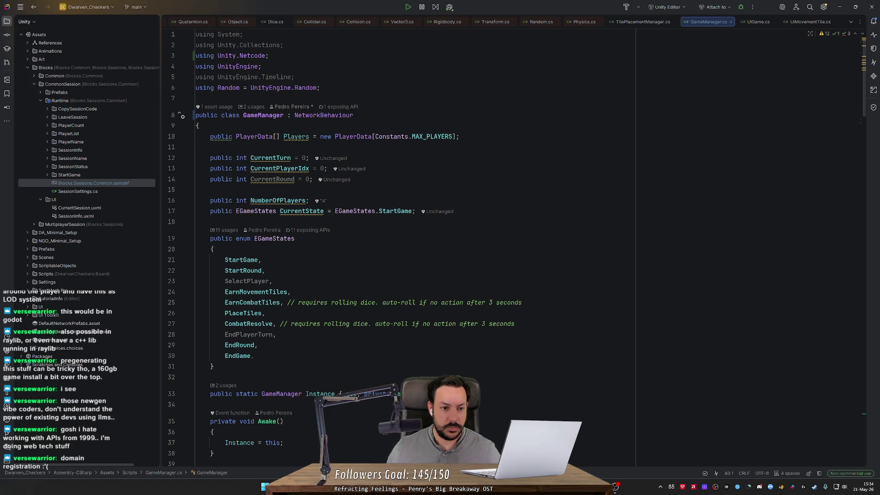
{"action": "mouse_move", "coordinate": [328, 116]}
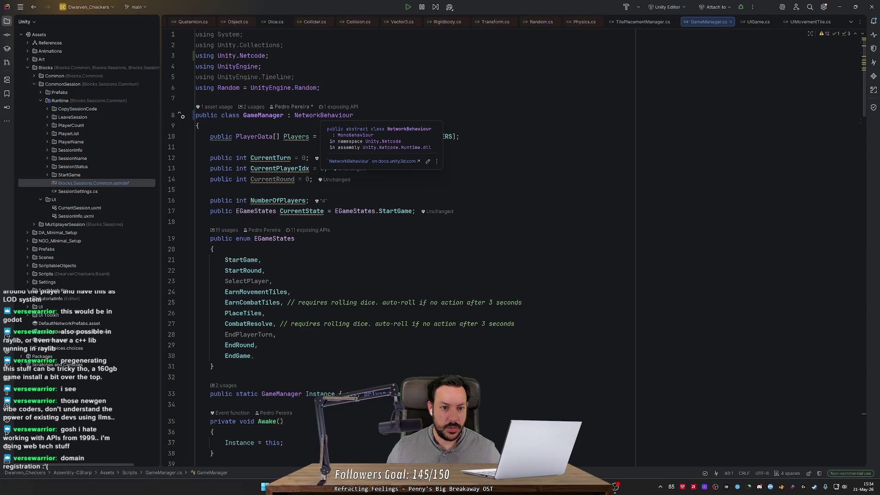
{"action": "scroll", "coordinate": [399, 247], "scroll_direction": "down", "scroll_amount": 11}
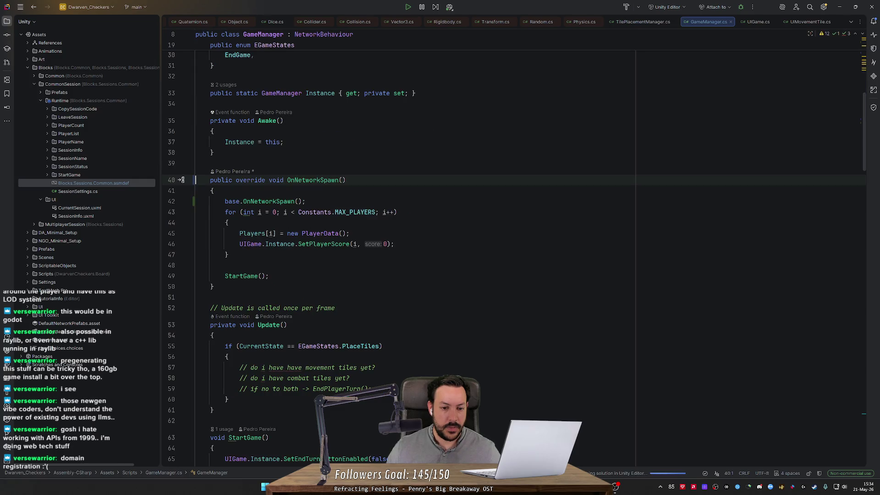
{"action": "scroll", "coordinate": [399, 248], "scroll_direction": "up", "scroll_amount": 10}
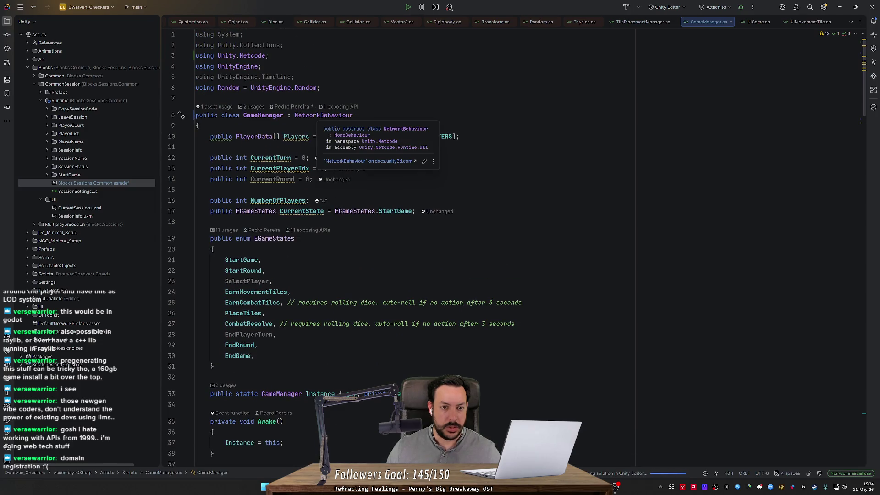
{"action": "left_click", "coordinate": [247, 158]}
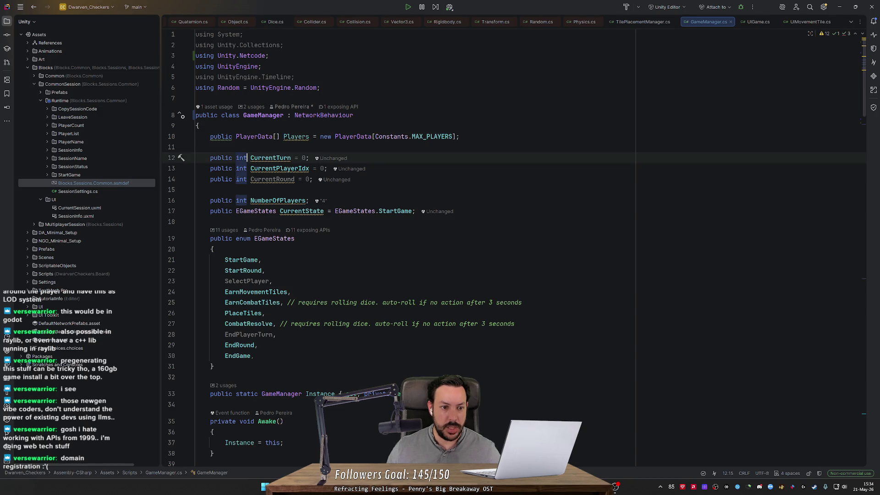
{"action": "left_click", "coordinate": [237, 137]}
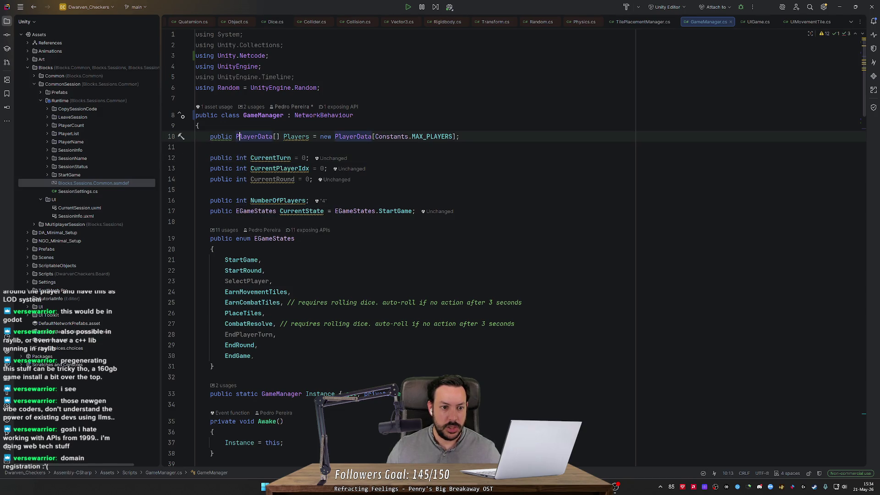
{"action": "key", "text": "Down"}
{"action": "key", "text": "Down"}
{"action": "key", "text": "Down"}
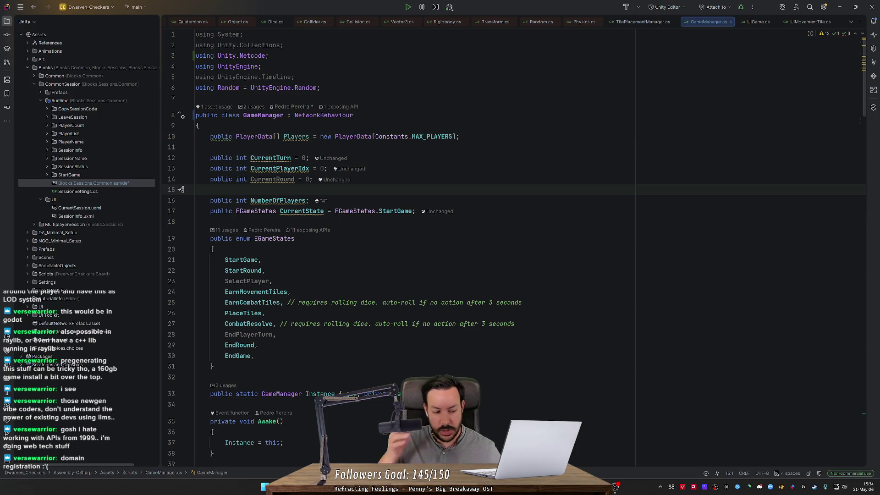
{"action": "key", "text": "alt+Tab"}
{"action": "scroll", "coordinate": [334, 243], "scroll_direction": "down", "scroll_amount": 4}
- Scroll the docs past the prespawn notes and IsSpawned example, then return to GameManager
{"action": "scroll", "coordinate": [335, 243], "scroll_direction": "down", "scroll_amount": 4}
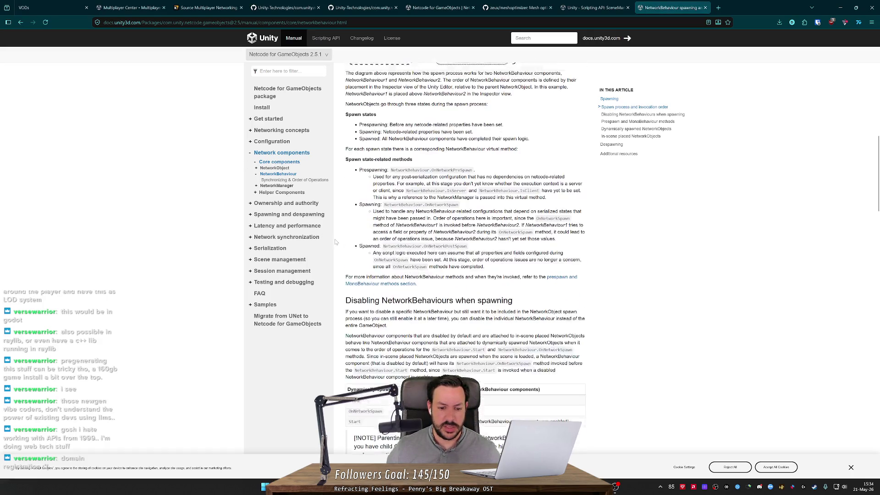
{"action": "scroll", "coordinate": [335, 242], "scroll_direction": "down", "scroll_amount": 5}
{"action": "scroll", "coordinate": [335, 242], "scroll_direction": "down", "scroll_amount": 5}
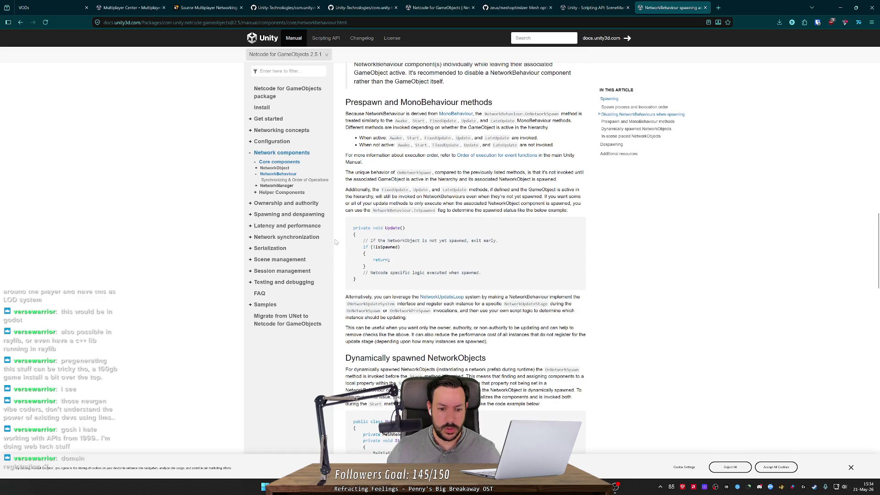
{"action": "scroll", "coordinate": [335, 242], "scroll_direction": "down", "scroll_amount": 1}
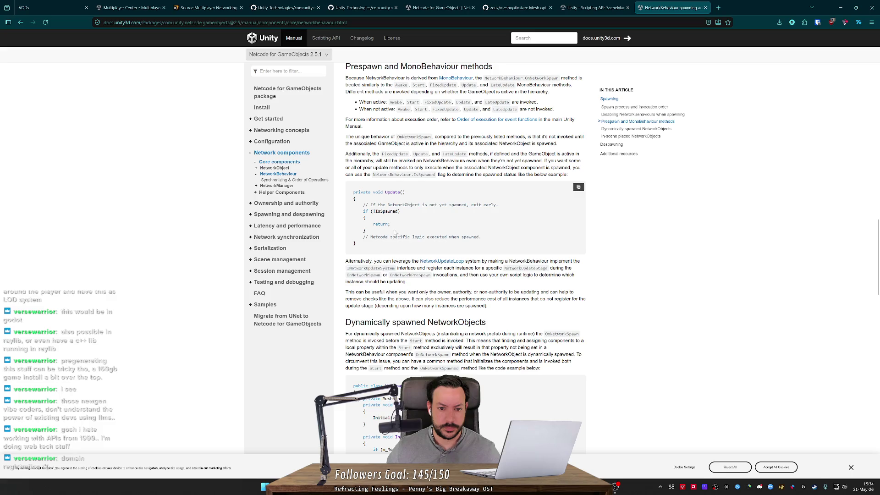
{"action": "left_click_drag", "start_coordinate": [413, 234], "coordinate": [360, 203]}
{"action": "left_click", "coordinate": [408, 217]}
{"action": "scroll", "coordinate": [429, 233], "scroll_direction": "down", "scroll_amount": 4}
{"action": "scroll", "coordinate": [428, 233], "scroll_direction": "down", "scroll_amount": 6}
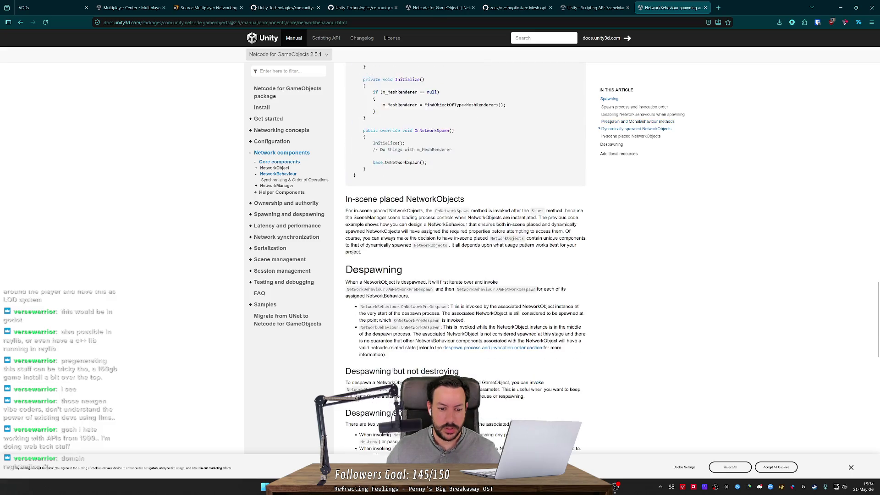
{"action": "key", "text": "alt+Tab"}
{"action": "scroll", "coordinate": [191, 227], "scroll_direction": "down", "scroll_amount": 10}
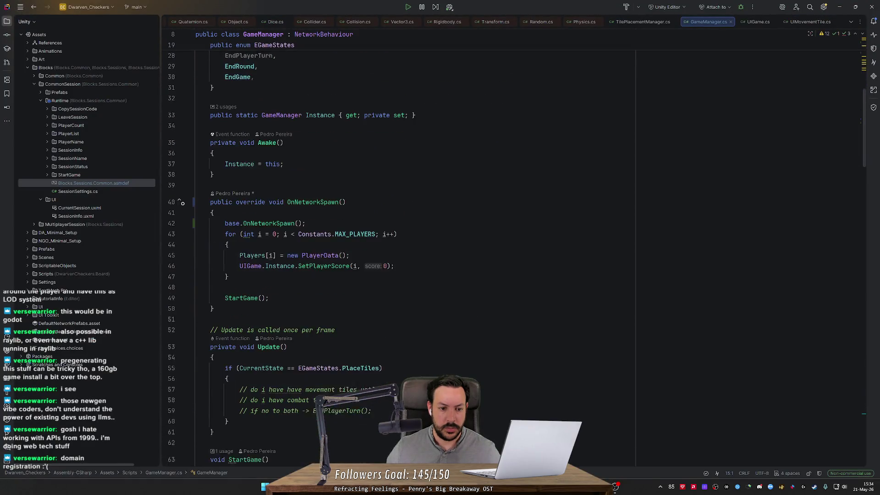
- Set a breakpoint on base.OnNetworkSpawn() and check the open MultiplayerUseCases Unity window
{"action": "left_click", "coordinate": [171, 214]}
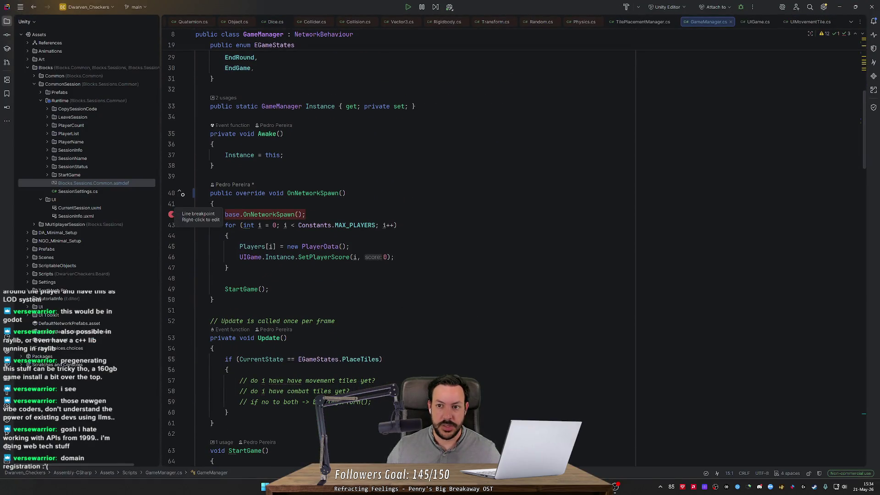
{"action": "left_click", "coordinate": [639, 7]}
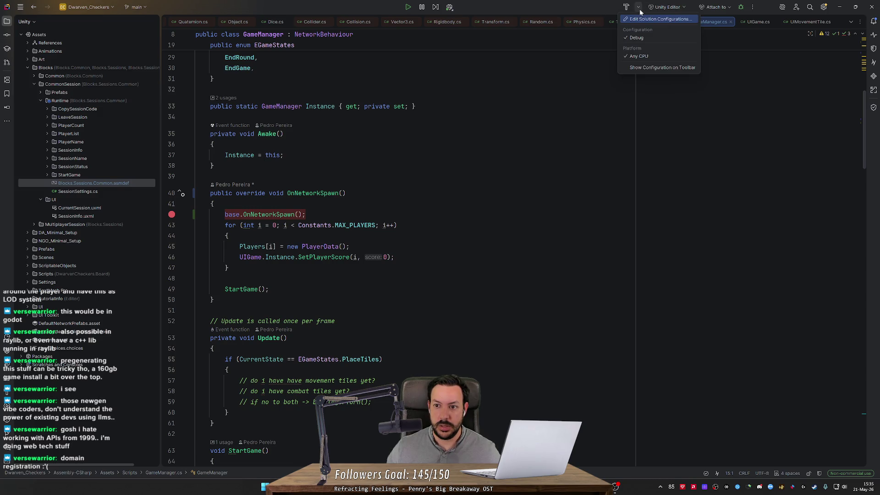
{"action": "left_click", "coordinate": [685, 7]}
{"action": "left_click", "coordinate": [681, 20]}
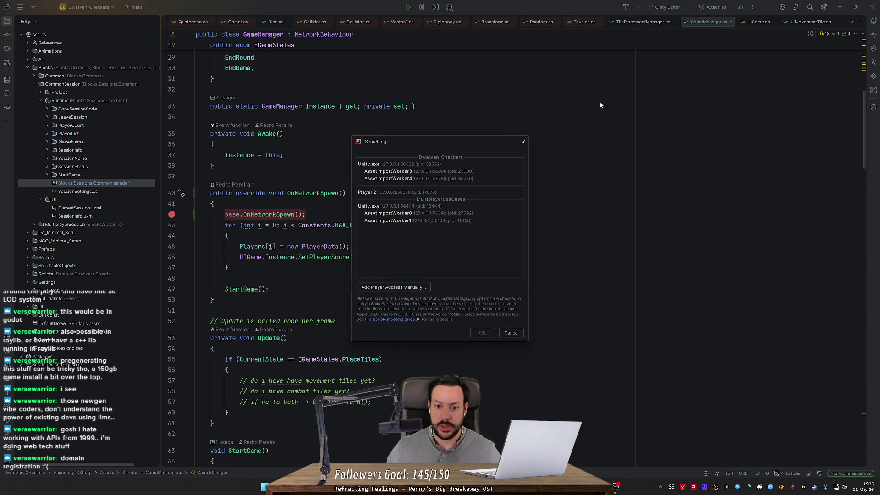
{"action": "left_click", "coordinate": [512, 332]}
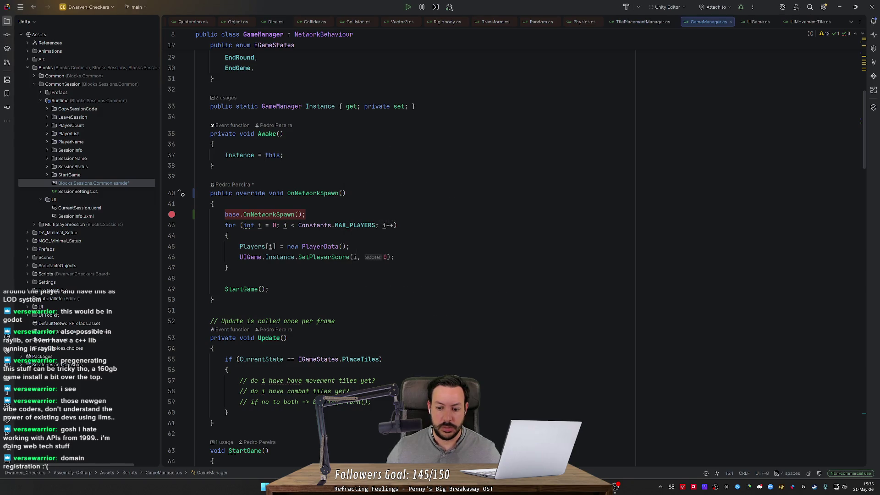
{"action": "mouse_move", "coordinate": [615, 487]}
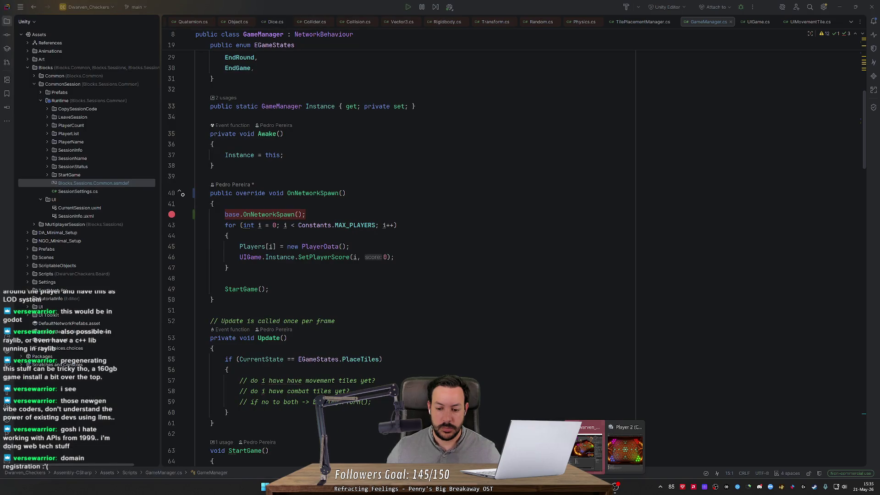
{"action": "left_click", "coordinate": [585, 447]}
{"action": "left_click", "coordinate": [266, 255]}
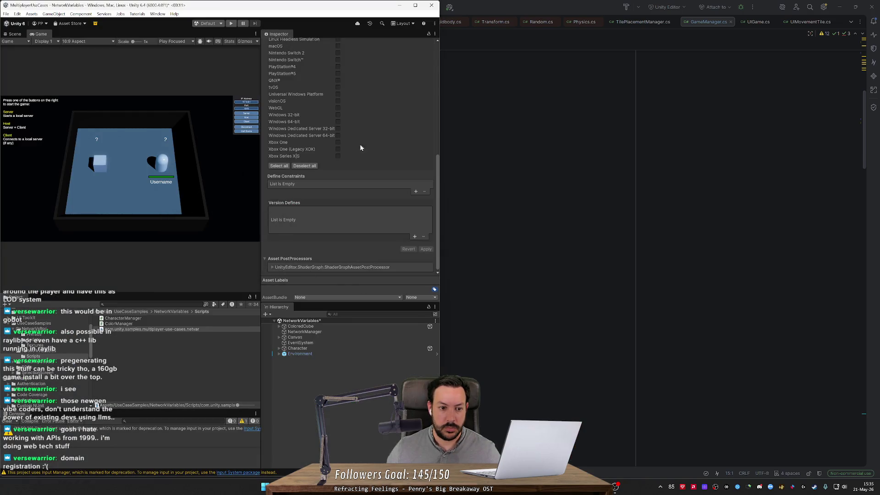
- Attach the debugger to the Unity.exe (Dwarven_Checkers) process and bring that editor forward
{"action": "left_click", "coordinate": [659, 9]}
{"action": "left_click", "coordinate": [665, 21]}
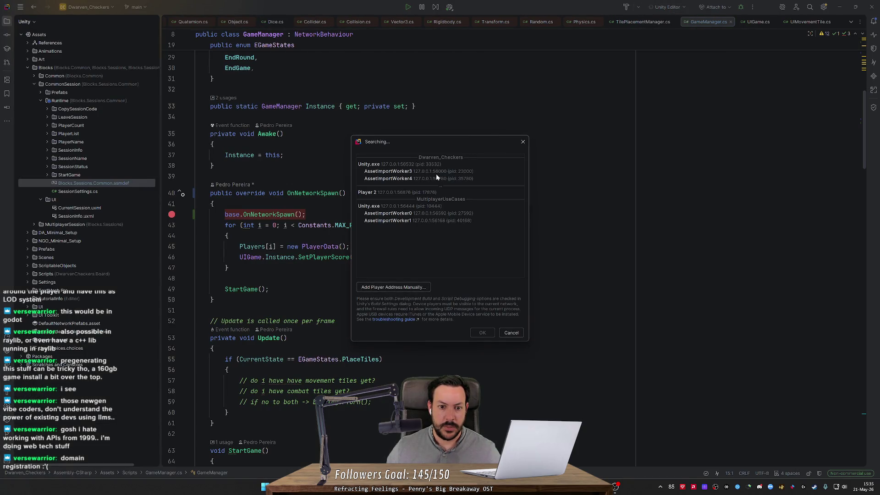
{"action": "left_click", "coordinate": [436, 164]}
{"action": "left_click", "coordinate": [482, 333]}
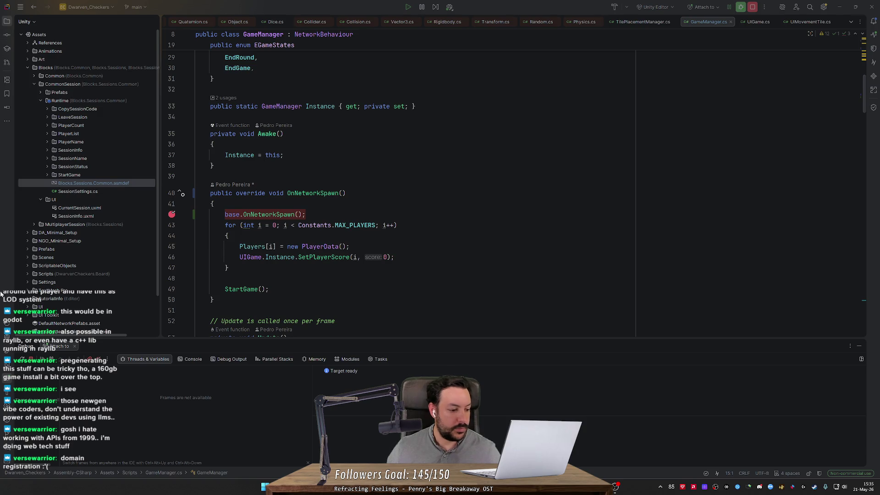
{"action": "scroll", "coordinate": [292, 321], "scroll_direction": "down", "scroll_amount": 3}
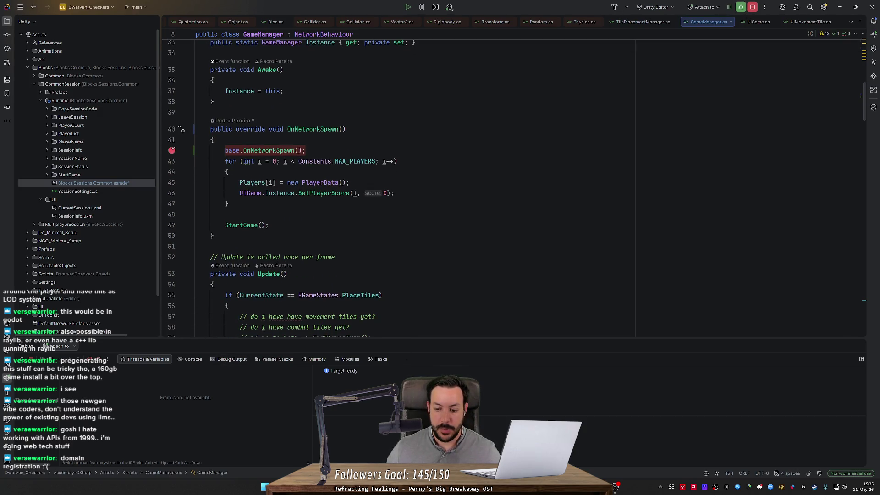
{"action": "mouse_move", "coordinate": [615, 486]}
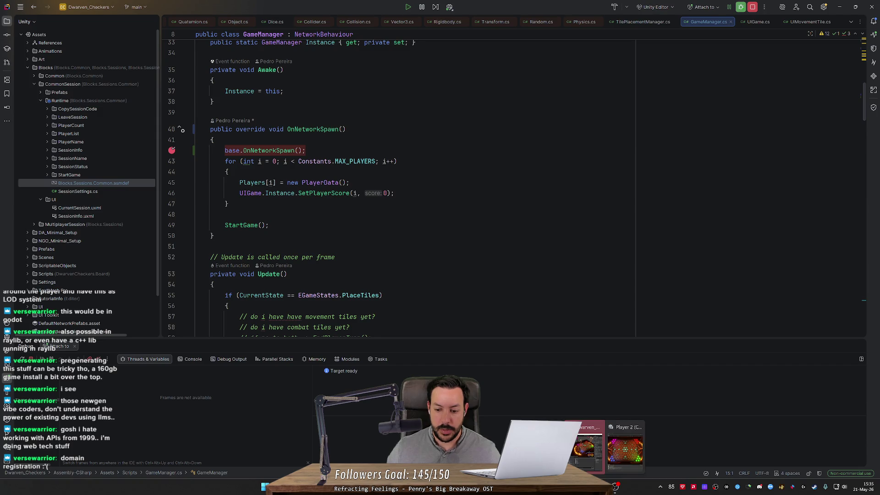
{"action": "left_click", "coordinate": [585, 447]}
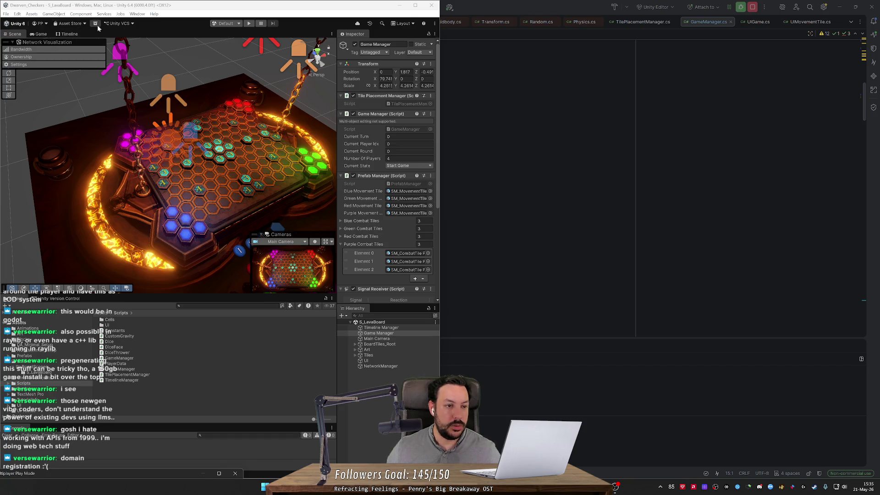
- Check the Default play mode scenario options, then enter Play mode to test the game
{"action": "left_click", "coordinate": [232, 24]}
{"action": "left_click", "coordinate": [232, 26]}
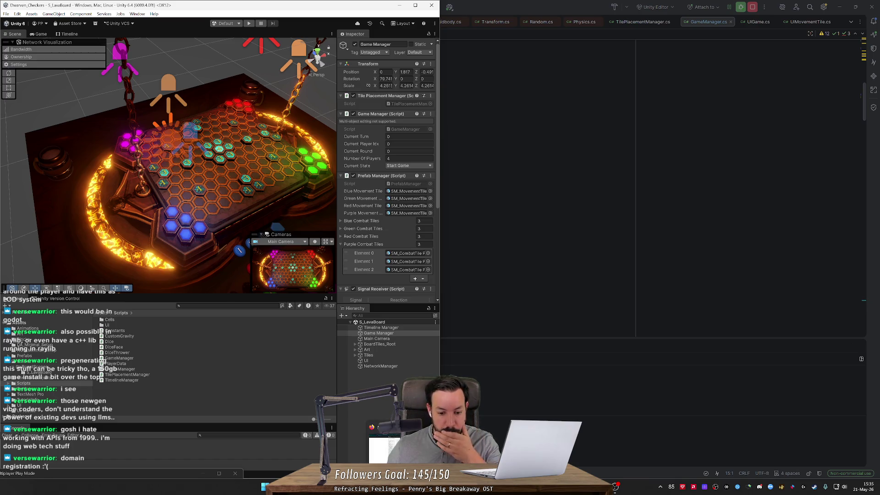
{"action": "key", "text": "alt+Tab"}
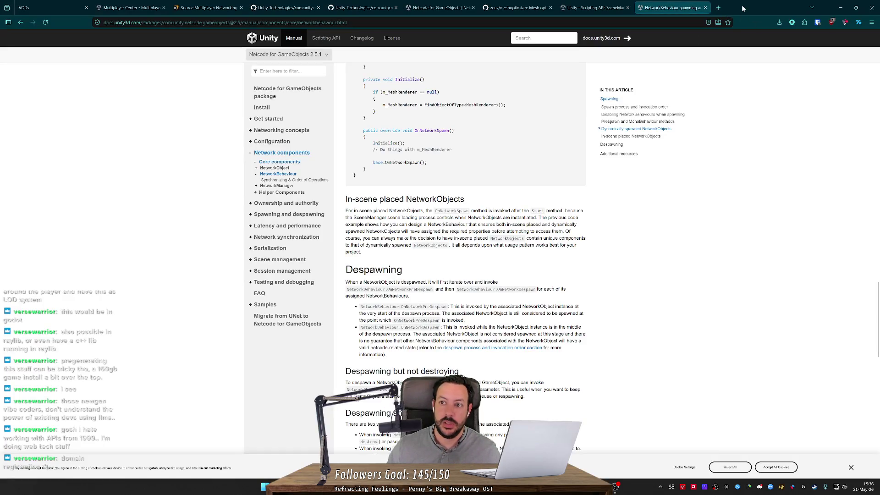
{"action": "left_click", "coordinate": [840, 7]}
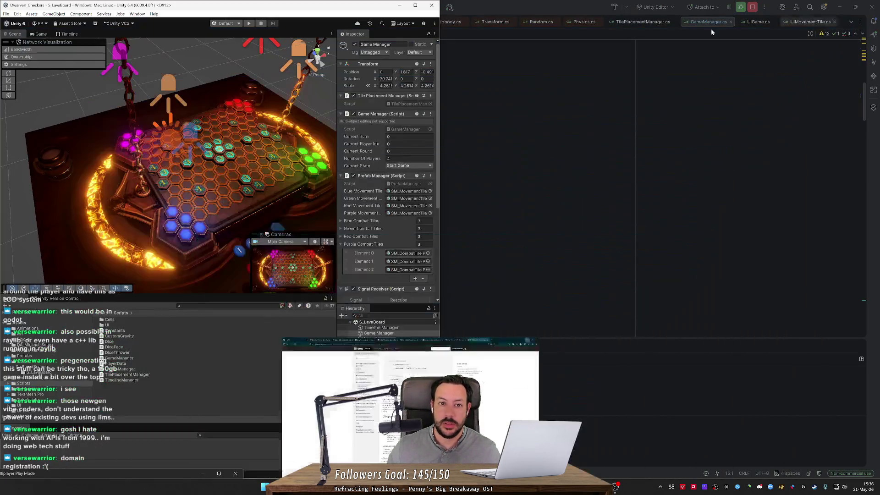
{"action": "left_click", "coordinate": [249, 26]}
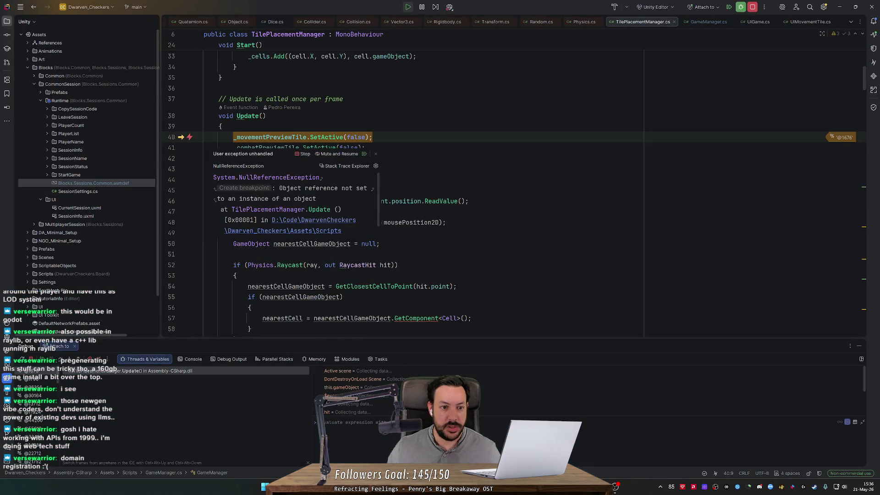
- Inspect the null _movementPreviewTile exception, stop debugging, and select Timeline Manager back in Unity
{"action": "double_click", "coordinate": [271, 137]}
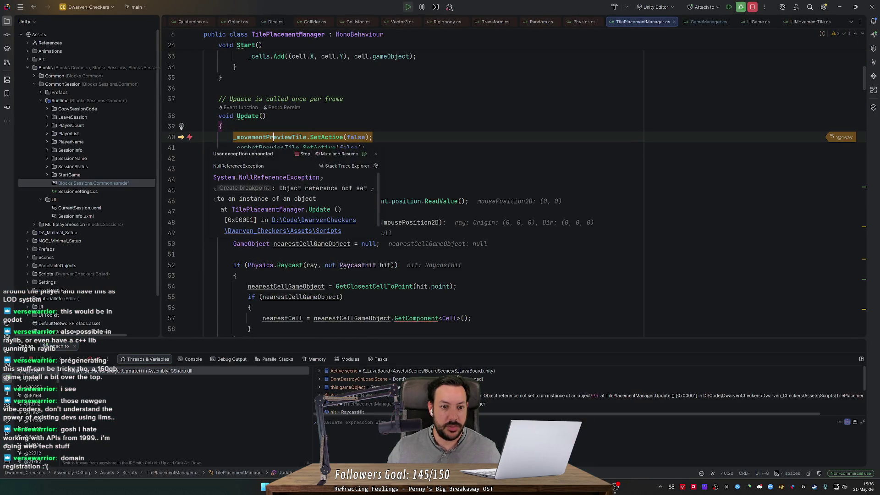
{"action": "scroll", "coordinate": [302, 131], "scroll_direction": "up", "scroll_amount": 5}
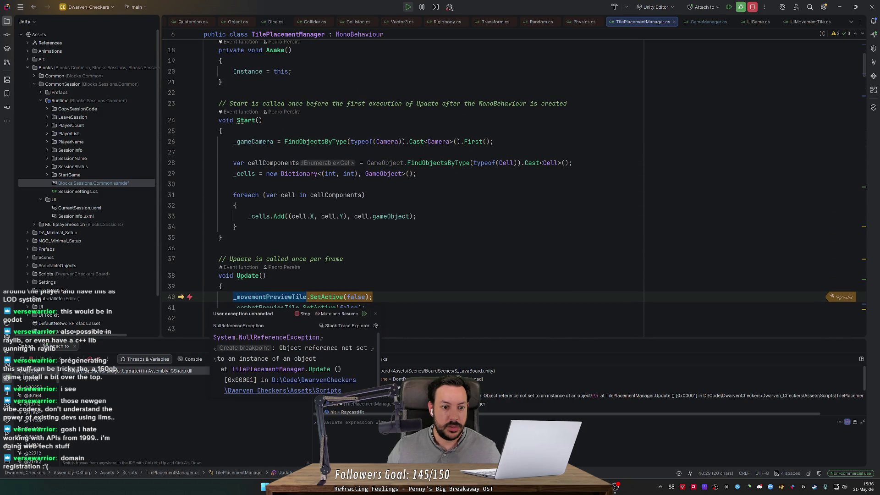
{"action": "scroll", "coordinate": [302, 131], "scroll_direction": "up", "scroll_amount": 3}
{"action": "scroll", "coordinate": [301, 131], "scroll_direction": "down", "scroll_amount": 5}
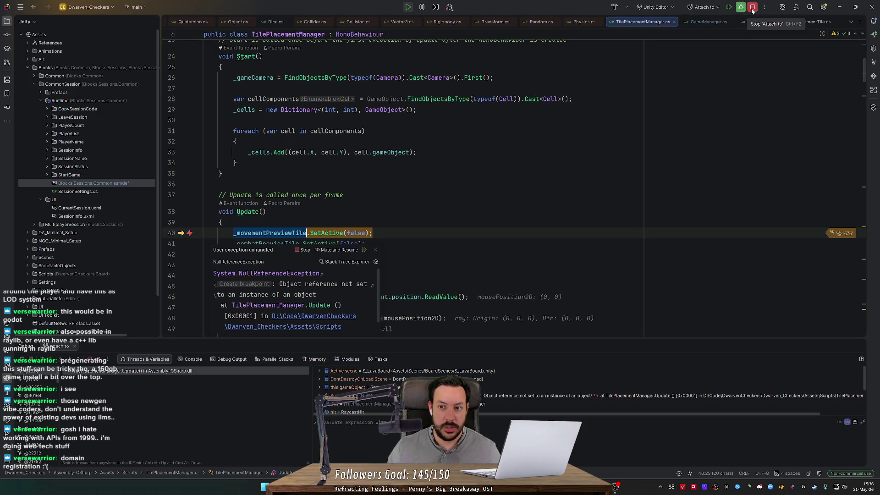
{"action": "key", "text": "ctrl+F2"}
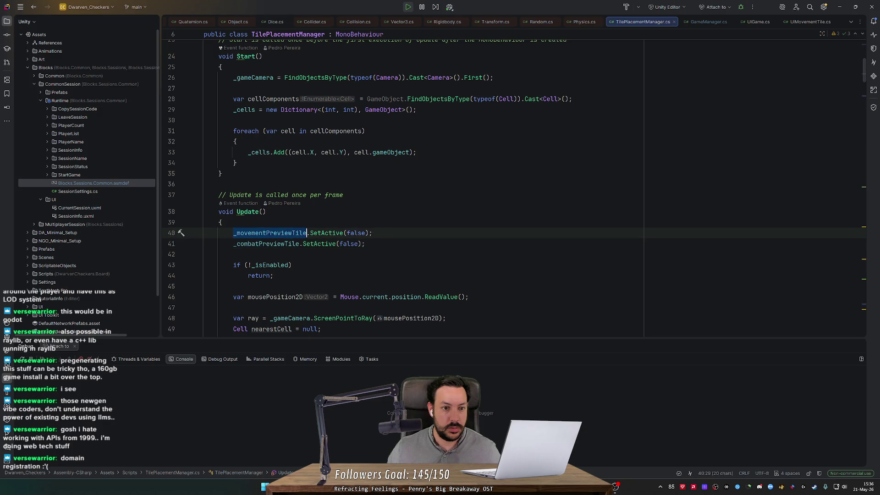
{"action": "key", "text": "alt+Tab"}
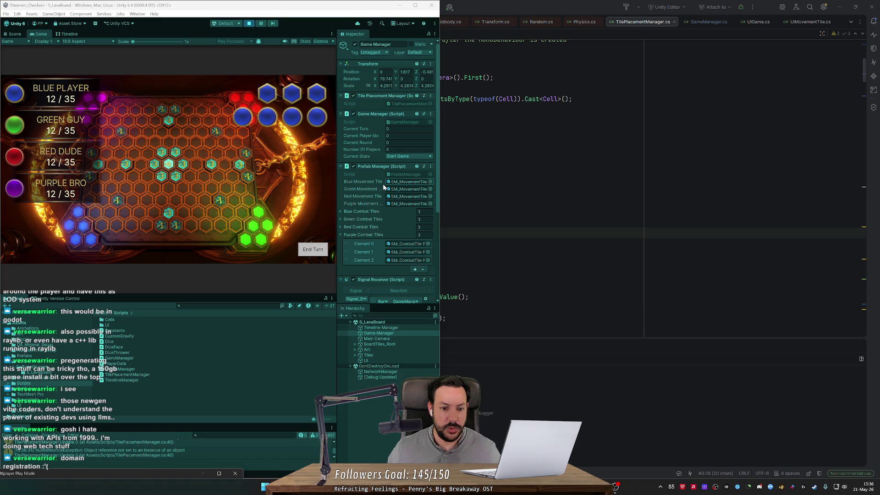
{"action": "left_click", "coordinate": [380, 328]}
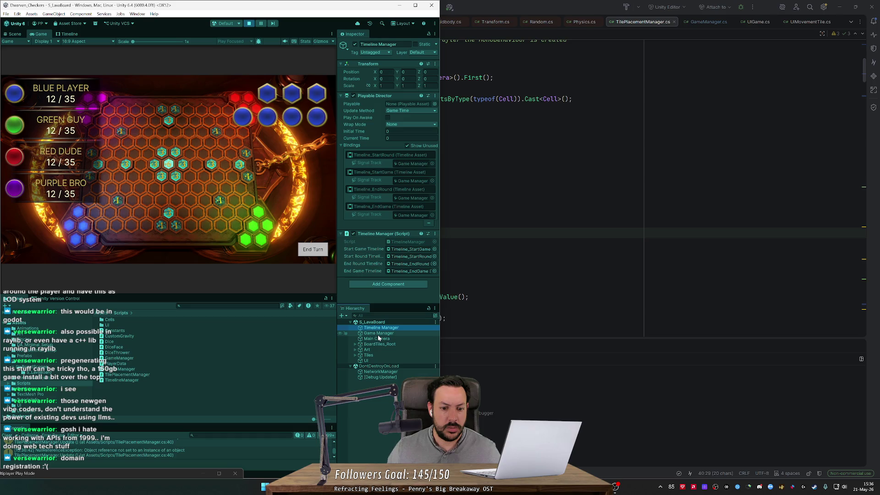
- Stop play mode and add a NetworkObject to Game Manager, keeping ownership Distributable
{"action": "left_click", "coordinate": [249, 23]}
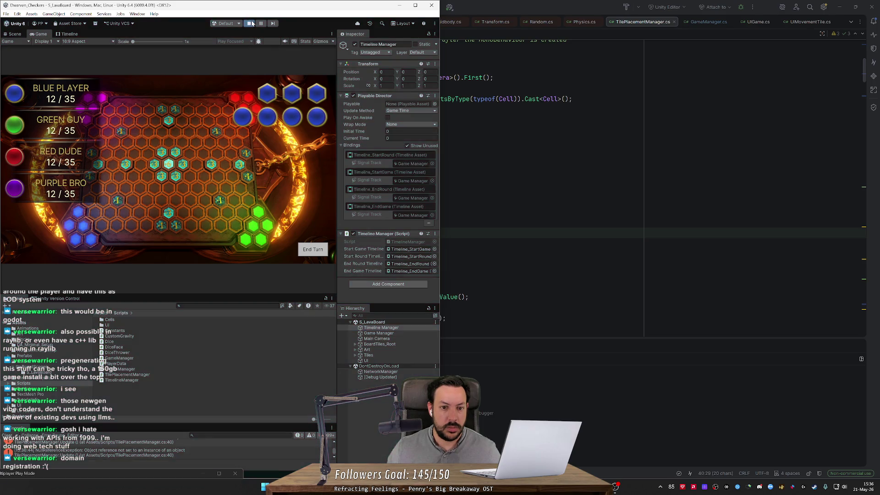
{"action": "left_click", "coordinate": [394, 333]}
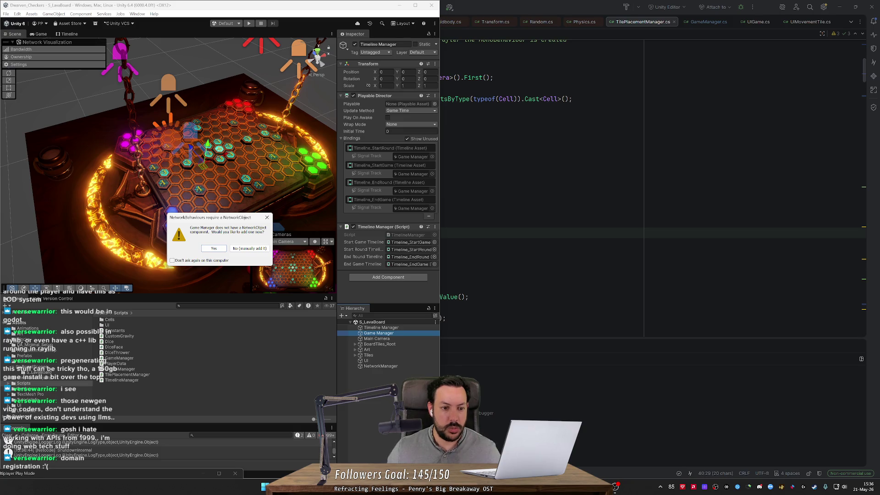
{"action": "left_click", "coordinate": [218, 247]}
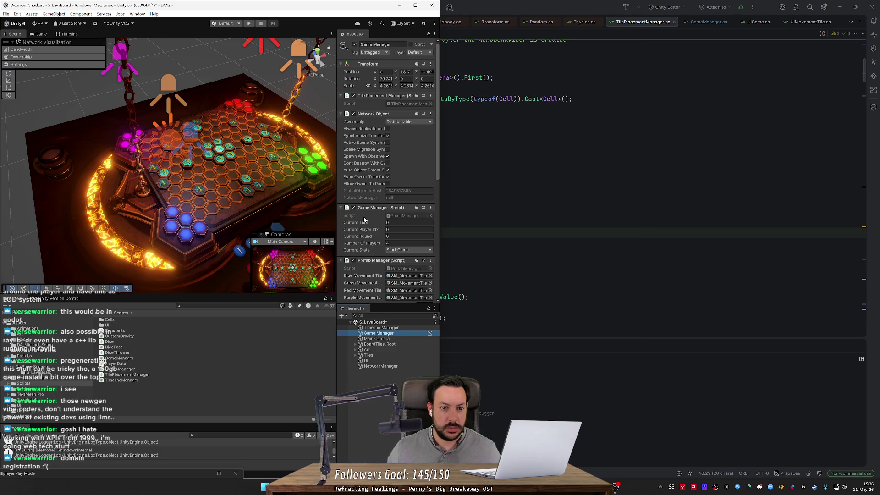
{"action": "left_click", "coordinate": [424, 122]}
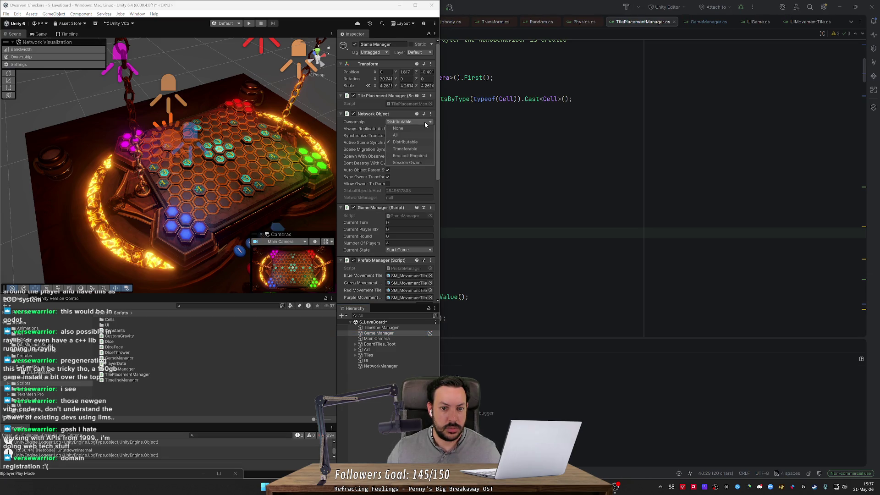
{"action": "left_click", "coordinate": [424, 122]}
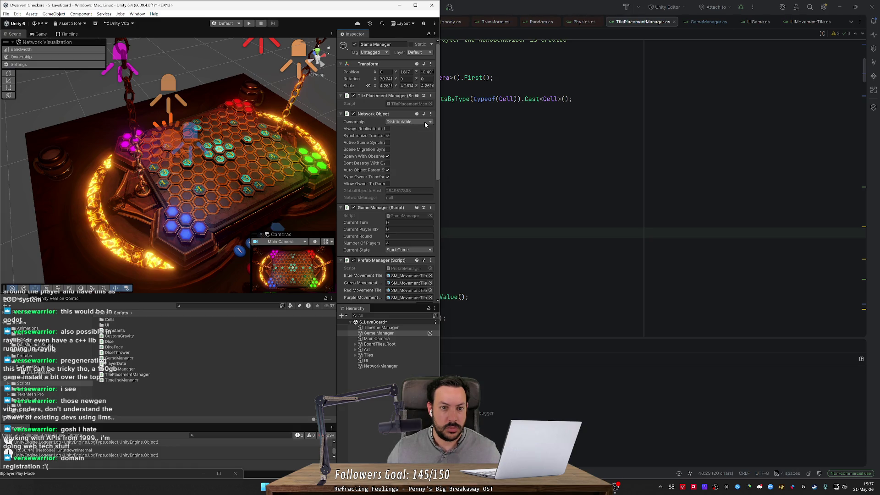
- Run a quick Play test, stop it, and switch back to Rider
{"action": "left_click", "coordinate": [248, 23]}
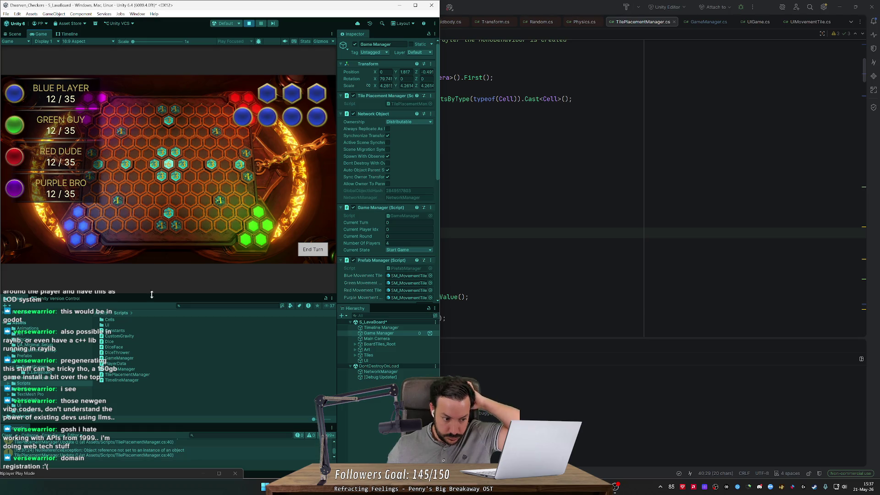
{"action": "left_click", "coordinate": [248, 24]}
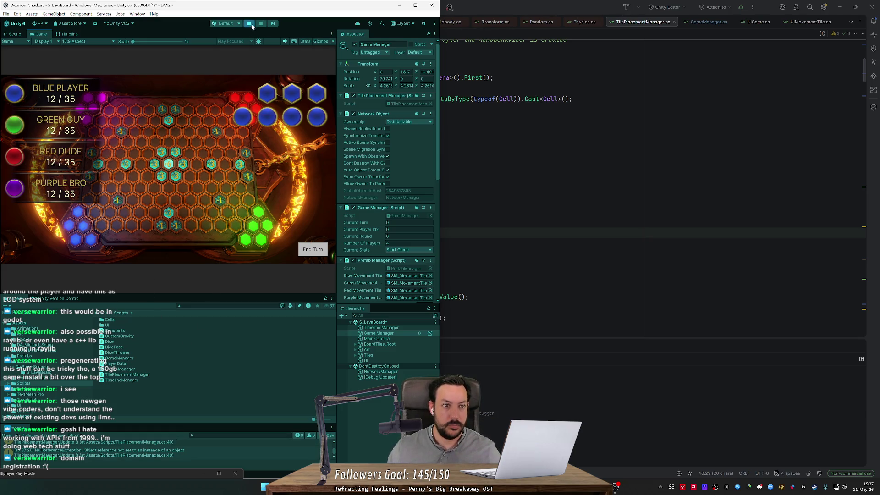
{"action": "scroll", "coordinate": [380, 188], "scroll_direction": "down", "scroll_amount": 10}
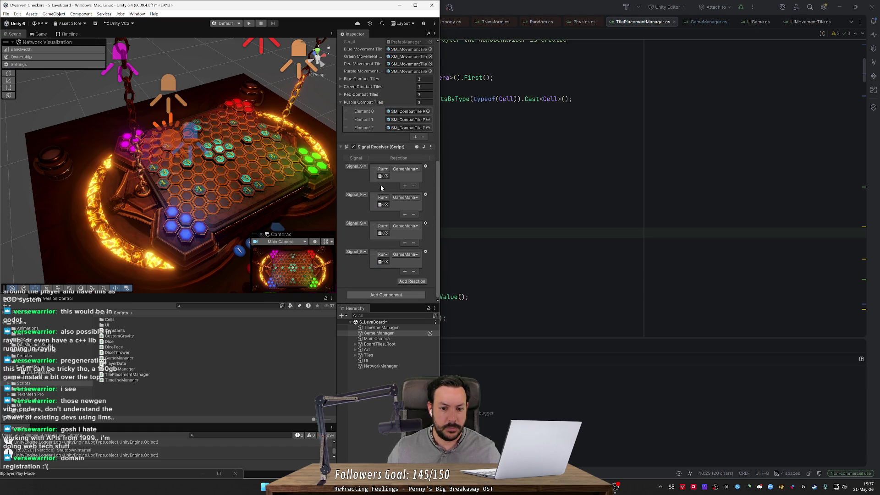
{"action": "key", "text": "alt+Tab"}
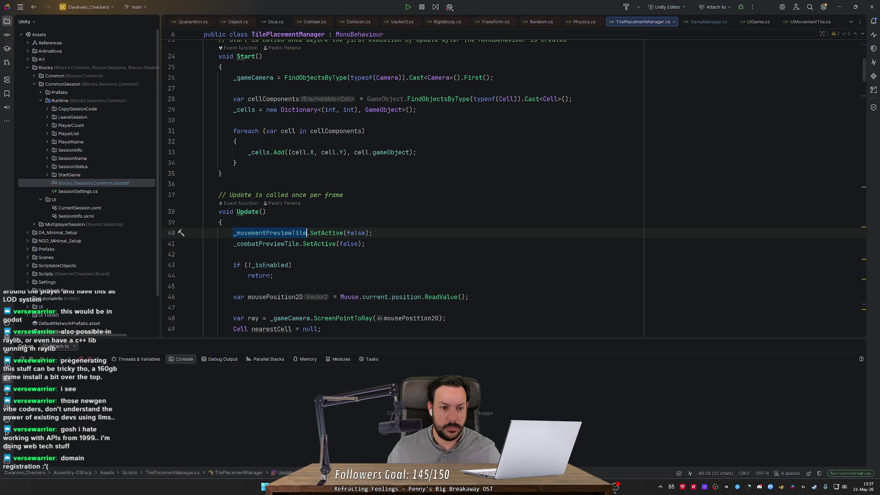
- Find all uses of _movementPreviewTile in TilePlacementManager and jump to its assignment on line 303
{"action": "scroll", "coordinate": [514, 183], "scroll_direction": "up", "scroll_amount": 5}
{"action": "scroll", "coordinate": [514, 184], "scroll_direction": "down", "scroll_amount": 10}
{"action": "scroll", "coordinate": [514, 183], "scroll_direction": "up", "scroll_amount": 6}
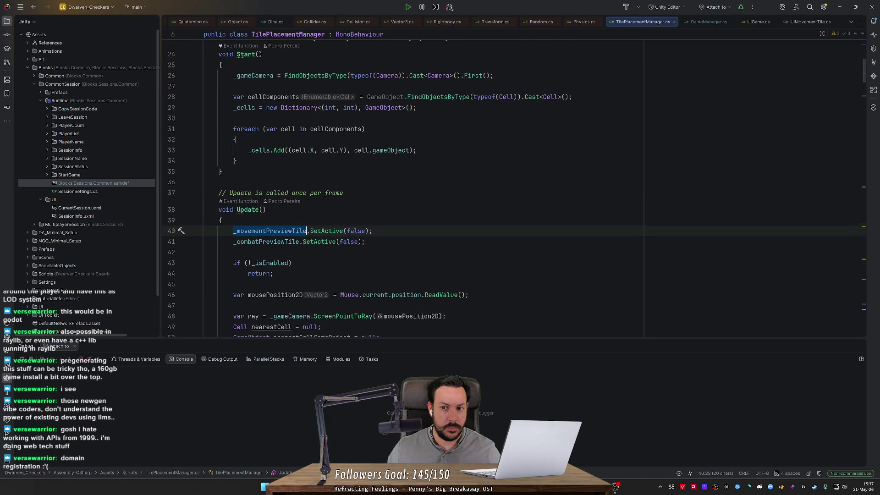
{"action": "scroll", "coordinate": [403, 188], "scroll_direction": "up", "scroll_amount": 5}
{"action": "scroll", "coordinate": [367, 184], "scroll_direction": "up", "scroll_amount": 3}
{"action": "double_click", "coordinate": [314, 117]}
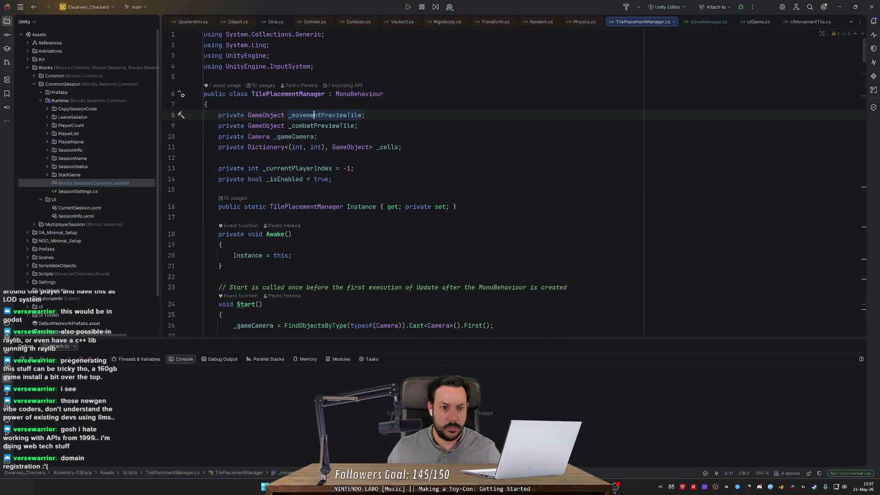
{"action": "key", "text": "ctrl+shift+f"}
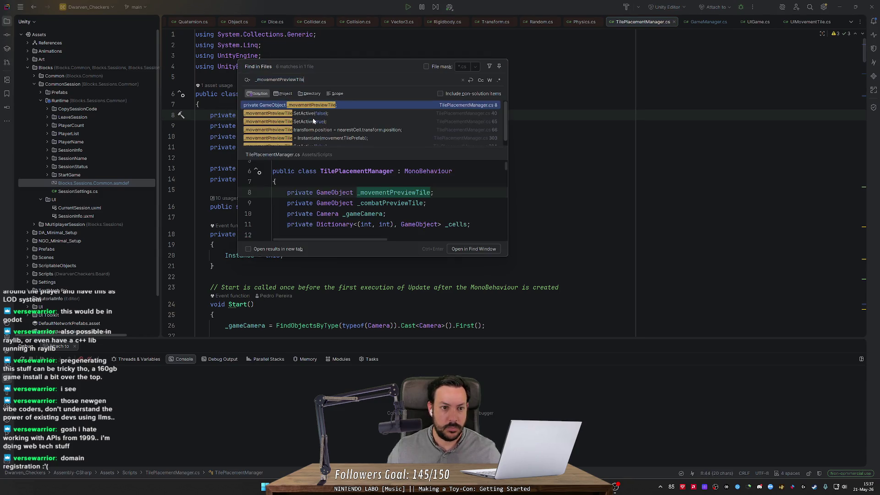
{"action": "left_click", "coordinate": [339, 140]}
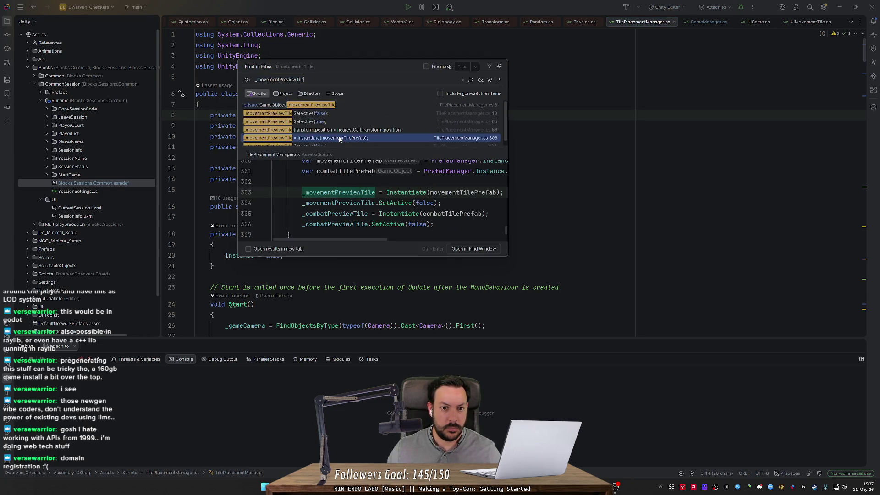
{"action": "key", "text": "Return"}
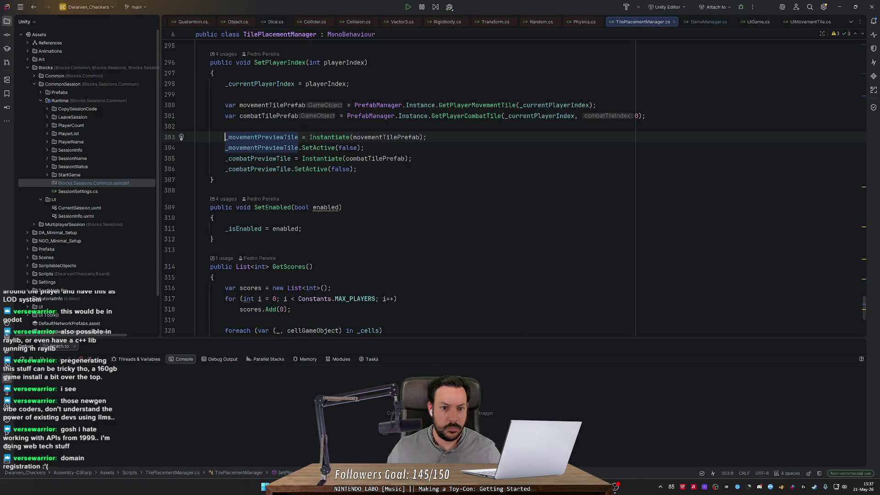
- Inspect movementTilePrefab and the _currentPlayerIndex declaration, then bring up GameManager.cs's OnNetworkSpawn
{"action": "mouse_move", "coordinate": [404, 202]}
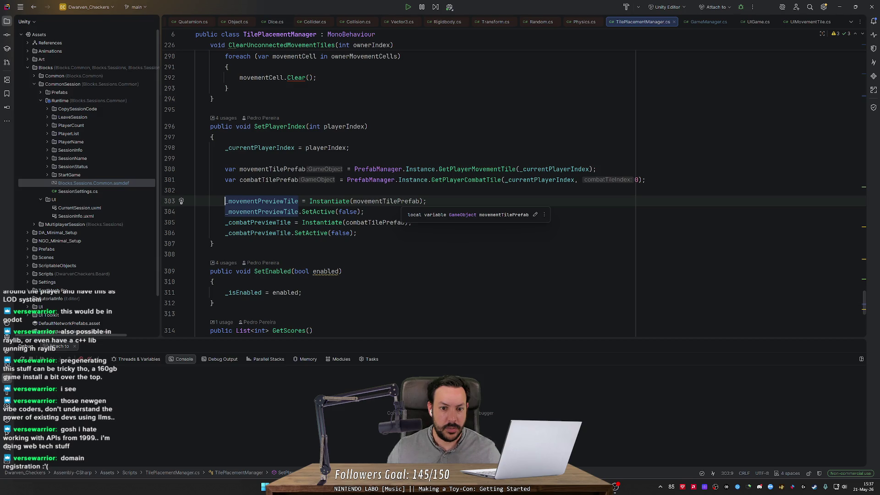
{"action": "double_click", "coordinate": [385, 201]}
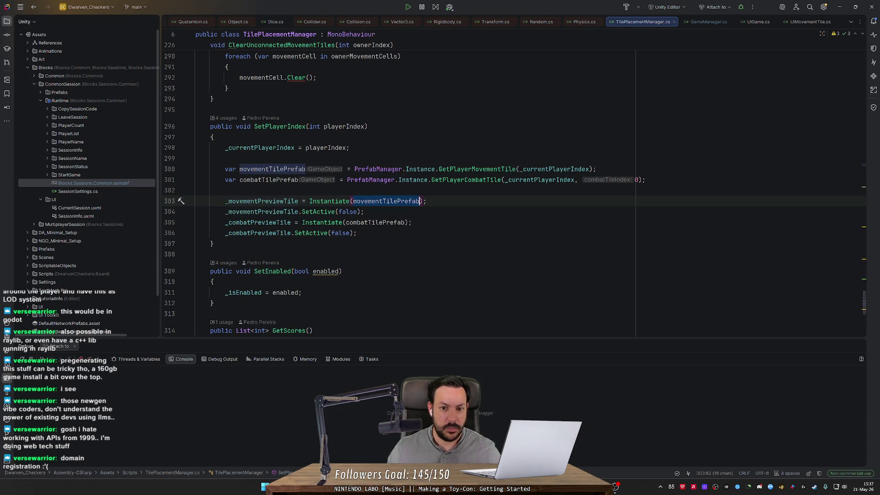
{"action": "double_click", "coordinate": [540, 180]}
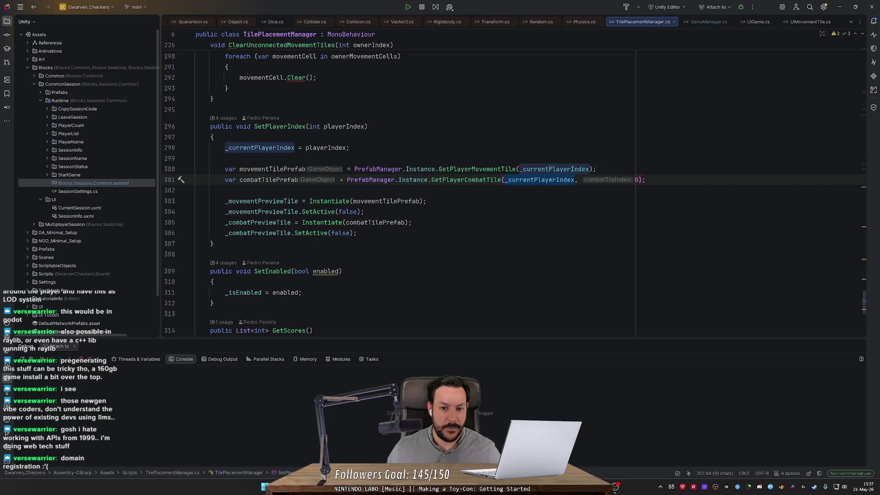
{"action": "key", "text": "alt+Tab"}
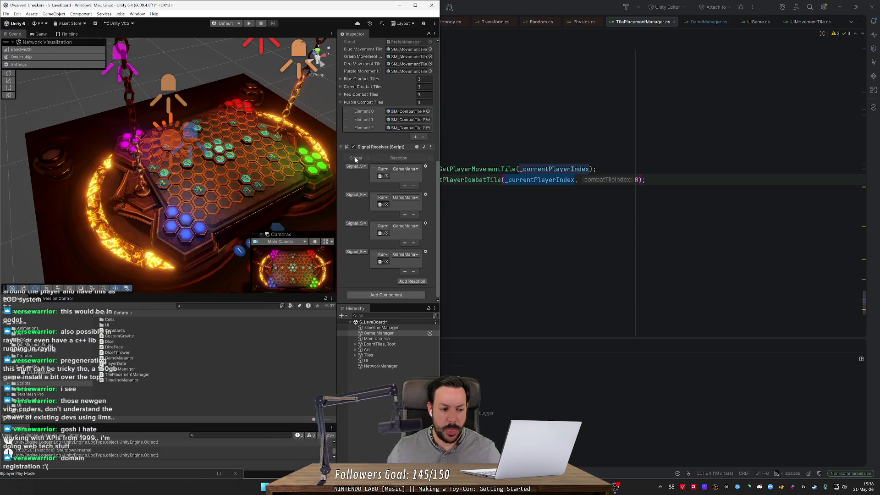
{"action": "key", "text": "alt+Tab"}
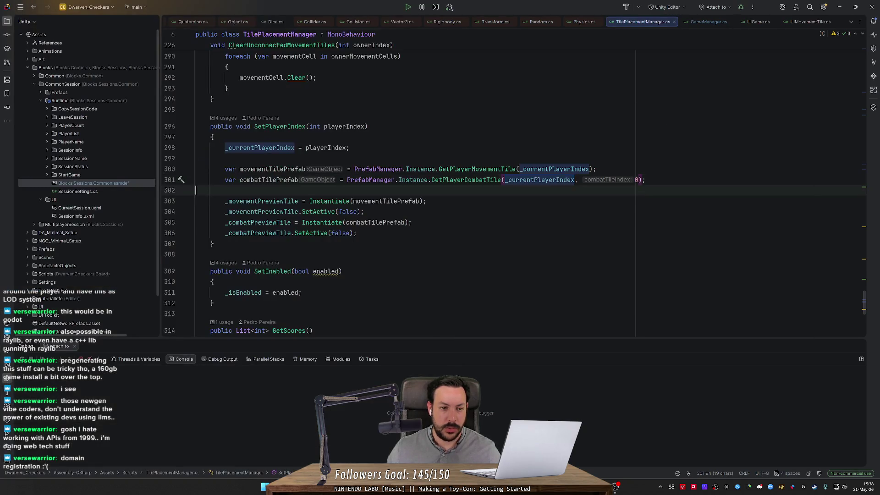
{"action": "scroll", "coordinate": [289, 183], "scroll_direction": "up", "scroll_amount": 8}
{"action": "double_click", "coordinate": [289, 168]}
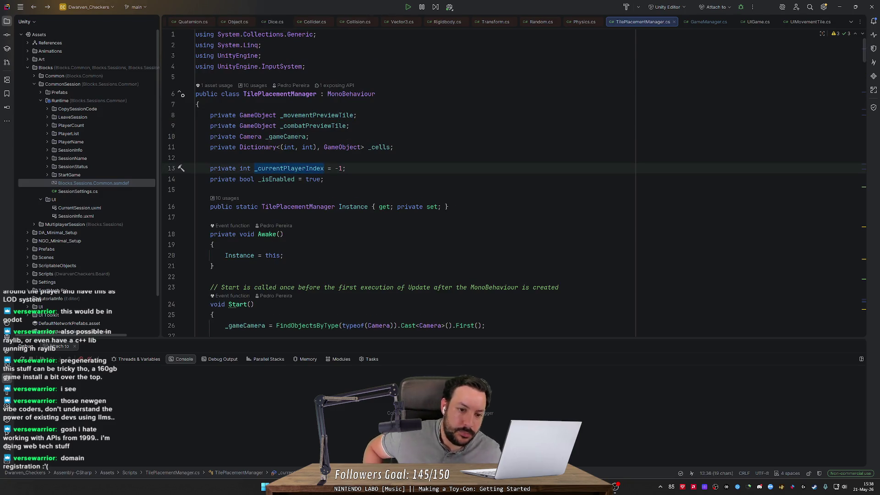
{"action": "key", "text": "ctrl+Tab"}
{"action": "scroll", "coordinate": [399, 183], "scroll_direction": "down", "scroll_amount": 4}
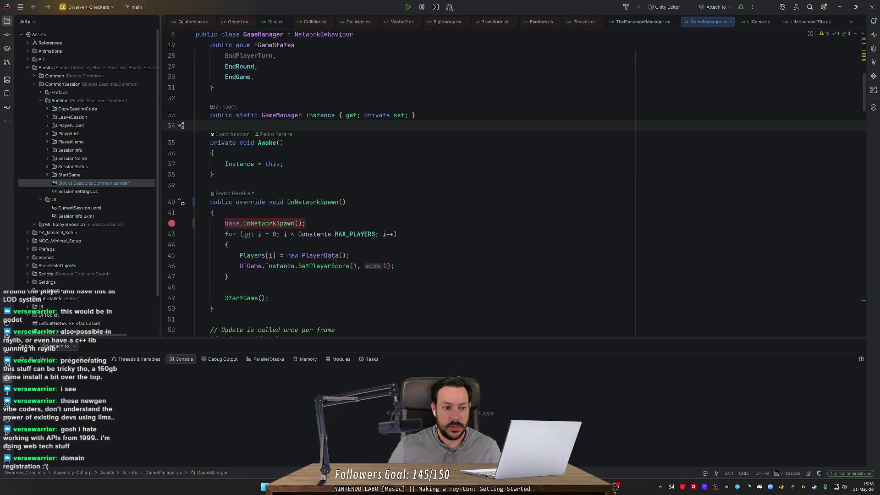
- Clear the breakpoint on the base.OnNetworkSpawn line and glance at the Unity editor
{"action": "left_click", "coordinate": [172, 223]}
{"action": "key", "text": "alt+Tab"}
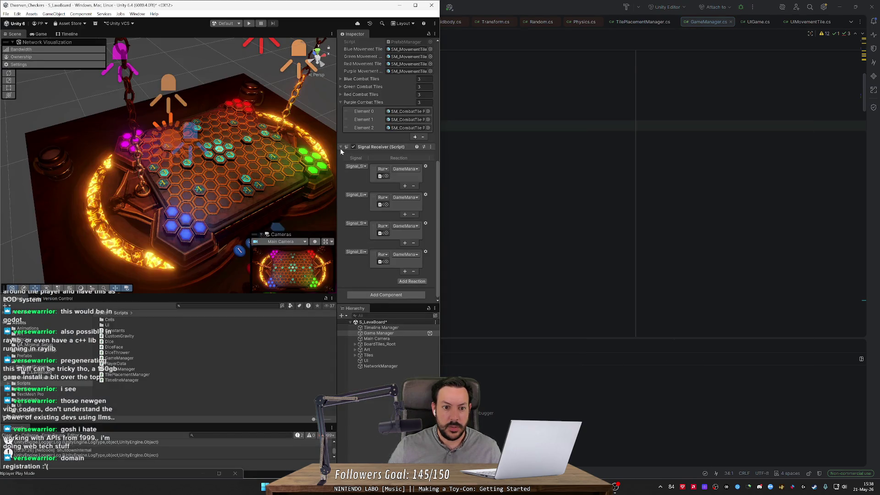
{"action": "scroll", "coordinate": [358, 175], "scroll_direction": "up", "scroll_amount": 3}
{"action": "scroll", "coordinate": [368, 193], "scroll_direction": "up", "scroll_amount": 3}
{"action": "scroll", "coordinate": [368, 193], "scroll_direction": "up", "scroll_amount": 2}
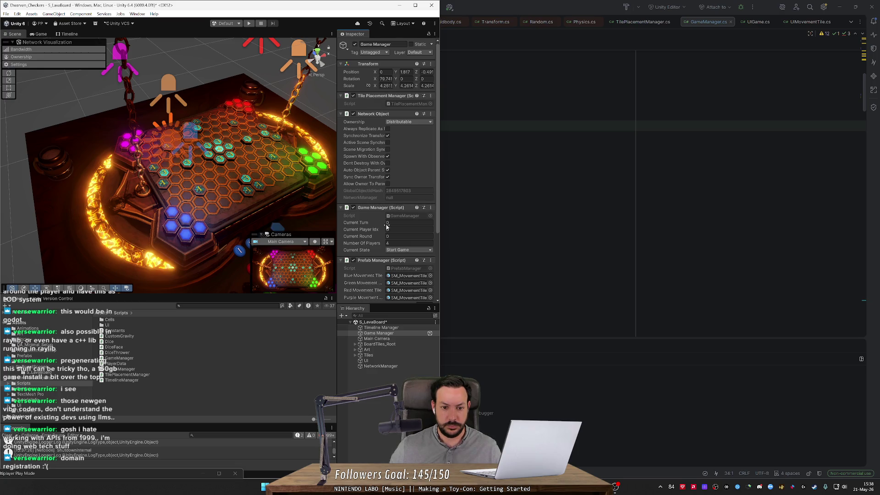
- Check the StartGame definition, return to the OnNetworkSpawn override, and review the NetworkBehaviour docs
{"action": "key", "text": "alt+Tab"}
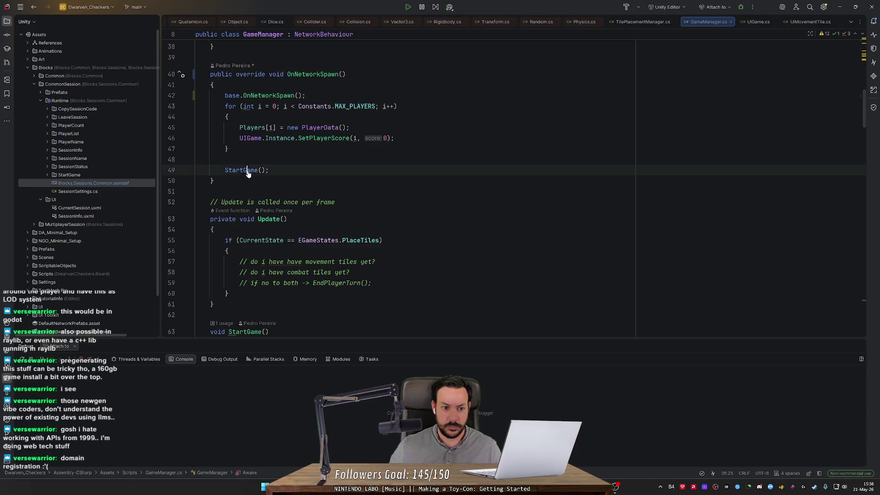
{"action": "key", "text": "F12"}
{"action": "left_click", "coordinate": [317, 198]}
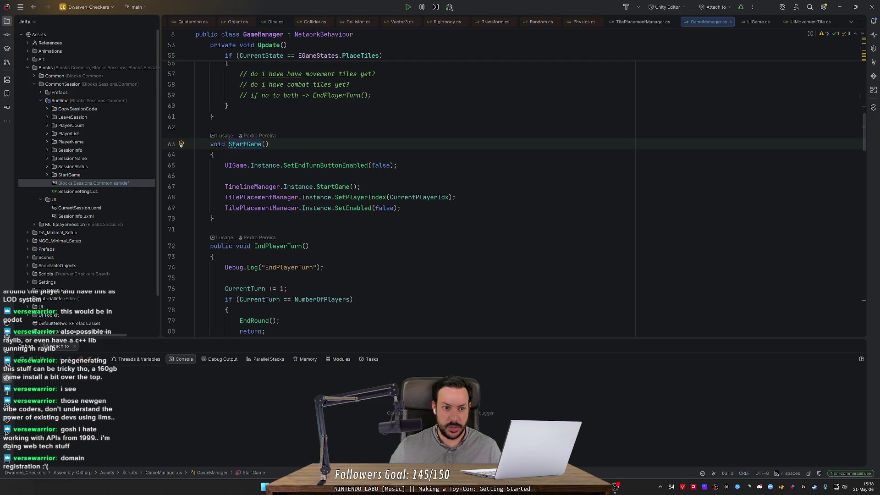
{"action": "key", "text": "ctrl+minus"}
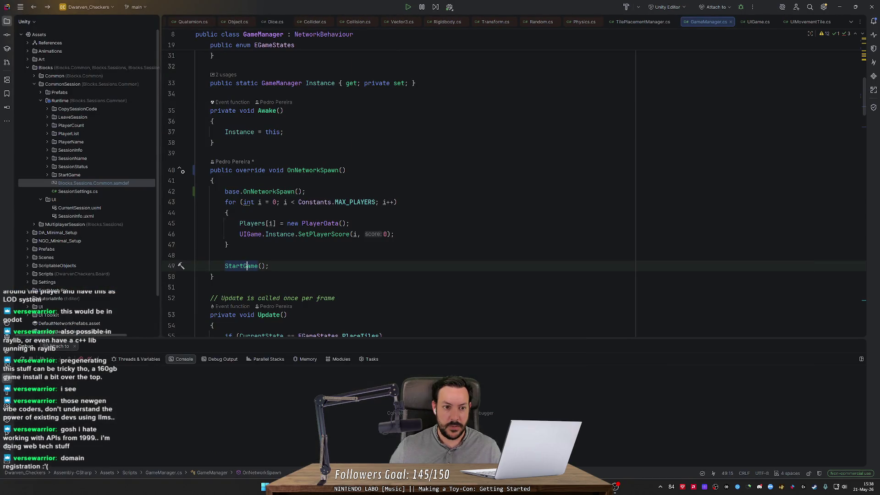
{"action": "double_click", "coordinate": [250, 170]}
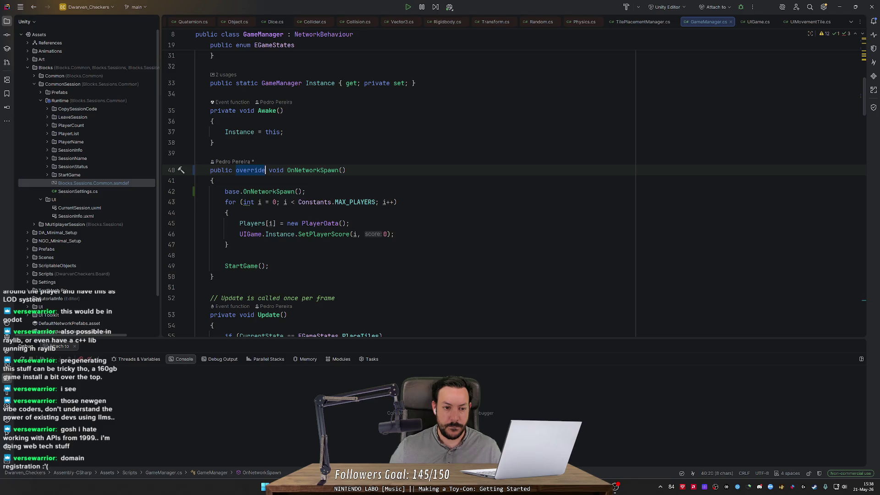
{"action": "key", "text": "alt+Tab"}
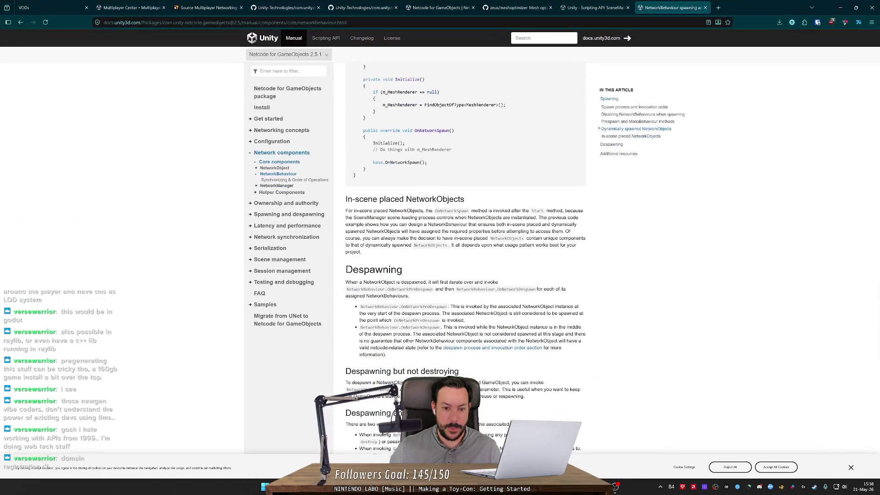
{"action": "scroll", "coordinate": [466, 215], "scroll_direction": "up", "scroll_amount": 3}
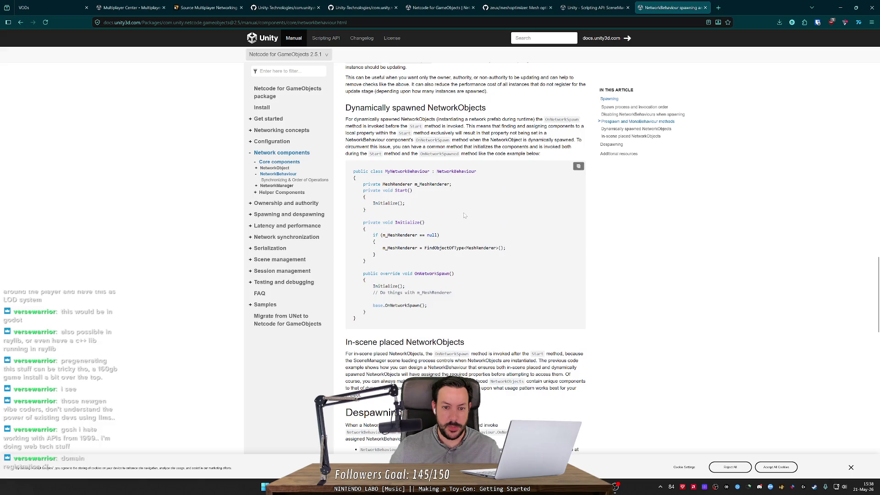
{"action": "key", "text": "alt+Tab"}
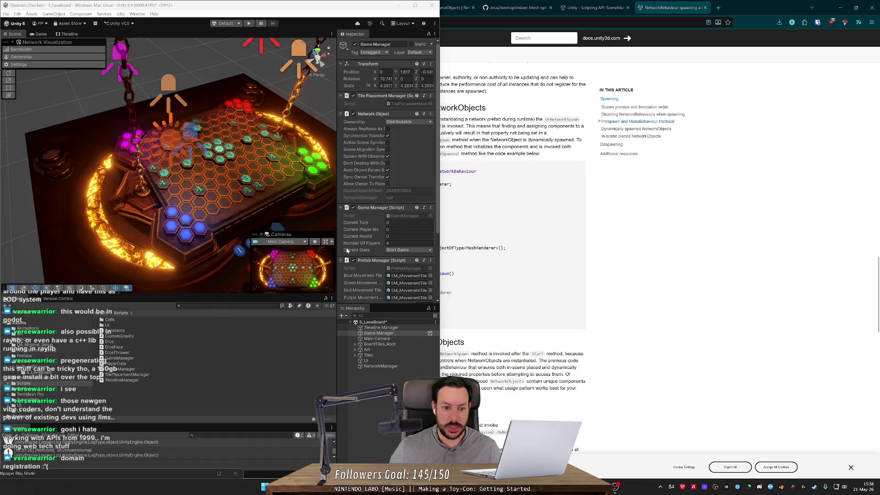
- Replace the OnNetworkSpawn override signature with 'private void Start()' and delete the base.OnNetworkSpawn(); line
{"action": "key", "text": "alt+Tab"}
{"action": "key", "text": "shift+End"}
{"action": "key", "text": "Home"}
{"action": "key", "text": "shift+End"}
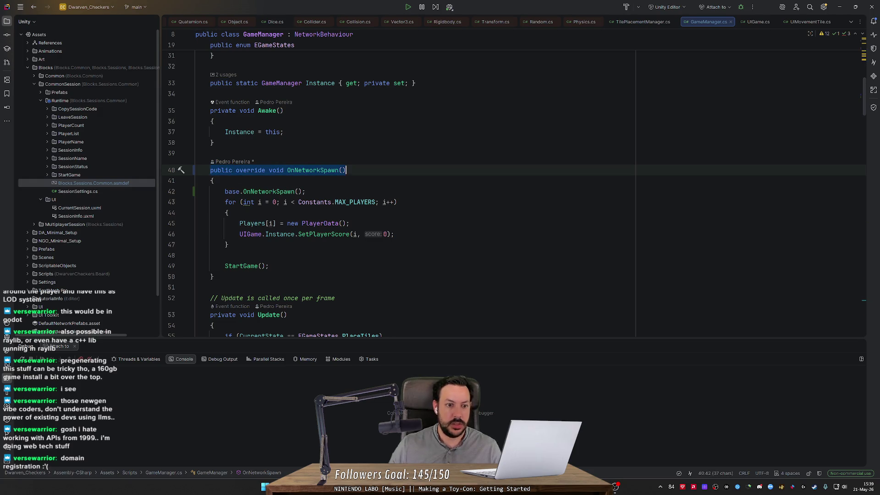
{"action": "type", "text": "private void Start()"}
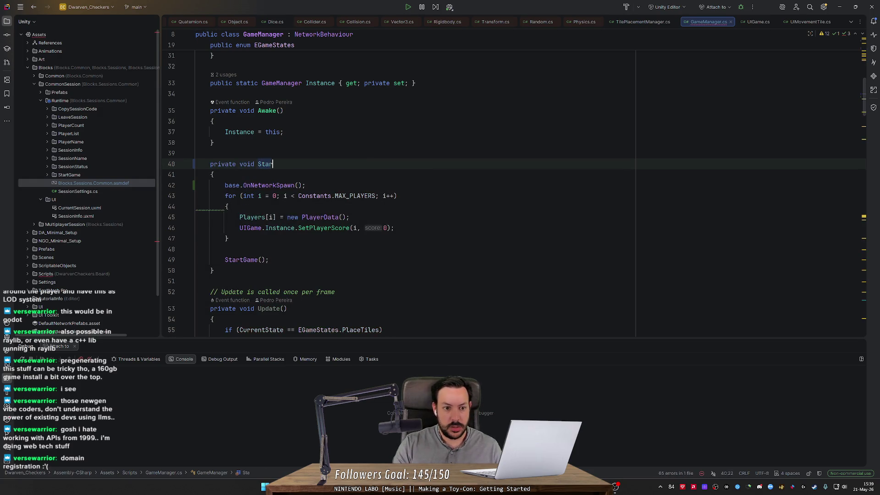
{"action": "left_click", "coordinate": [306, 185]}
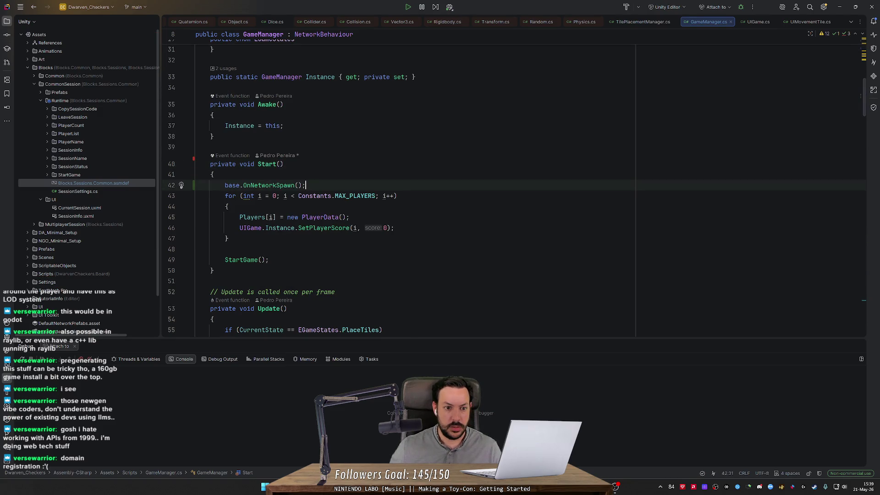
{"action": "key", "text": "ctrl+x"}
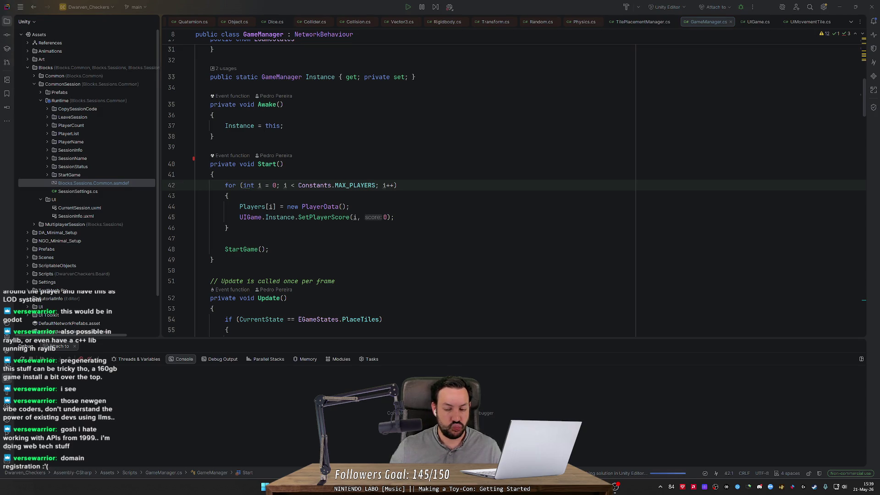
{"action": "left_click", "coordinate": [228, 196]}
{"action": "left_click", "coordinate": [293, 298]}
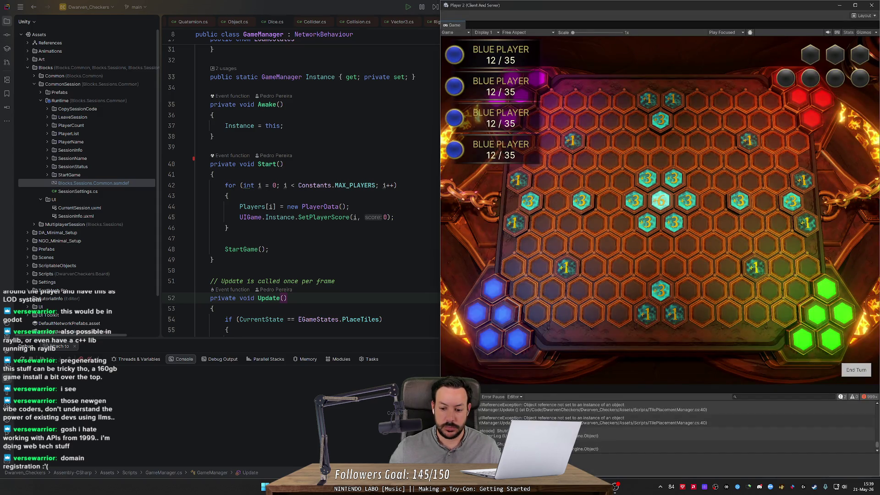
- In the Unity editor, stop play mode and start it again to test the updated GameManager
{"action": "mouse_move", "coordinate": [610, 487]}
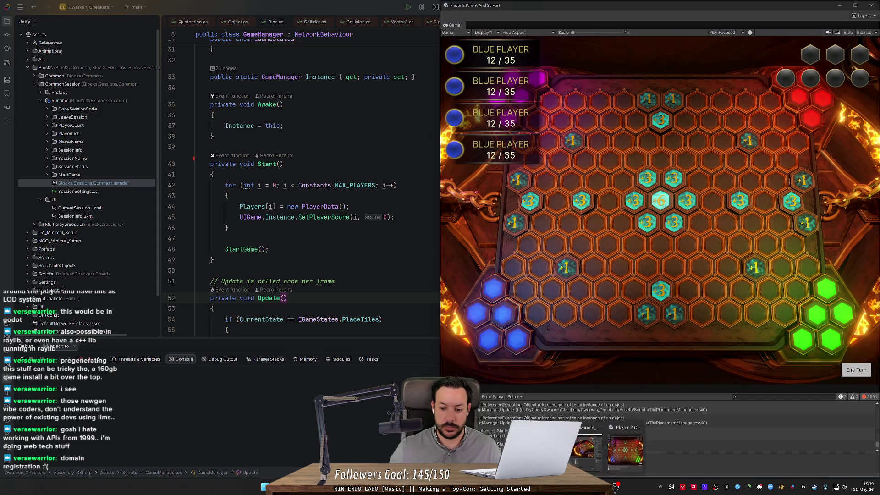
{"action": "left_click", "coordinate": [586, 451]}
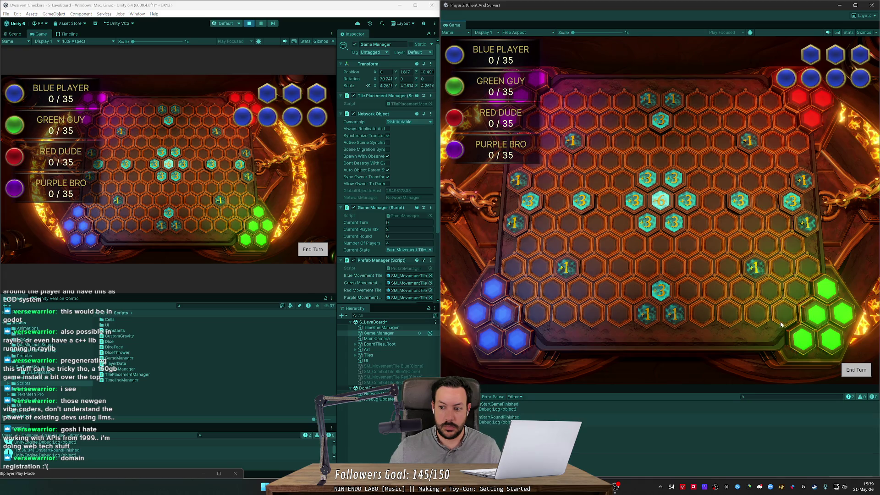
{"action": "left_click", "coordinate": [249, 23]}
{"action": "left_click", "coordinate": [249, 23]}
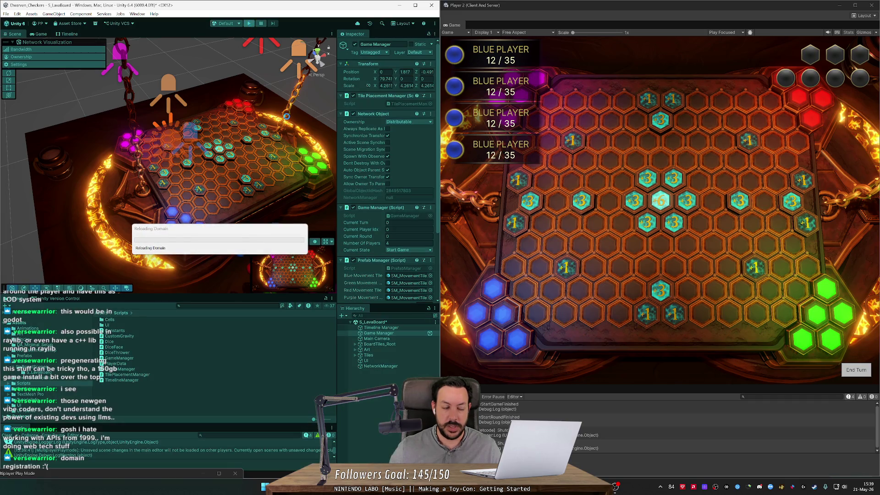
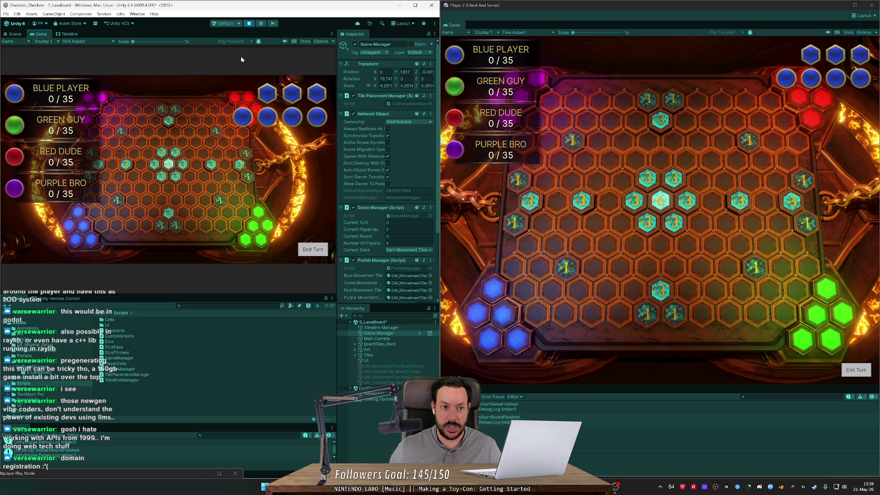
- Exit Play mode in Unity and switch to GameManager.cs in Rider, showing its Start method
{"action": "left_click", "coordinate": [249, 24]}
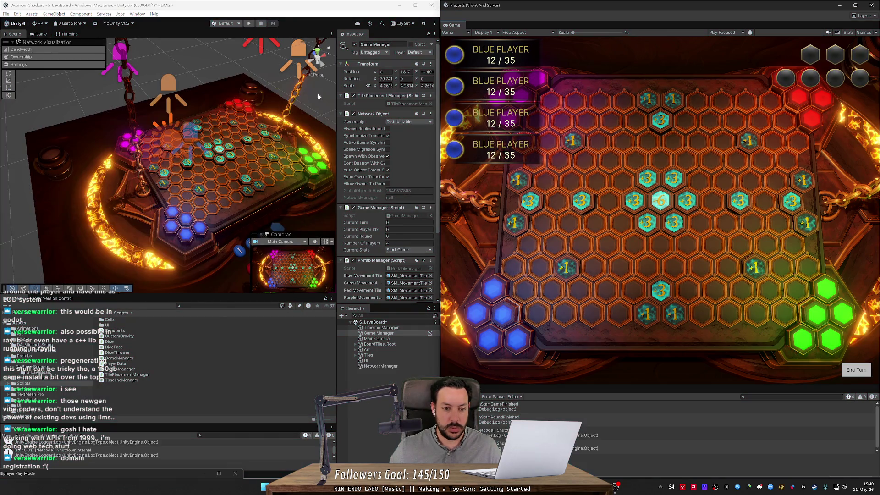
{"action": "key", "text": "alt+Tab"}
{"action": "scroll", "coordinate": [399, 193], "scroll_direction": "down", "scroll_amount": 4}
{"action": "scroll", "coordinate": [399, 193], "scroll_direction": "up", "scroll_amount": 3}
{"action": "scroll", "coordinate": [399, 192], "scroll_direction": "up", "scroll_amount": 2}
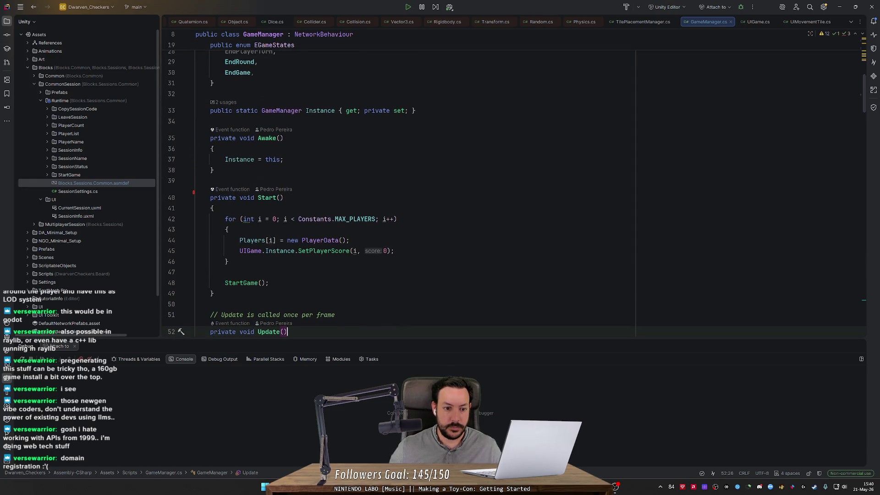
- Add an empty if (IsServer) { } block at the top of Start()
{"action": "left_click", "coordinate": [214, 208]}
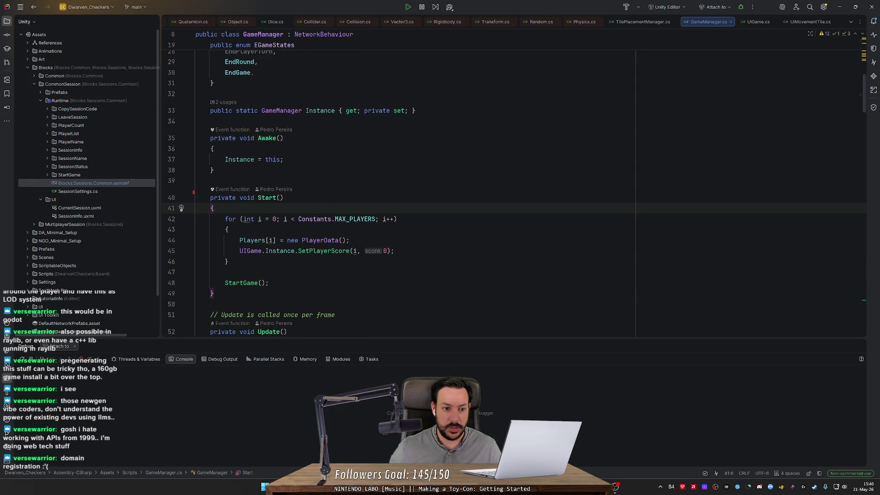
{"action": "key", "text": "Return"}
{"action": "type", "text": "i"}
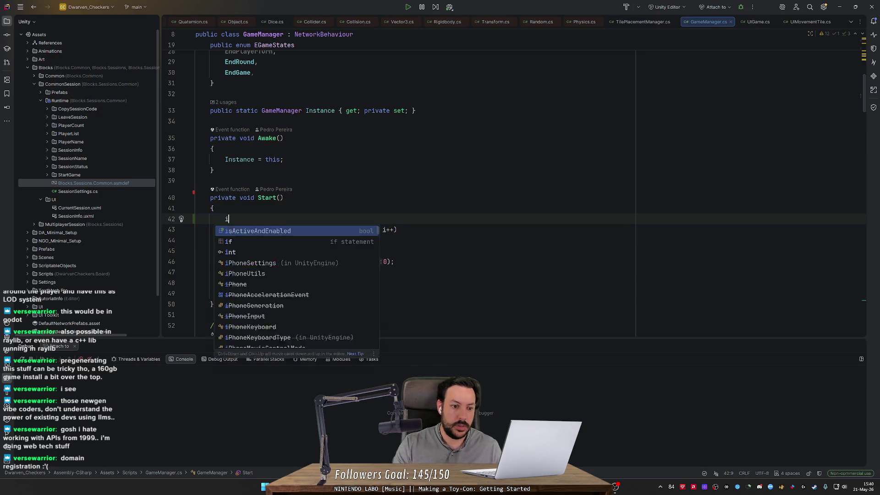
{"action": "type", "text": "f (IsServer"}
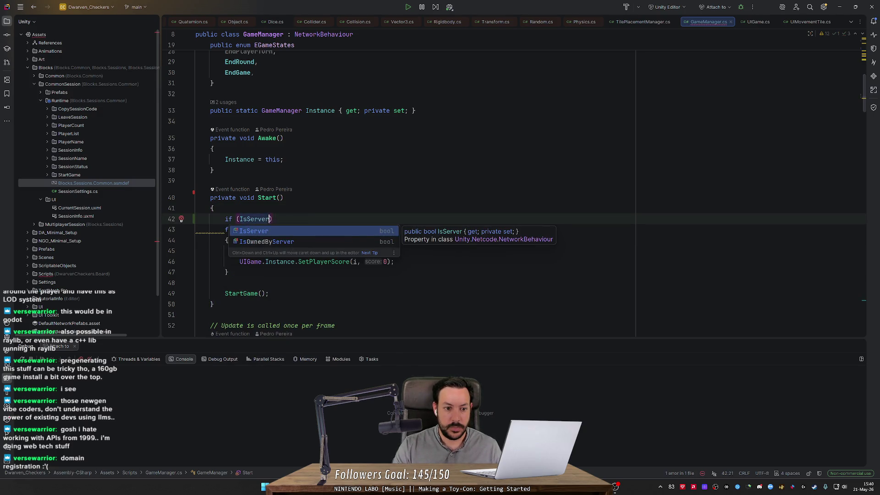
{"action": "key", "text": "Return"}
{"action": "key", "text": "Return"}
{"action": "type", "text": "{"}
{"action": "key", "text": "Return"}
{"action": "key", "text": "Down"}
{"action": "key", "text": "Return"}
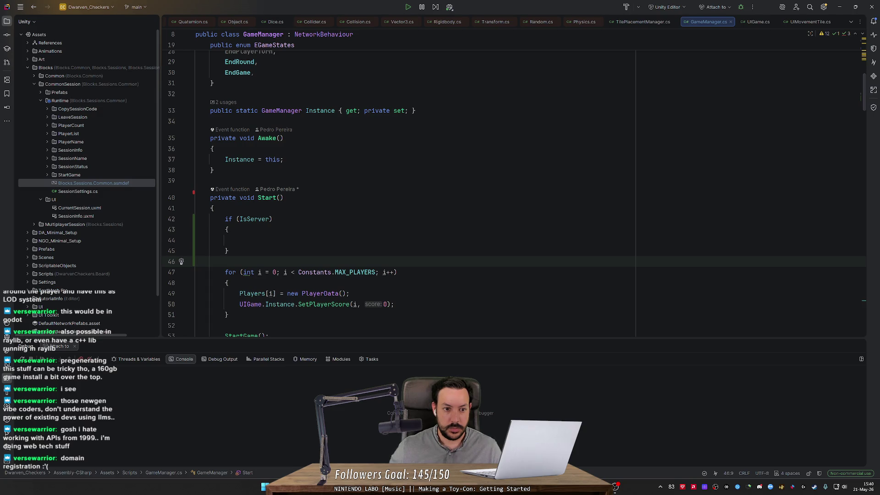
- Select the new if (IsServer) block to check it, then deselect it
{"action": "mouse_move", "coordinate": [228, 251]}
{"action": "left_mouse_down"}
{"action": "mouse_move", "coordinate": [198, 230]}
{"action": "mouse_move", "coordinate": [197, 219]}
{"action": "mouse_move", "coordinate": [229, 250]}
{"action": "mouse_move", "coordinate": [194, 227]}
{"action": "left_mouse_up"}
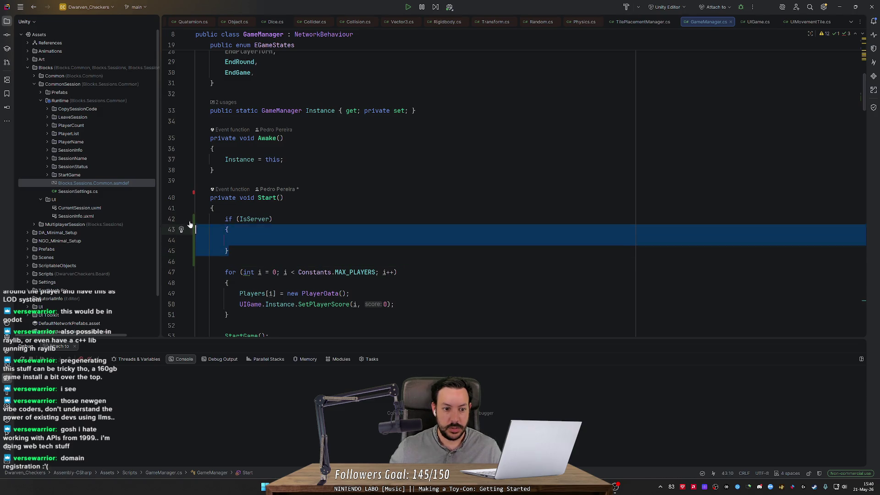
{"action": "left_click", "coordinate": [301, 241]}
{"action": "scroll", "coordinate": [301, 240], "scroll_direction": "down", "scroll_amount": 4}
{"action": "scroll", "coordinate": [398, 183], "scroll_direction": "up", "scroll_amount": 2}
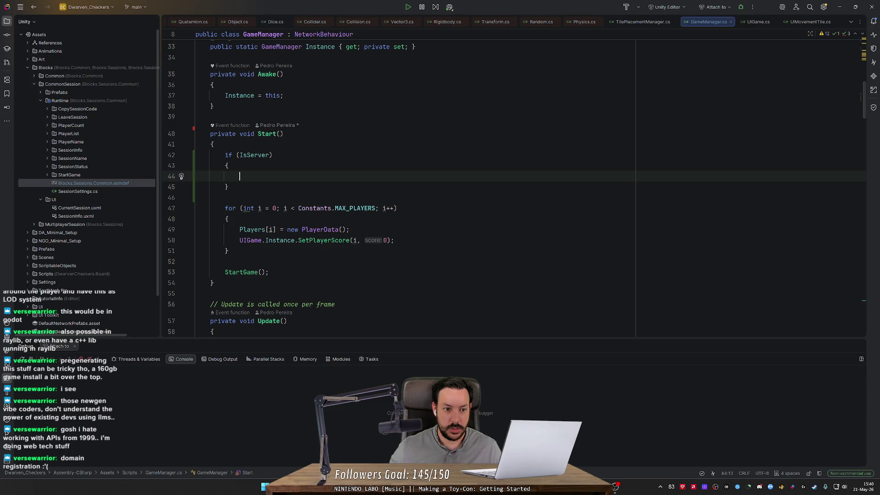
{"action": "key", "text": "ctrl+w"}
{"action": "key", "text": "ctrl+w"}
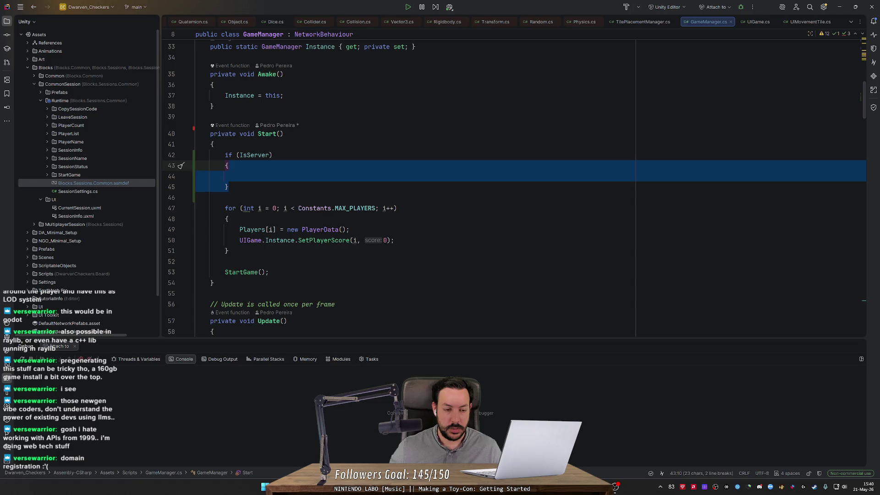
{"action": "key", "text": "Escape"}
{"action": "scroll", "coordinate": [399, 184], "scroll_direction": "down", "scroll_amount": 3}
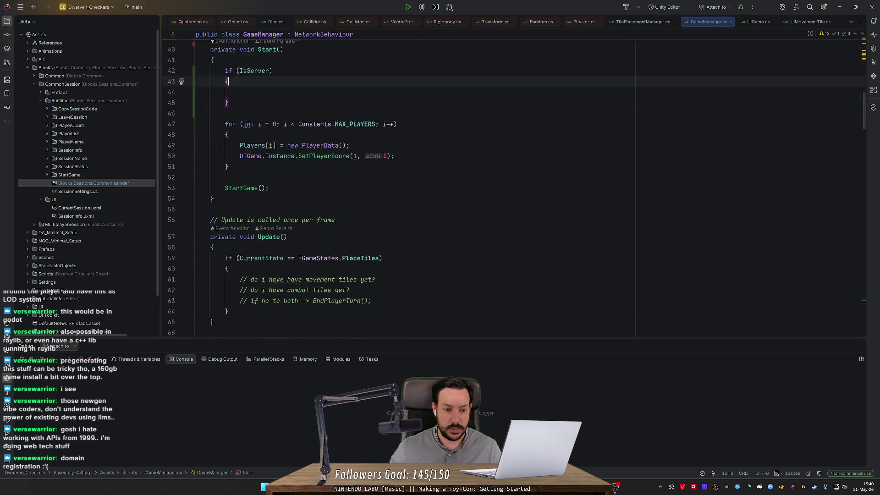
{"action": "scroll", "coordinate": [399, 188], "scroll_direction": "up", "scroll_amount": 8}
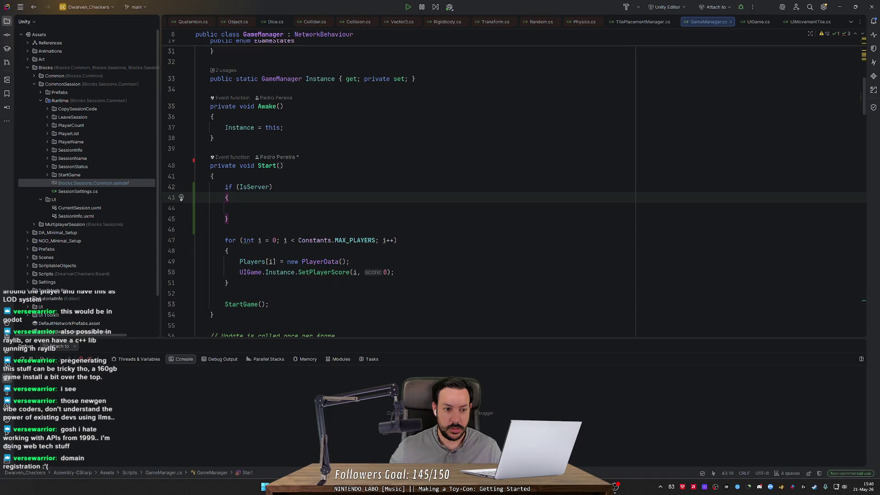
{"action": "scroll", "coordinate": [399, 188], "scroll_direction": "up", "scroll_amount": 3}
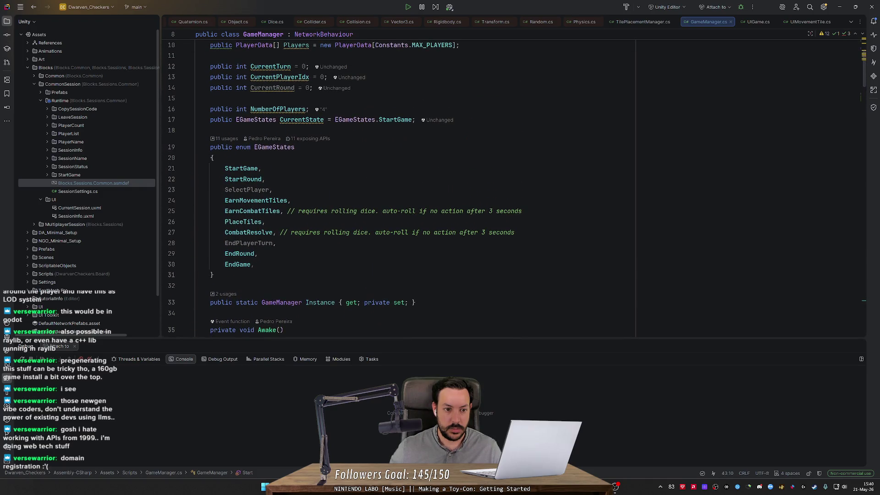
{"action": "scroll", "coordinate": [399, 183], "scroll_direction": "up", "scroll_amount": 3}
- Change the CurrentTurn field's type to NetworkVariable<int> and copy that type
{"action": "left_click", "coordinate": [236, 158]}
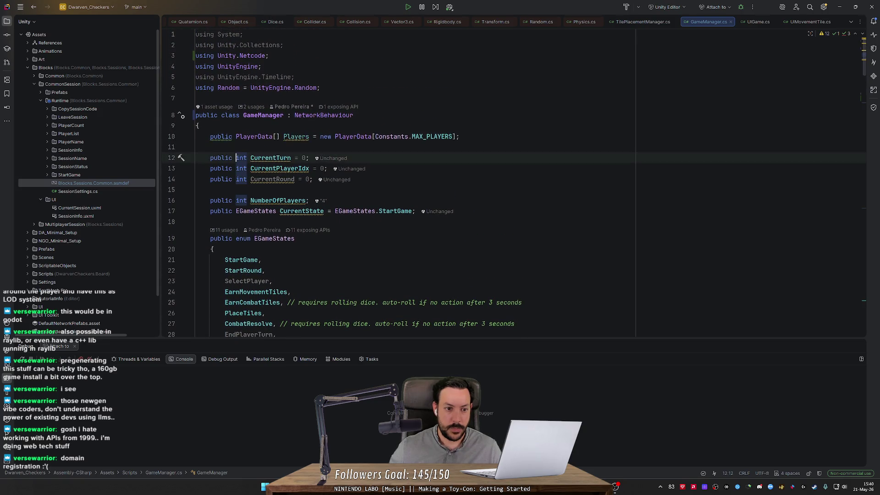
{"action": "type", "text": "Netw"}
{"action": "type", "text": "ork"}
{"action": "type", "text": "Variable"}
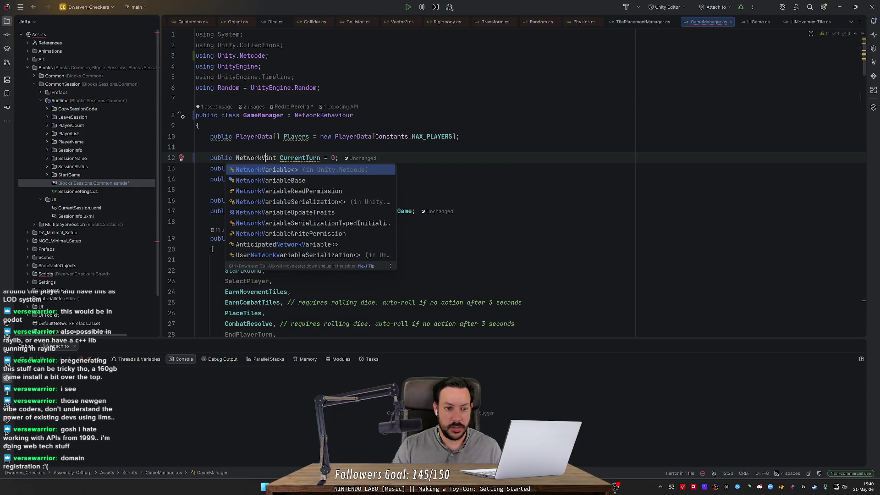
{"action": "key", "text": "Escape"}
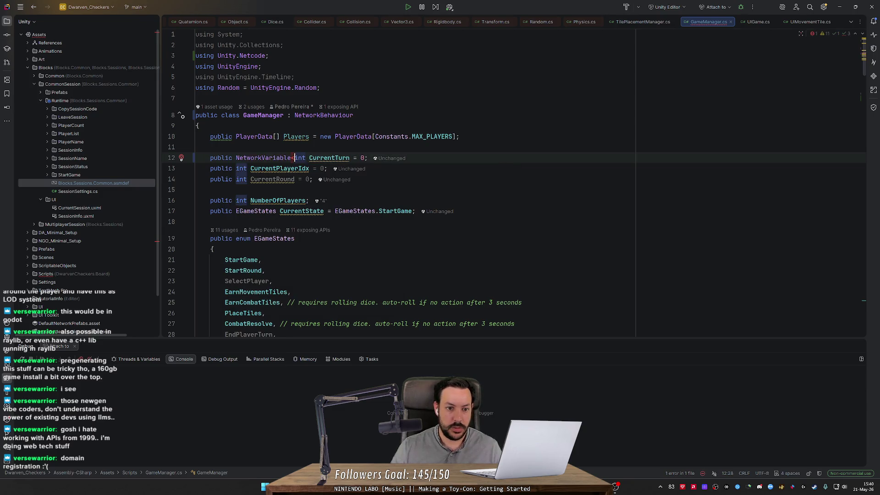
{"action": "type", "text": "<"}
{"action": "key", "text": "Right"}
{"action": "key", "text": "Right"}
{"action": "key", "text": "Right"}
{"action": "type", "text": ">"}
{"action": "key", "text": "ctrl+Left"}
{"action": "key", "text": "ctrl+shift+Left"}
{"action": "key", "text": "ctrl+shift+Left"}
{"action": "key", "text": "ctrl+Right"}
{"action": "key", "text": "ctrl+shift+Right"}
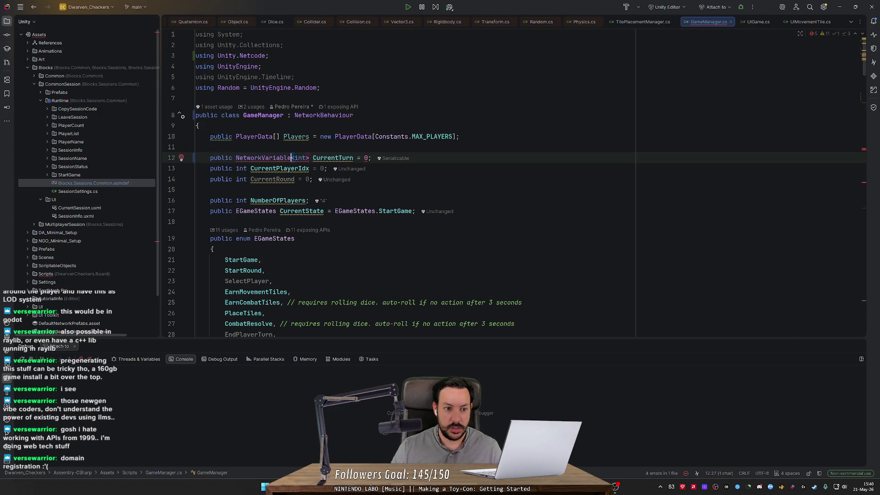
{"action": "key", "text": "shift+Right"}
{"action": "key", "text": "shift+Right"}
{"action": "key", "text": "shift+Right"}
{"action": "key", "text": "ctrl+c"}
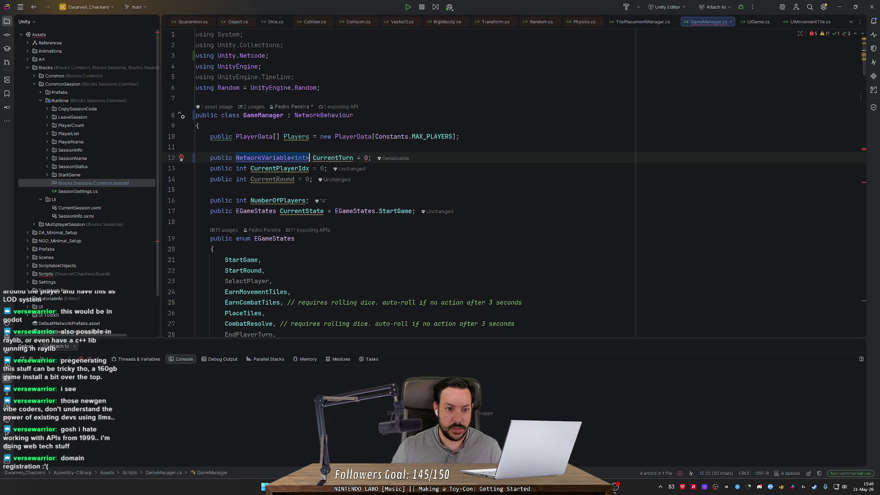
- Make CurrentPlayerIdx, CurrentRound and NumberOfPlayers NetworkVariable<int> fields too
{"action": "double_click", "coordinate": [241, 168]}
{"action": "key", "text": "ctrl+v"}
{"action": "double_click", "coordinate": [241, 179]}
{"action": "key", "text": "ctrl+v"}
{"action": "double_click", "coordinate": [241, 200]}
{"action": "key", "text": "ctrl+v"}
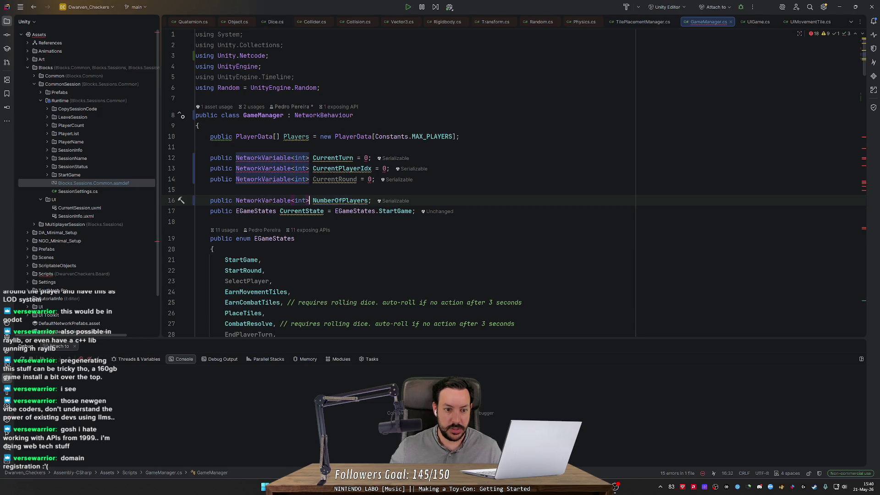
- Change CurrentState's type to NetworkVariable<EGameStates>
{"action": "left_click", "coordinate": [236, 211]}
{"action": "key", "text": "ctrl+v"}
{"action": "key", "text": "ctrl+shift+Right"}
{"action": "key", "text": "ctrl+x"}
{"action": "double_click", "coordinate": [300, 211]}
{"action": "key", "text": "ctrl+v"}
{"action": "left_click", "coordinate": [295, 238]}
- Initialise CurrentTurn, CurrentPlayerIdx and CurrentRound as new NetworkVariables via quick-fixes
{"action": "left_click", "coordinate": [265, 158]}
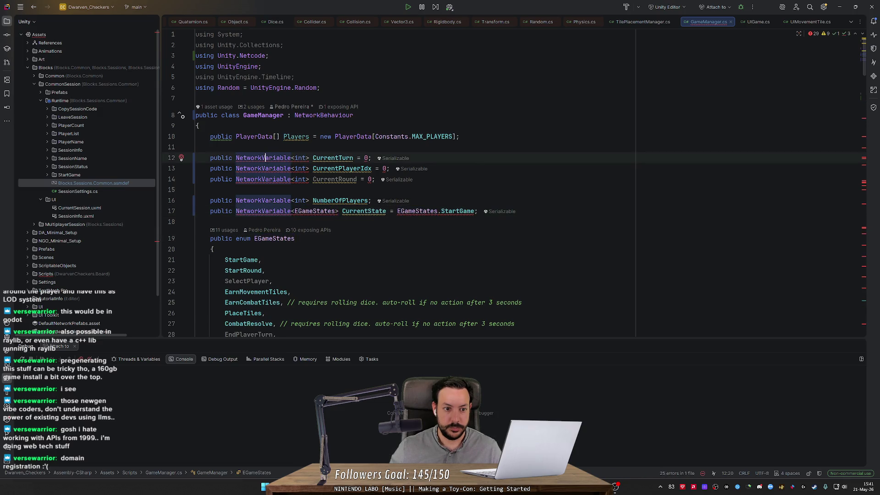
{"action": "left_click", "coordinate": [182, 158]}
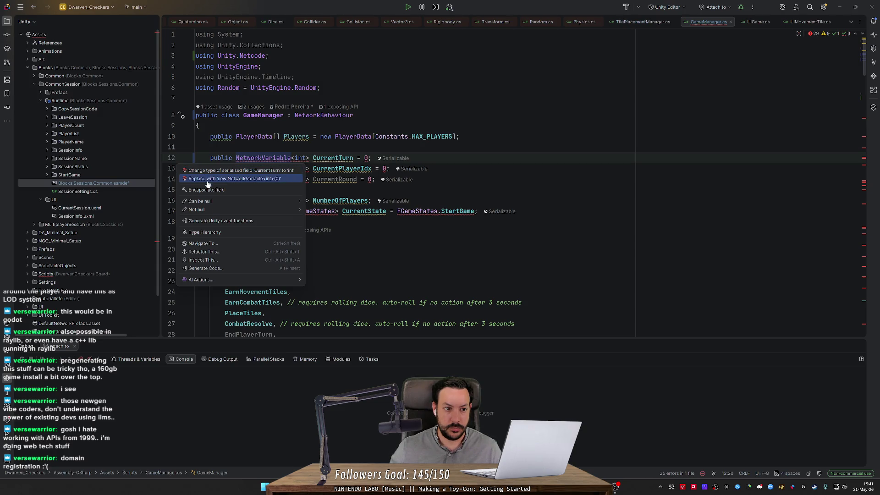
{"action": "left_click", "coordinate": [207, 180]}
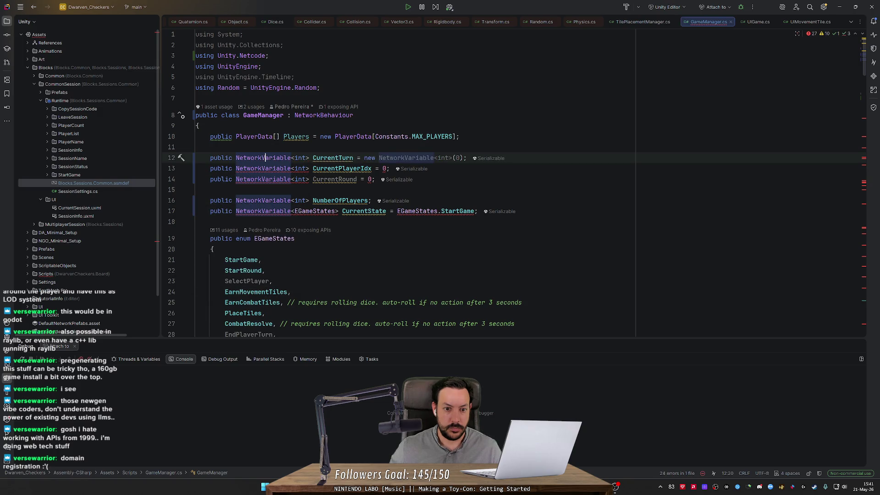
{"action": "left_click", "coordinate": [270, 168]}
{"action": "left_click", "coordinate": [182, 170]}
{"action": "left_click", "coordinate": [208, 191]}
{"action": "left_click", "coordinate": [248, 179]}
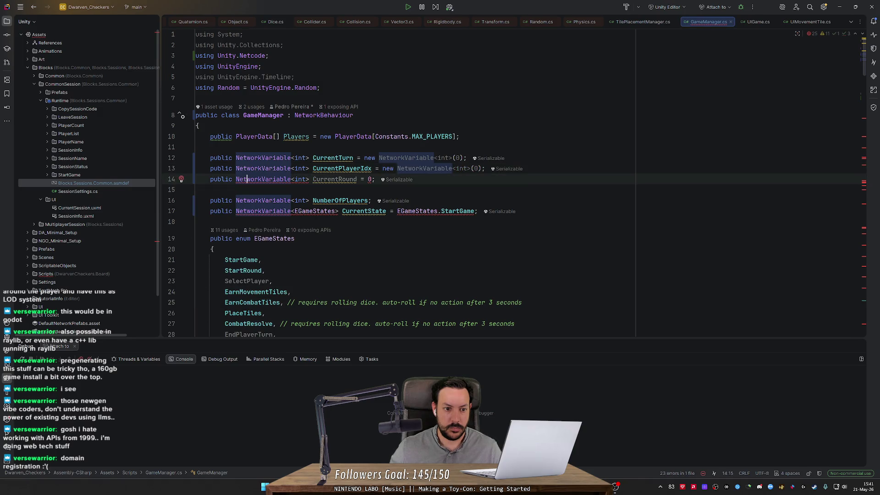
{"action": "left_click", "coordinate": [182, 179]}
{"action": "left_click", "coordinate": [207, 201]}
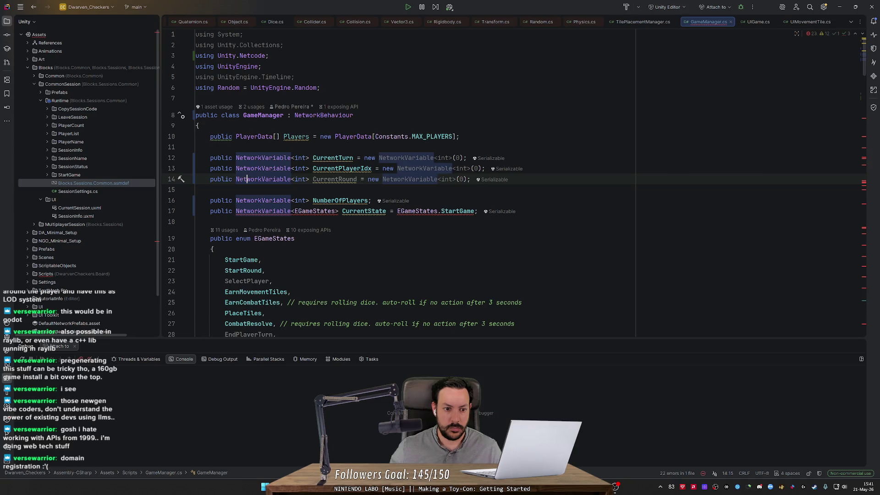
{"action": "left_click", "coordinate": [196, 221]}
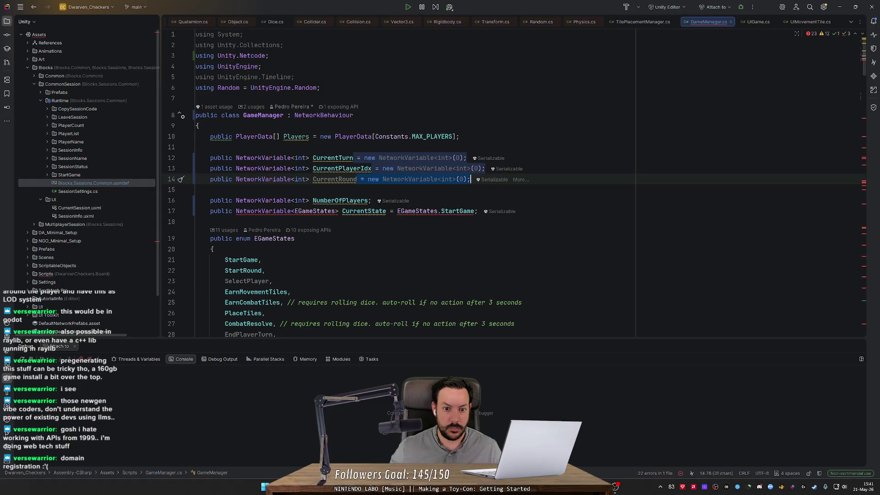
- Give NumberOfPlayers a new NetworkVariable initialiser and initialise CurrentState to EGameStates.StartGame
{"action": "left_click", "coordinate": [369, 200]}
{"action": "key", "text": "ctrl+v"}
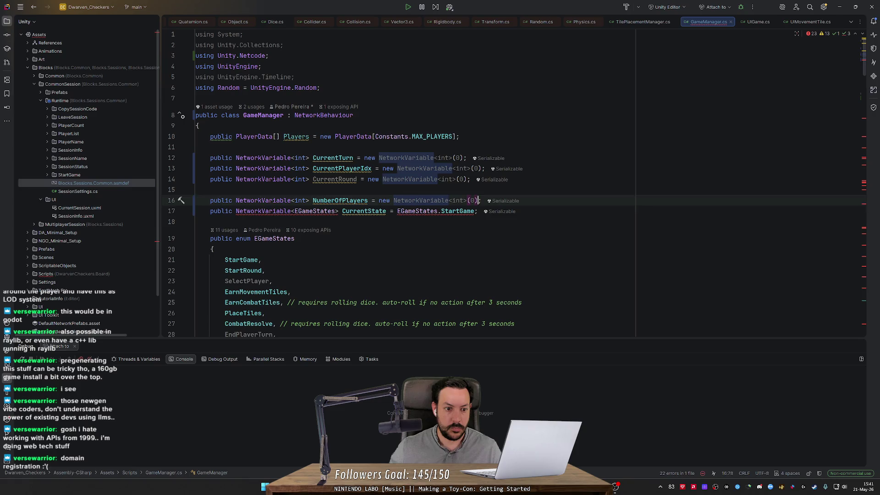
{"action": "left_click", "coordinate": [266, 211]}
{"action": "left_click", "coordinate": [181, 211]}
{"action": "left_click", "coordinate": [198, 233]}
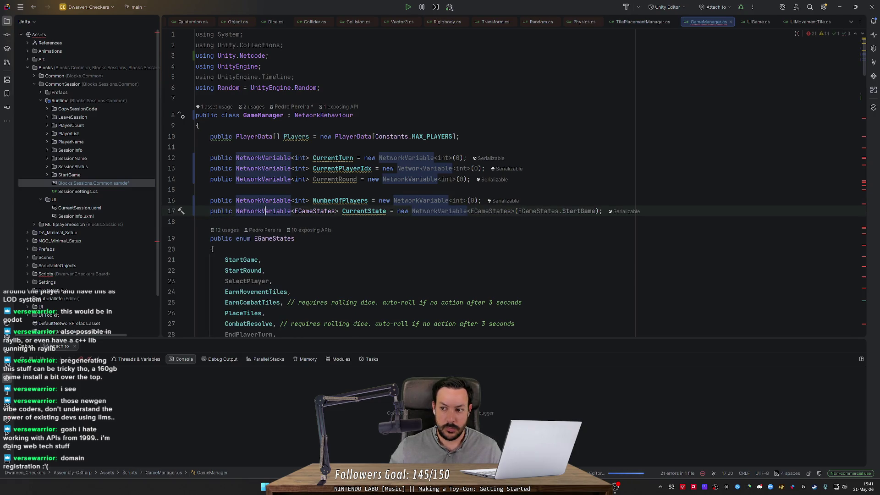
{"action": "scroll", "coordinate": [413, 184], "scroll_direction": "down", "scroll_amount": 10}
{"action": "scroll", "coordinate": [402, 188], "scroll_direction": "down", "scroll_amount": 5}
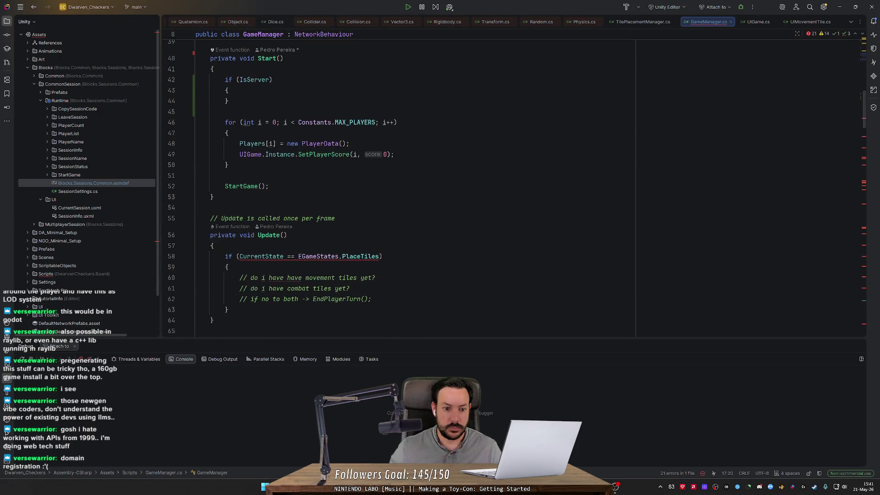
- Append .Value to CurrentState in the Update check
{"action": "left_click", "coordinate": [284, 135]}
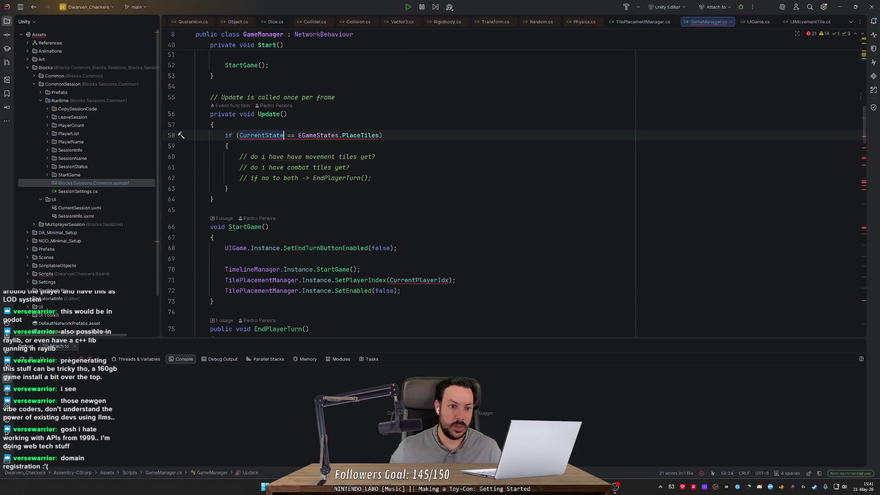
{"action": "type", "text": ".Value"}
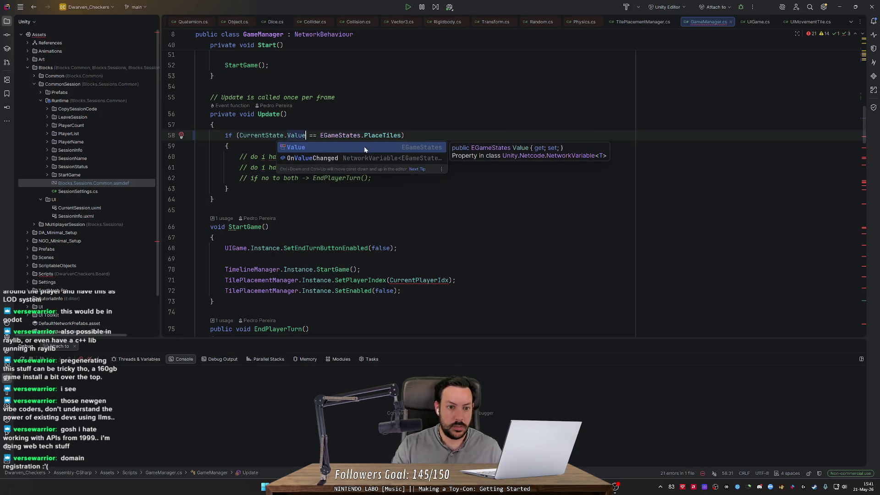
{"action": "left_click", "coordinate": [287, 114]}
{"action": "mouse_move", "coordinate": [296, 136]}
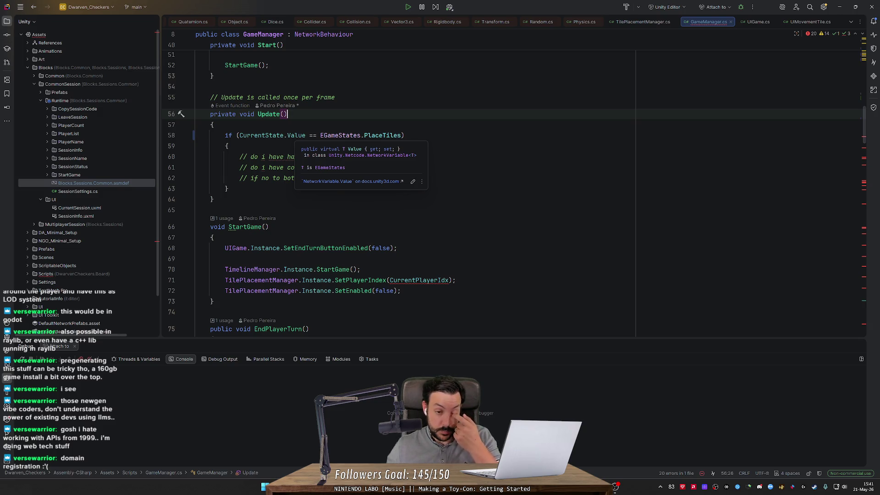
{"action": "double_click", "coordinate": [296, 135]}
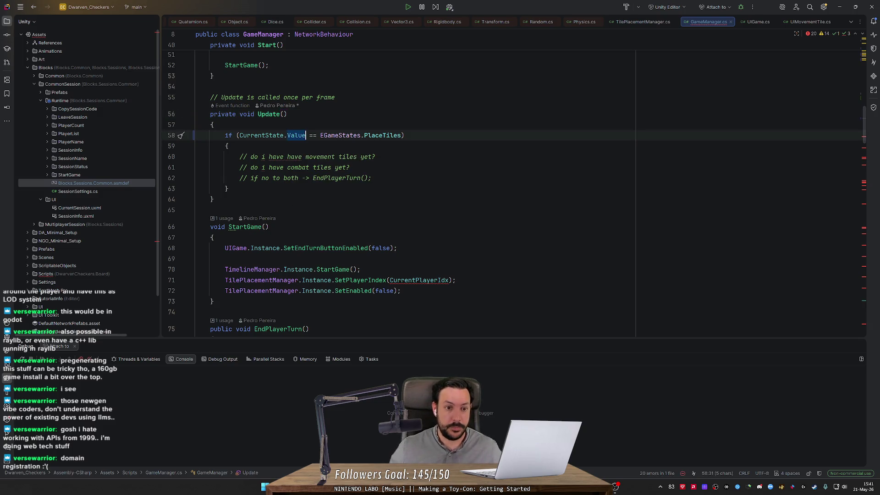
{"action": "scroll", "coordinate": [296, 135], "scroll_direction": "down", "scroll_amount": 5}
- Append .Value to CurrentTurn on line 79
{"action": "left_click", "coordinate": [266, 211]}
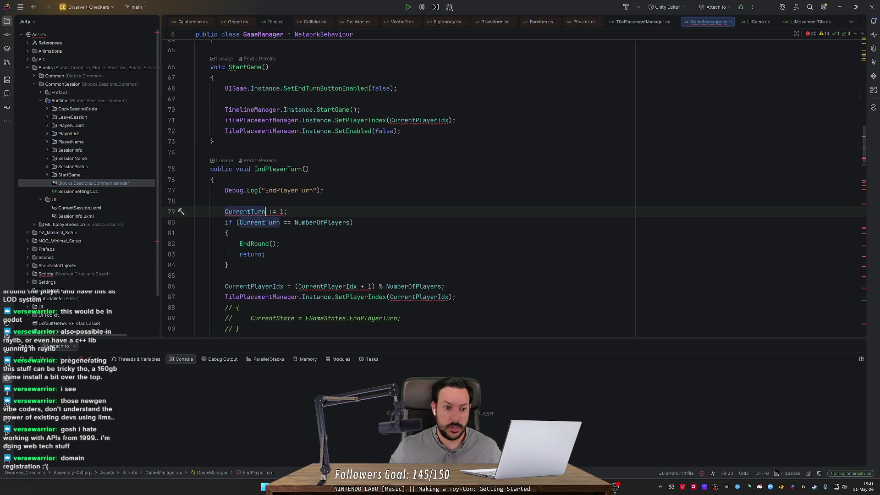
{"action": "type", "text": ".Value"}
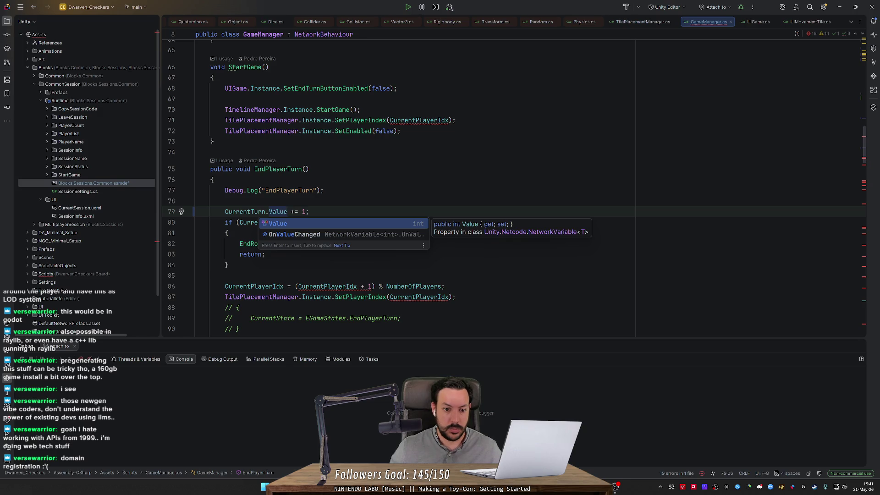
{"action": "left_click", "coordinate": [214, 180]}
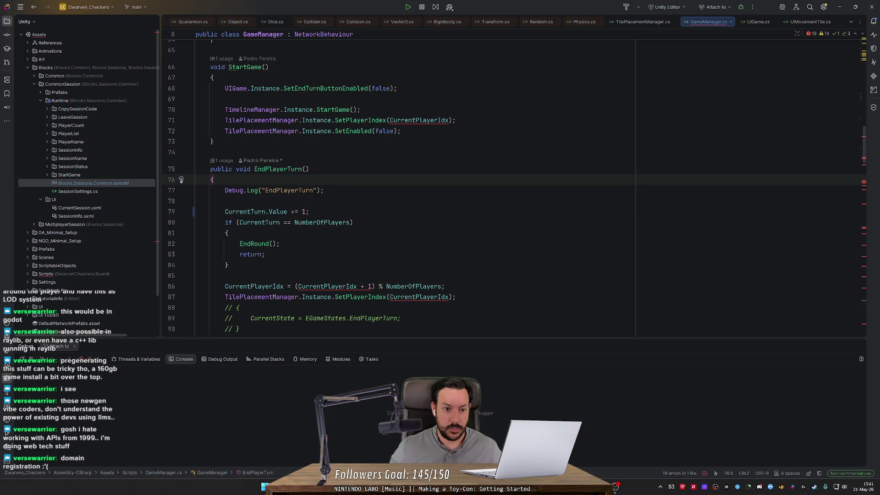
{"action": "left_click_drag", "start_coordinate": [288, 212], "coordinate": [224, 212]}
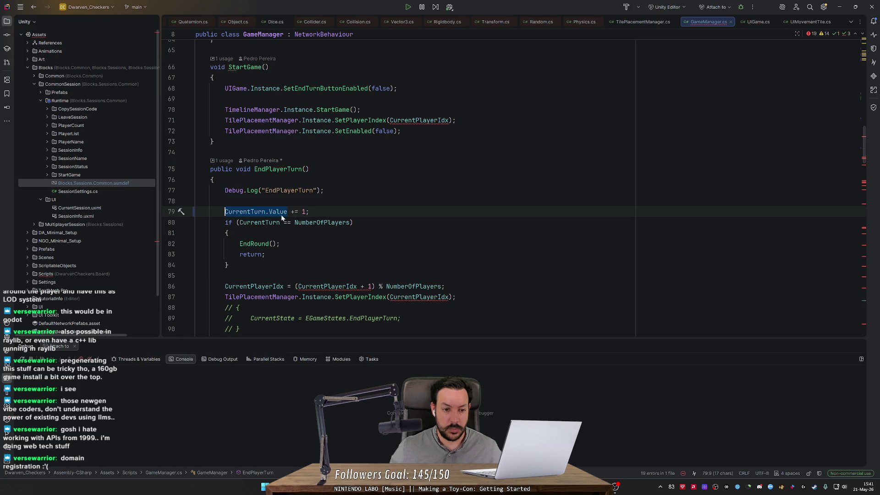
{"action": "mouse_move", "coordinate": [326, 223]}
- Add .Value to both CurrentPlayerIdx uses on line 86 via autocomplete
{"action": "left_click", "coordinate": [361, 286]}
{"action": "type", "text": ".Value"}
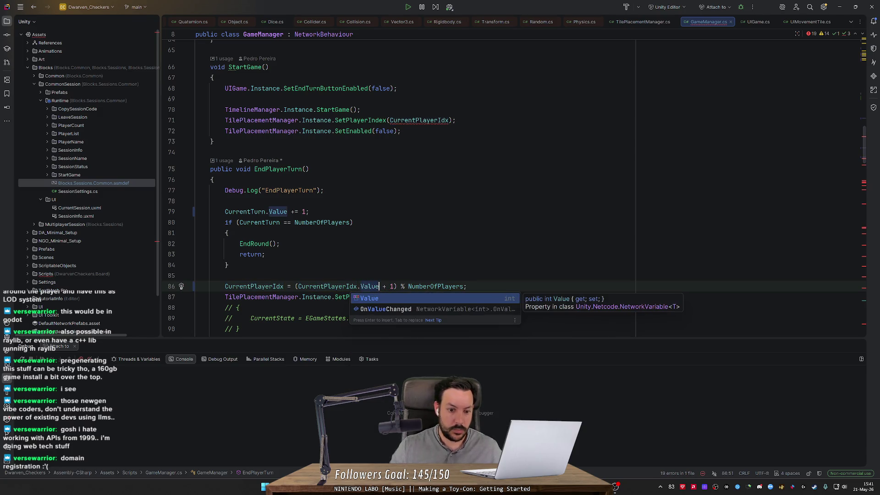
{"action": "key", "text": "Return"}
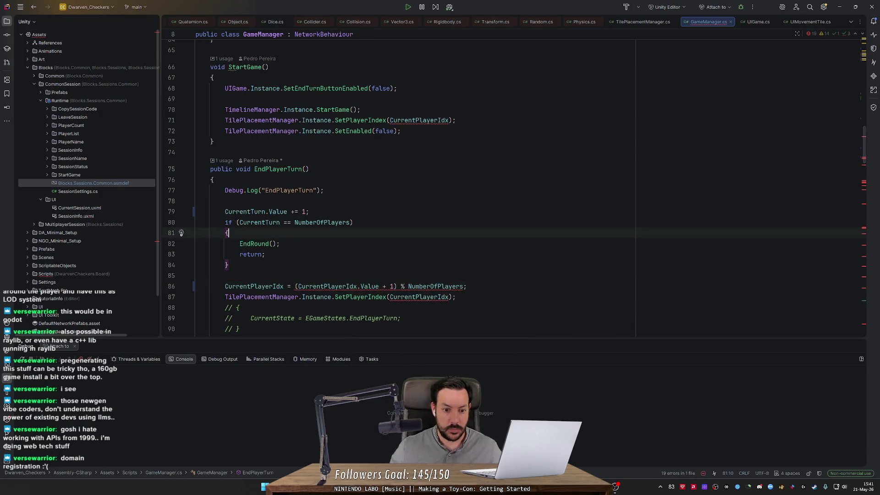
{"action": "left_click", "coordinate": [284, 286]}
{"action": "type", "text": ".Val"}
{"action": "key", "text": "Return"}
{"action": "left_click", "coordinate": [280, 243]}
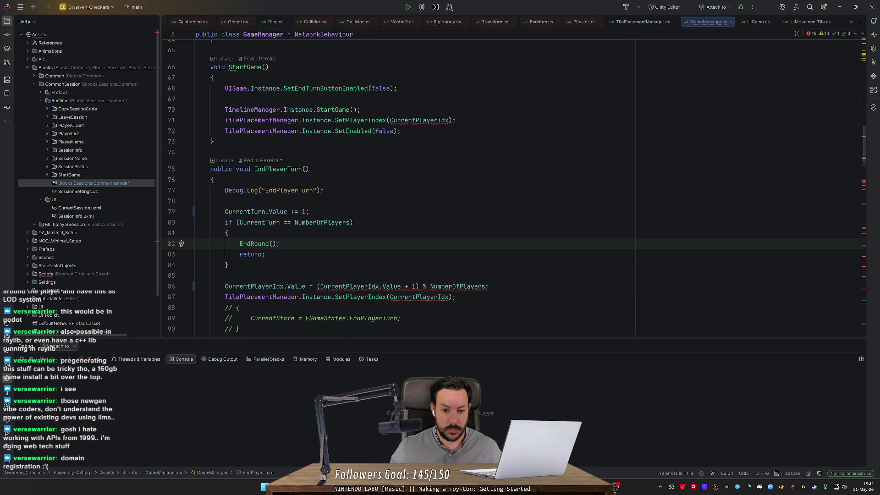
- Add .Value to NumberOfPlayers on line 86 and CurrentPlayerIdx on line 87
{"action": "left_click", "coordinate": [484, 286]}
{"action": "type", "text": ".Val"}
{"action": "key", "text": "Return"}
{"action": "left_click", "coordinate": [449, 298]}
{"action": "type", "text": ".Value"}
{"action": "key", "text": "Return"}
{"action": "left_click", "coordinate": [310, 211]}
{"action": "scroll", "coordinate": [399, 190], "scroll_direction": "down", "scroll_amount": 5}
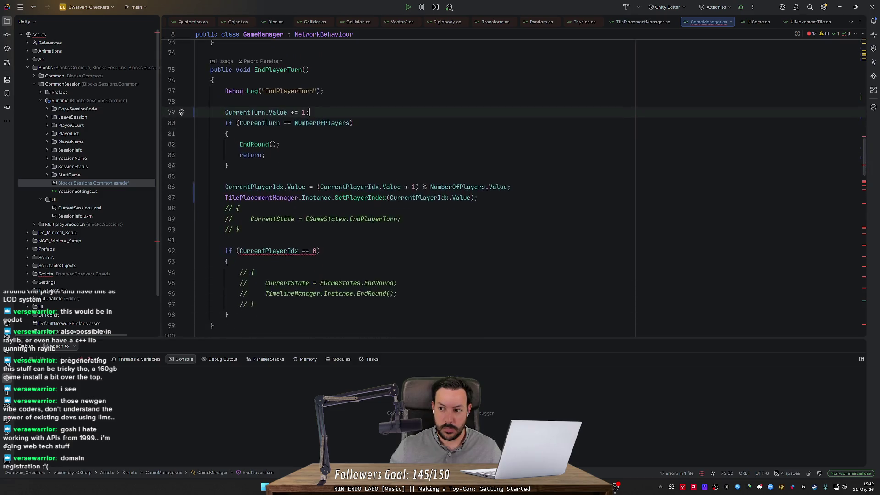
- Append .Value to CurrentPlayerIdx in the line 92 check and copy it for reuse
{"action": "left_click", "coordinate": [317, 190]}
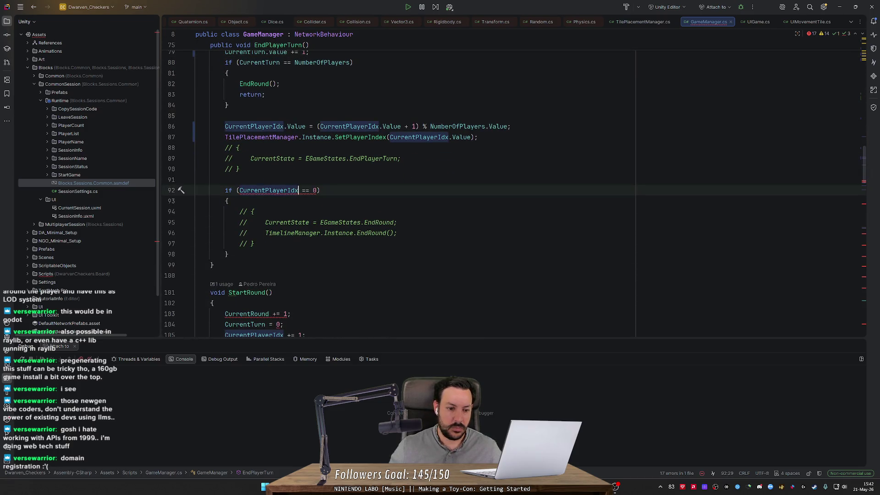
{"action": "type", "text": ".Value"}
{"action": "key", "text": "Escape"}
{"action": "key", "text": "shift+Left"}
{"action": "key", "text": "shift+Left"}
{"action": "key", "text": "shift+Left"}
{"action": "scroll", "coordinate": [398, 190], "scroll_direction": "down", "scroll_amount": 3}
{"action": "key", "text": "ctrl+c"}
- Paste .Value after CurrentTurn and CurrentPlayerIdx on lines 104, 105, 107 and 110
{"action": "left_click", "coordinate": [270, 220]}
{"action": "key", "text": "ctrl+v"}
{"action": "left_click", "coordinate": [265, 230]}
{"action": "key", "text": "ctrl+v"}
{"action": "left_click", "coordinate": [284, 239]}
{"action": "key", "text": "ctrl+v"}
{"action": "left_click", "coordinate": [284, 260]}
{"action": "key", "text": "ctrl+v"}
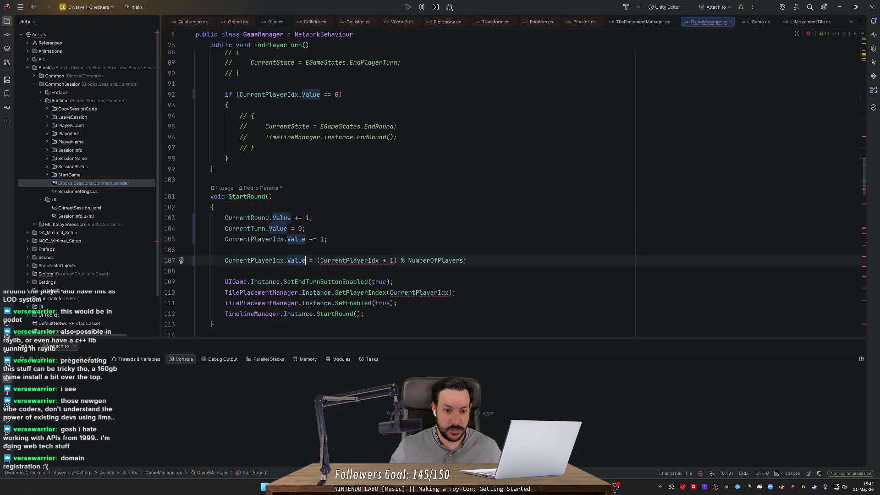
{"action": "key", "text": "ctrl+v"}
{"action": "left_click", "coordinate": [449, 293]}
{"action": "key", "text": "ctrl+v"}
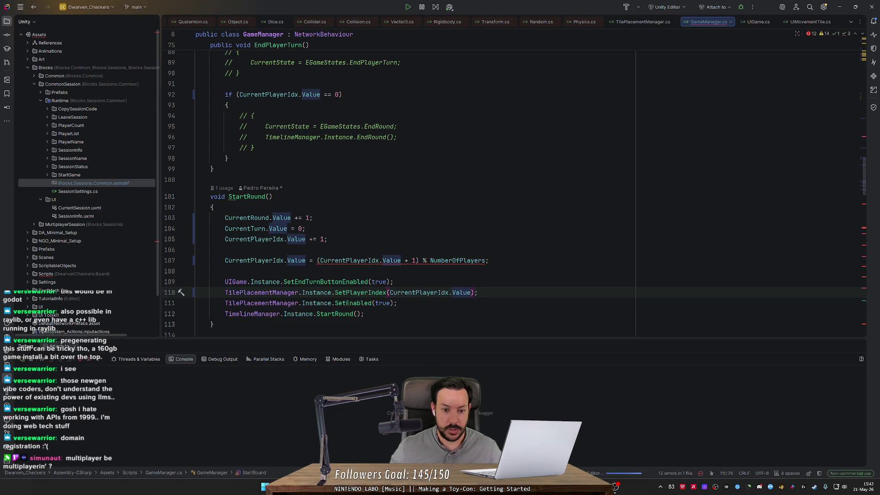
- Append .Value to NumberOfPlayers on line 107 and CurrentState on line 120
{"action": "left_click", "coordinate": [485, 260]}
{"action": "type", "text": ".Value"}
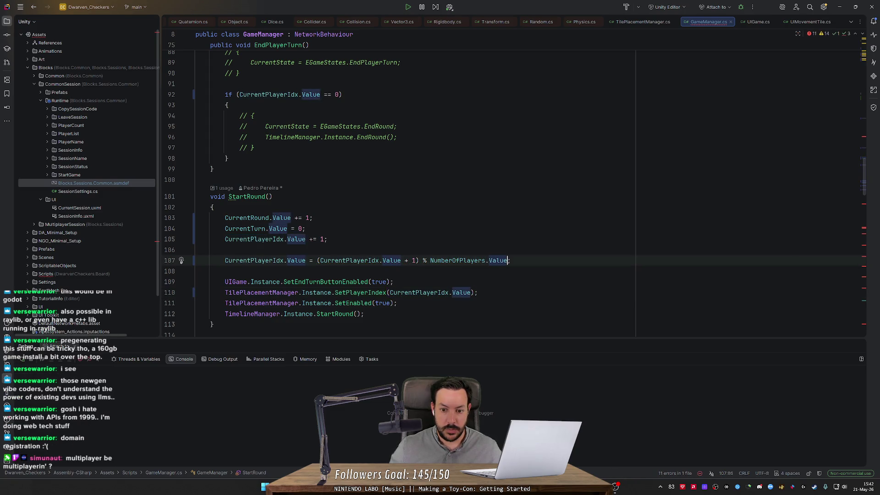
{"action": "scroll", "coordinate": [413, 192], "scroll_direction": "down", "scroll_amount": 6}
{"action": "left_click", "coordinate": [354, 214]}
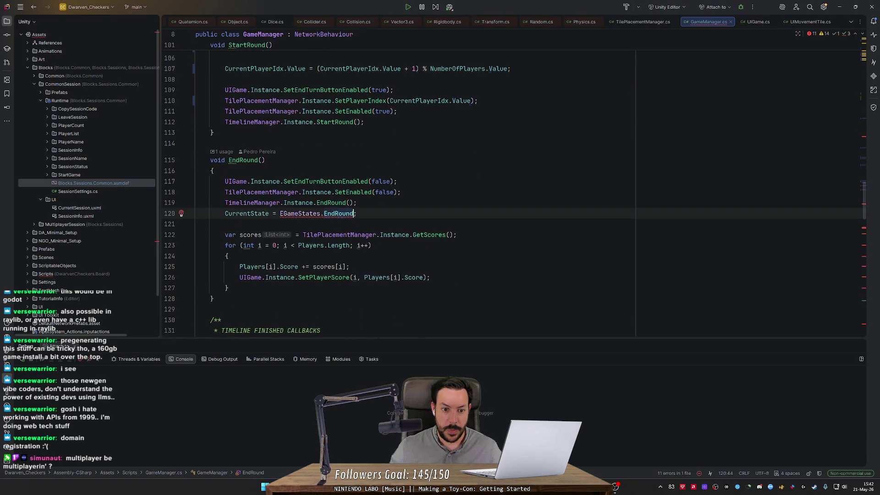
{"action": "left_click", "coordinate": [269, 213]}
{"action": "type", "text": ".Value"}
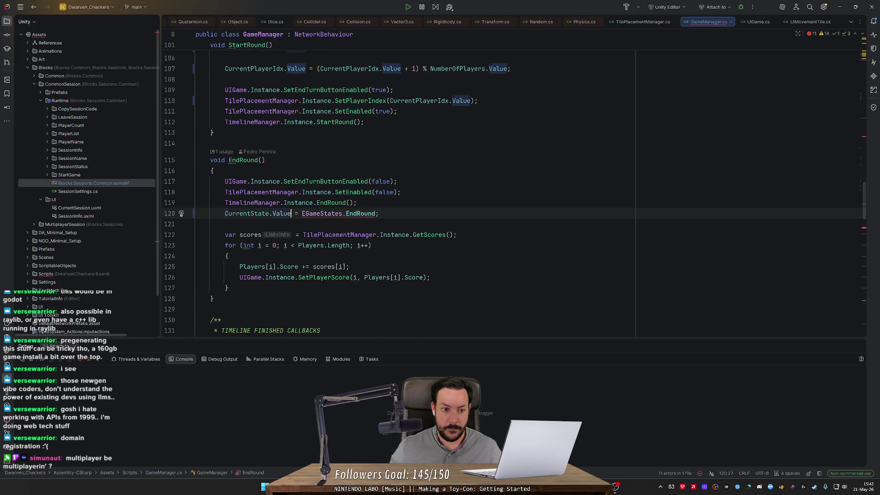
- Append .Value to CurrentPlayerIdx on lines 137 and 138
{"action": "scroll", "coordinate": [413, 193], "scroll_direction": "down", "scroll_amount": 5}
{"action": "scroll", "coordinate": [413, 193], "scroll_direction": "down", "scroll_amount": 2}
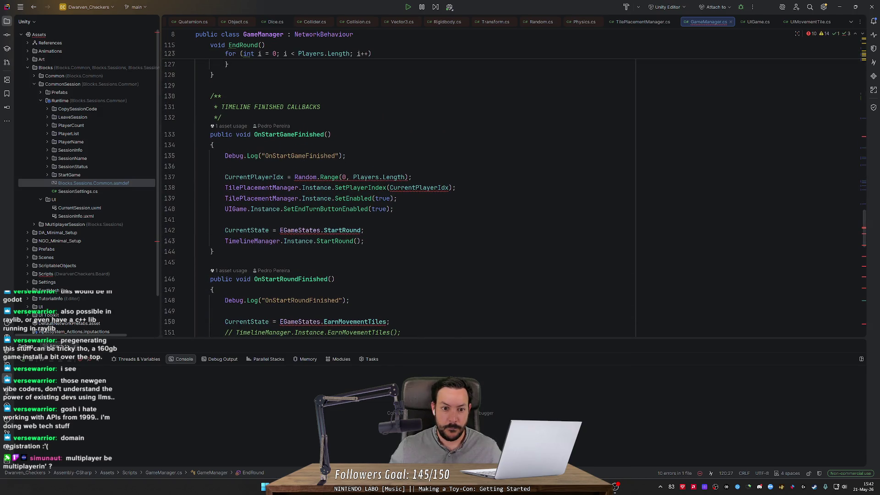
{"action": "left_click", "coordinate": [405, 177]}
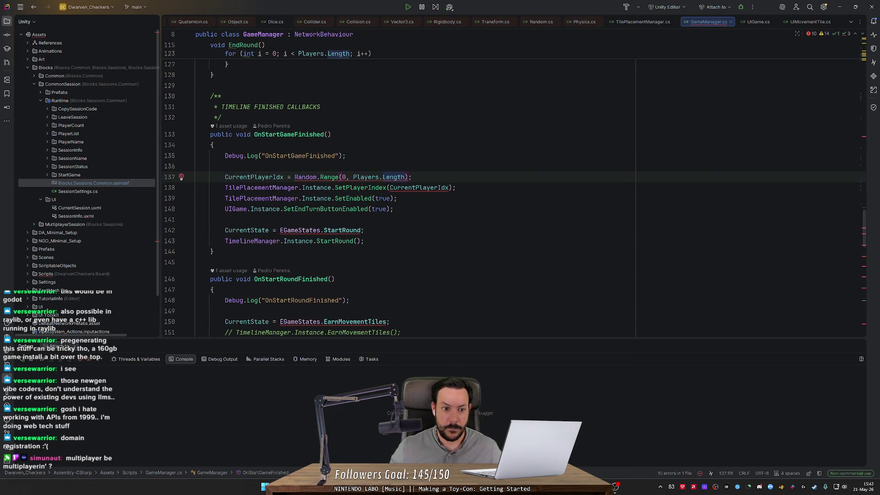
{"action": "left_click", "coordinate": [285, 177]}
{"action": "type", "text": ".Value"}
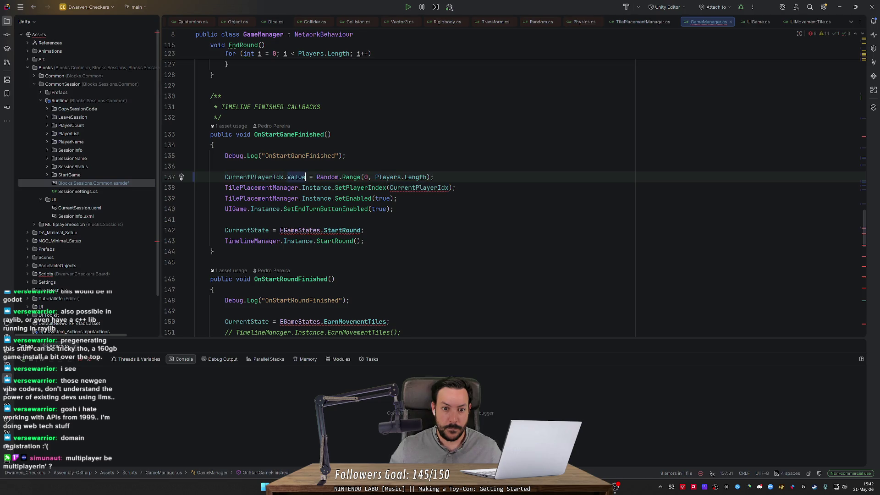
{"action": "left_click", "coordinate": [449, 187]}
{"action": "type", "text": ".Value"}
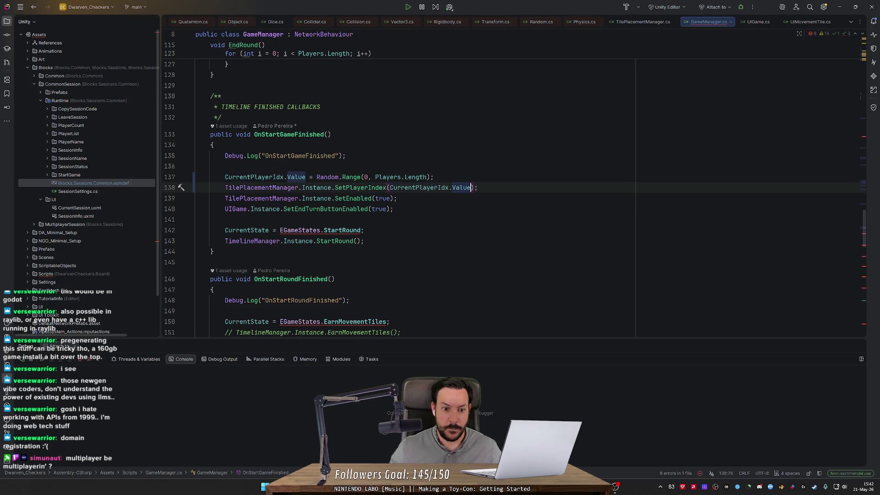
- Append .Value to CurrentState on lines 142, 150, 158 and 165
{"action": "left_click", "coordinate": [270, 231]}
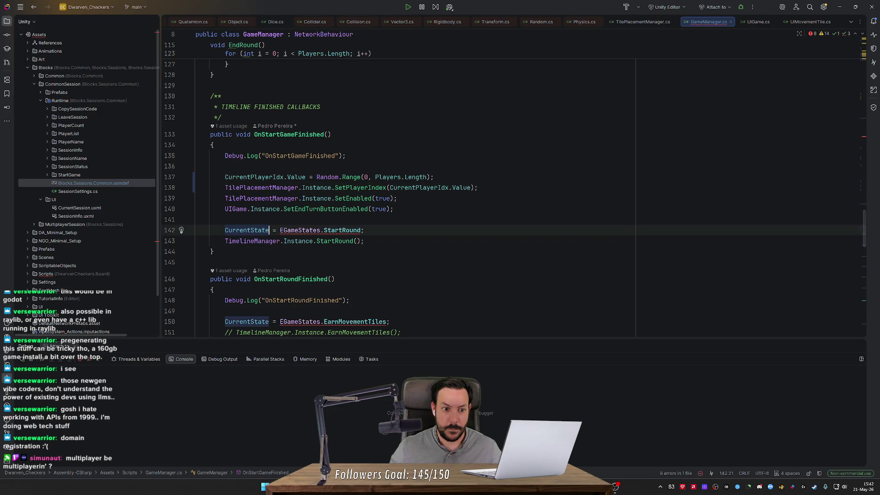
{"action": "type", "text": ".Value"}
{"action": "left_click", "coordinate": [270, 322]}
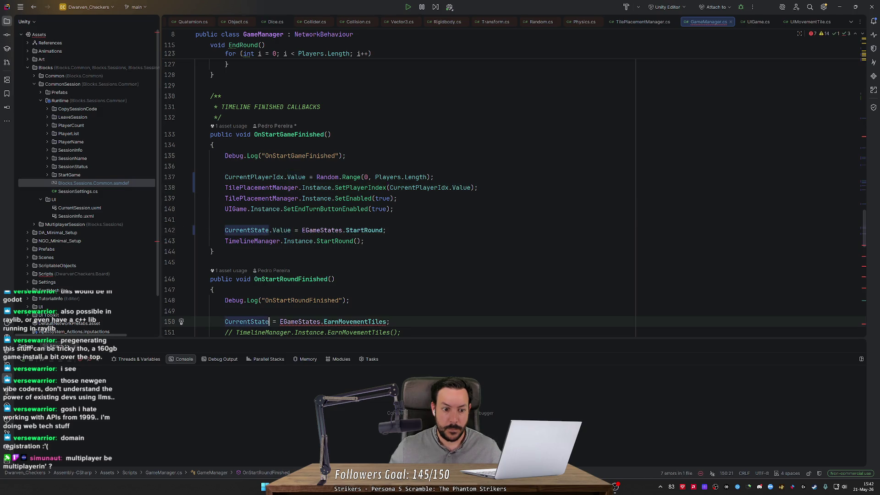
{"action": "type", "text": ".Value"}
{"action": "scroll", "coordinate": [514, 183], "scroll_direction": "down", "scroll_amount": 3}
{"action": "scroll", "coordinate": [399, 193], "scroll_direction": "down", "scroll_amount": 3}
{"action": "left_click", "coordinate": [269, 221]}
{"action": "type", "text": ".Value"}
{"action": "left_click", "coordinate": [269, 303]}
{"action": "type", "text": ".Value"}
- Append .Value to CurrentState on lines 180, 206 and 172
{"action": "scroll", "coordinate": [399, 184], "scroll_direction": "down", "scroll_amount": 4}
{"action": "scroll", "coordinate": [399, 183], "scroll_direction": "down", "scroll_amount": 3}
{"action": "left_click", "coordinate": [269, 251]}
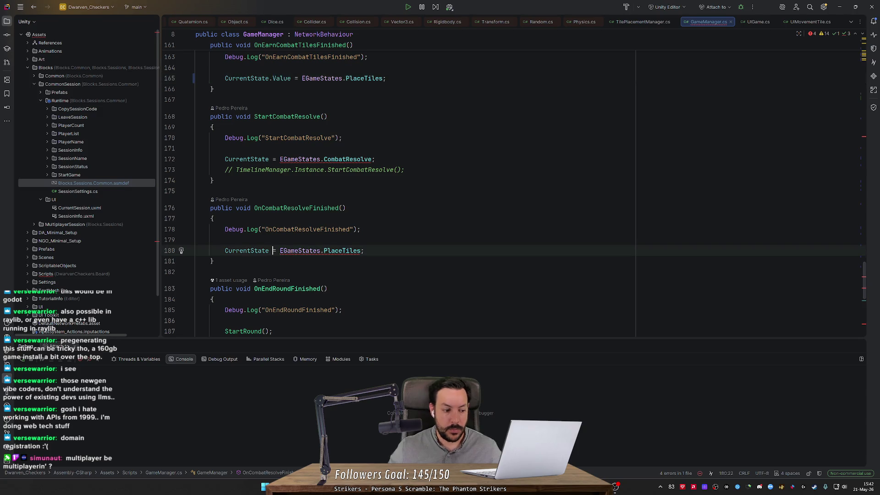
{"action": "type", "text": ".Value"}
{"action": "scroll", "coordinate": [399, 184], "scroll_direction": "down", "scroll_amount": 7}
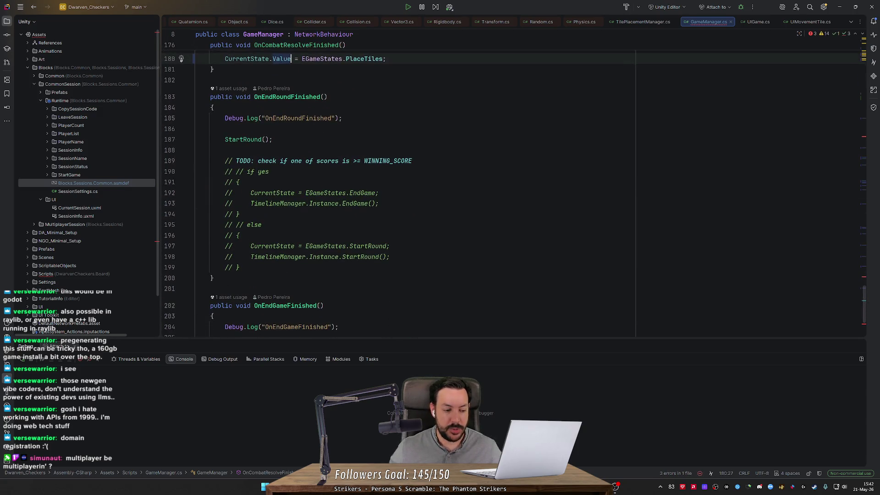
{"action": "left_click", "coordinate": [269, 303]}
{"action": "type", "text": ".Value = EGameStates.EndGame;"}
{"action": "scroll", "coordinate": [399, 184], "scroll_direction": "down", "scroll_amount": 2}
{"action": "scroll", "coordinate": [399, 183], "scroll_direction": "up", "scroll_amount": 7}
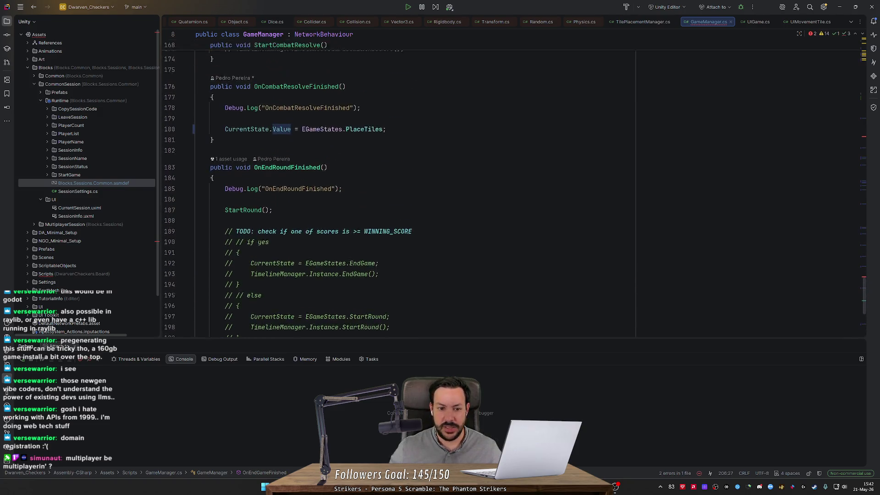
{"action": "left_click", "coordinate": [269, 175]}
{"action": "type", "text": ".Value = EGameStates.CombatResolve;"}
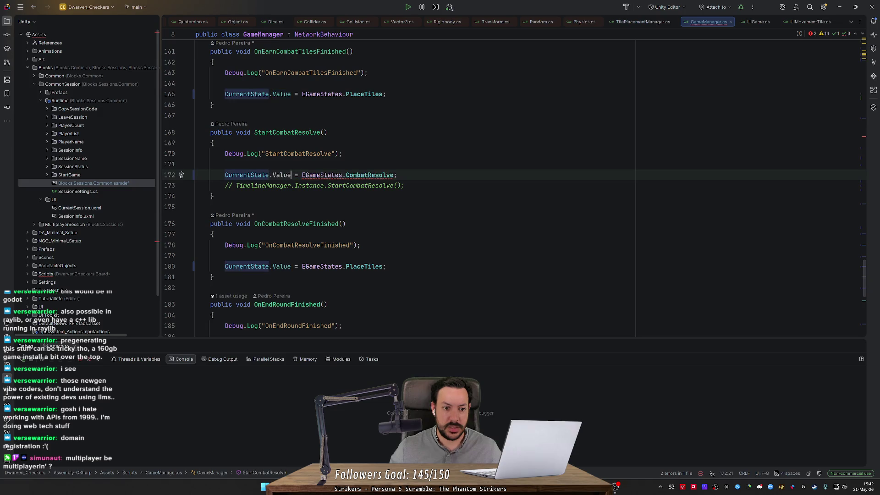
- Append .Value to CurrentPlayerIdx on line 71 and return to Unity to reload scripts
{"action": "scroll", "coordinate": [399, 184], "scroll_direction": "up", "scroll_amount": 6}
{"action": "left_click_drag", "start_coordinate": [864, 248], "coordinate": [866, 133]}
{"action": "left_click", "coordinate": [449, 165]}
{"action": "type", "text": ".Value);"}
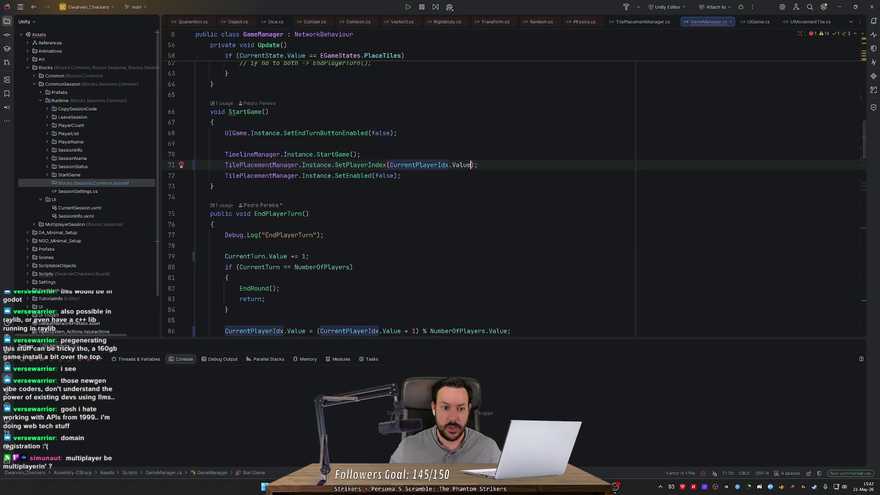
{"action": "scroll", "coordinate": [412, 207], "scroll_direction": "up", "scroll_amount": 4}
{"action": "scroll", "coordinate": [413, 183], "scroll_direction": "up", "scroll_amount": 10}
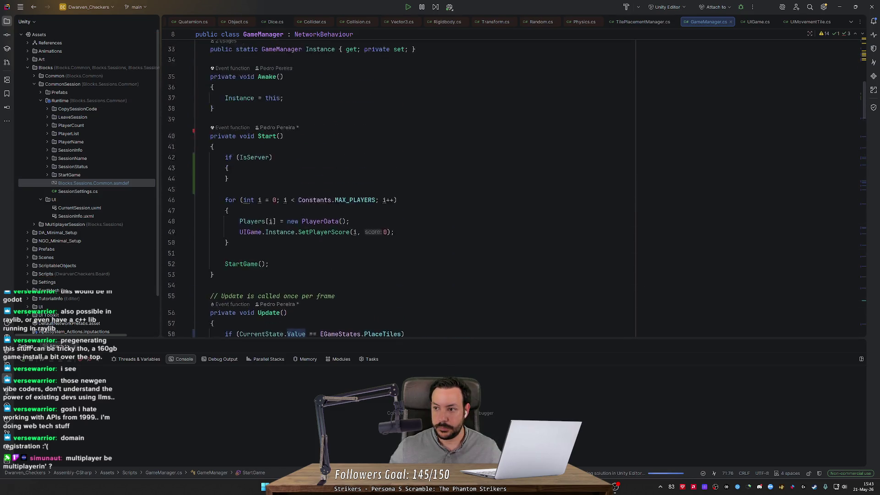
{"action": "key", "text": "alt+Tab"}
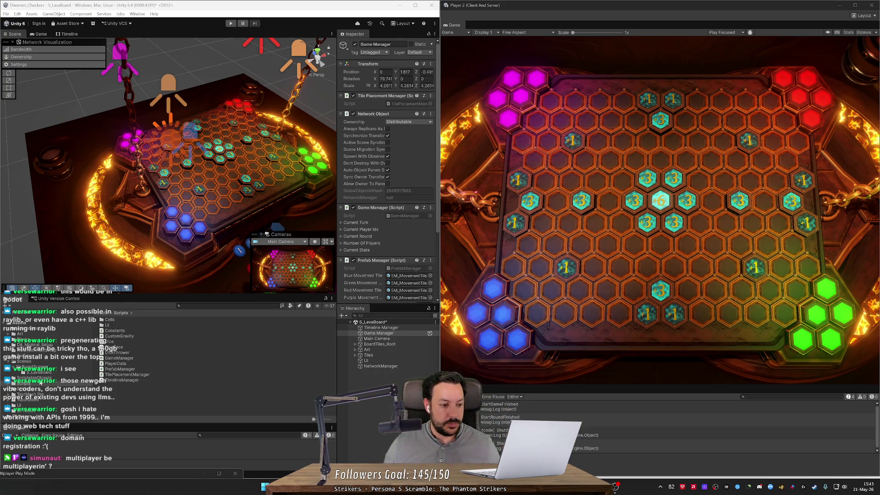
- Look over the Scenes folder options and Favorites in the project tree
{"action": "right_click", "coordinate": [33, 361]}
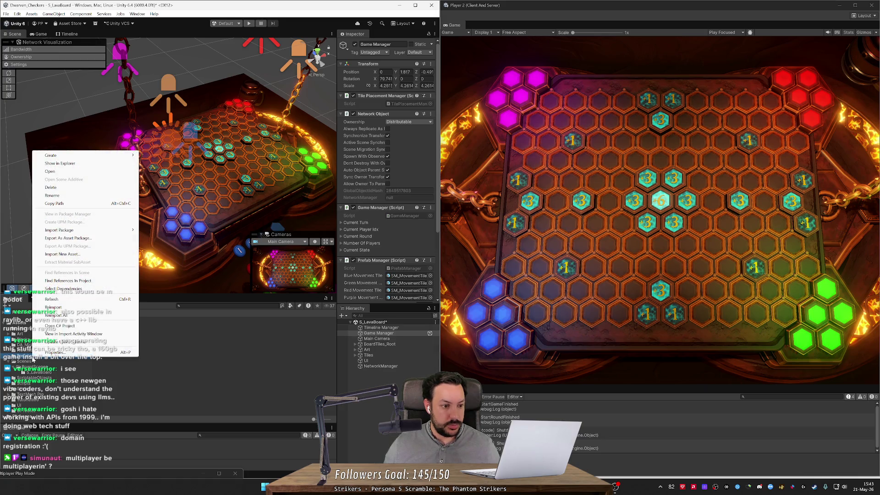
{"action": "key", "text": "Escape"}
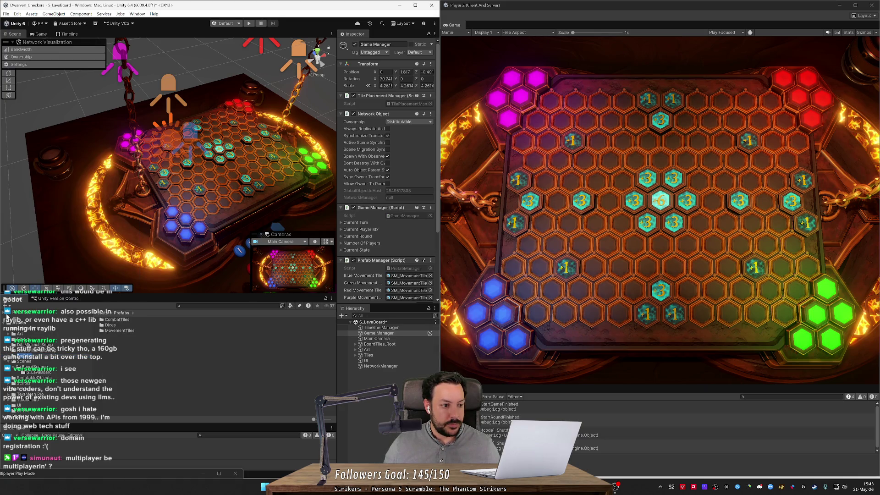
{"action": "left_click", "coordinate": [3, 316]}
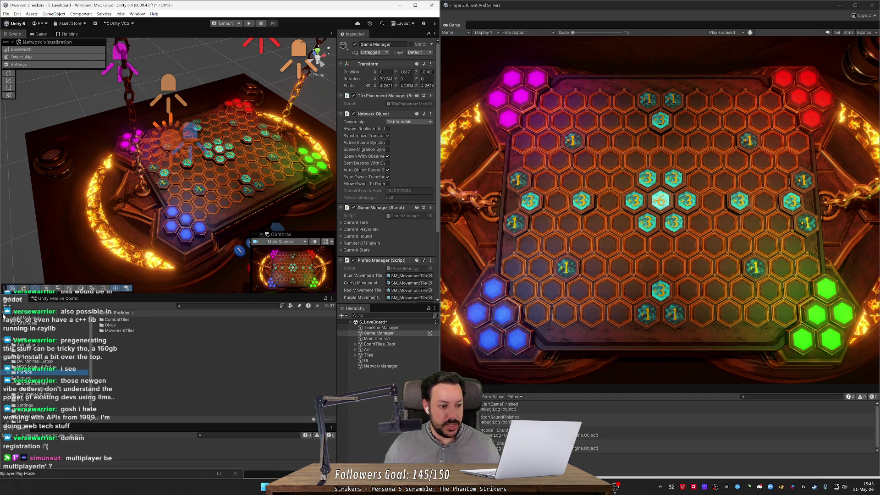
{"action": "left_click", "coordinate": [3, 315]}
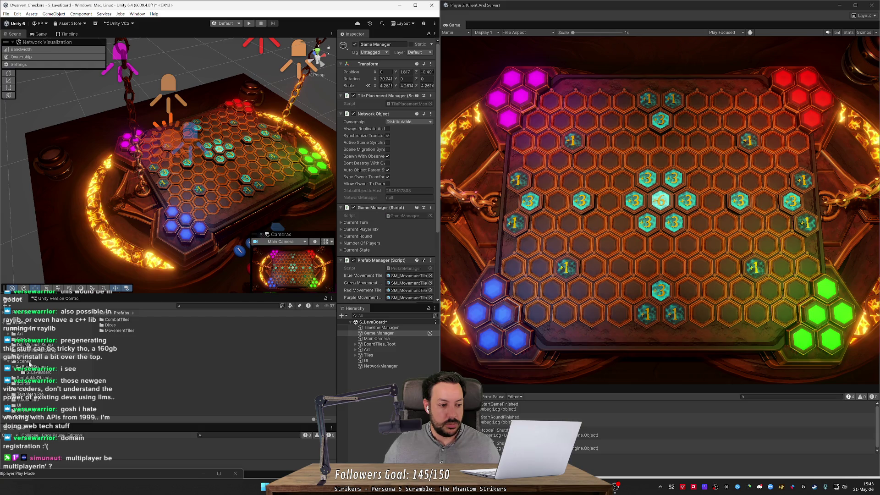
- Open QuickJoin from MultiplayerSession/Scenes, saving the modified lava board scene first
{"action": "left_click", "coordinate": [26, 341]}
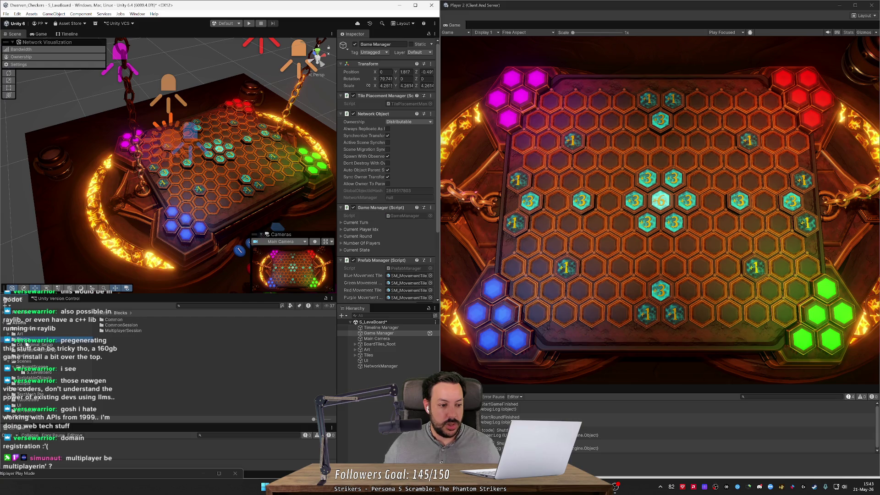
{"action": "double_click", "coordinate": [107, 330]}
{"action": "double_click", "coordinate": [115, 326]}
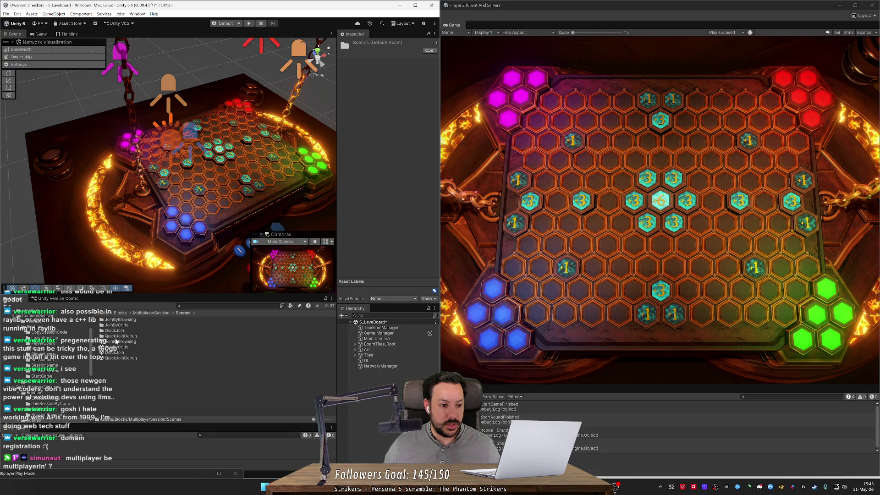
{"action": "double_click", "coordinate": [118, 353]}
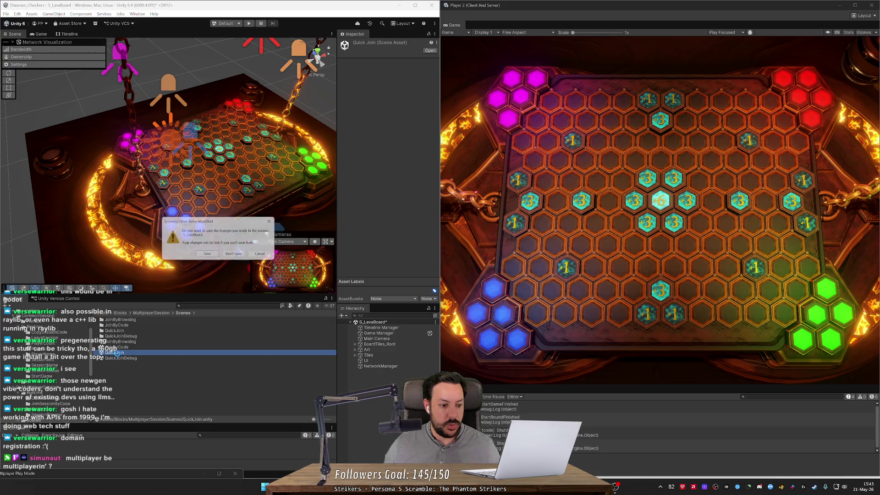
{"action": "left_click", "coordinate": [214, 257]}
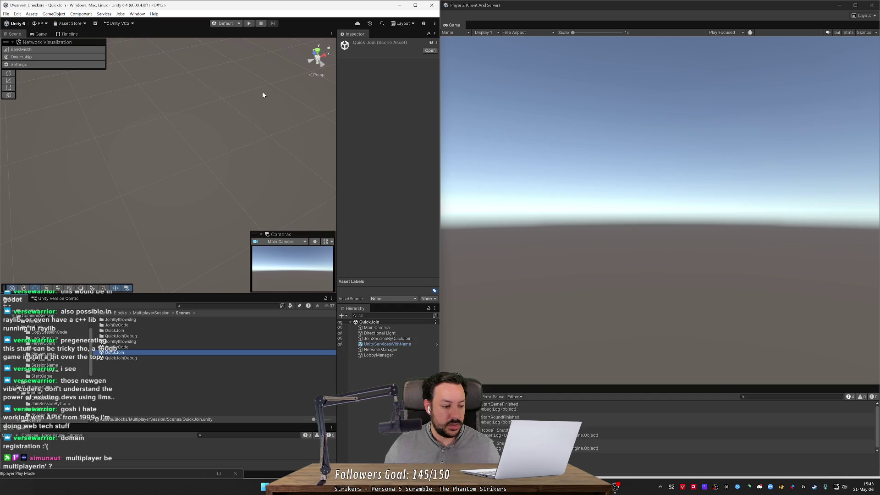
{"action": "key", "text": "alt+Tab"}
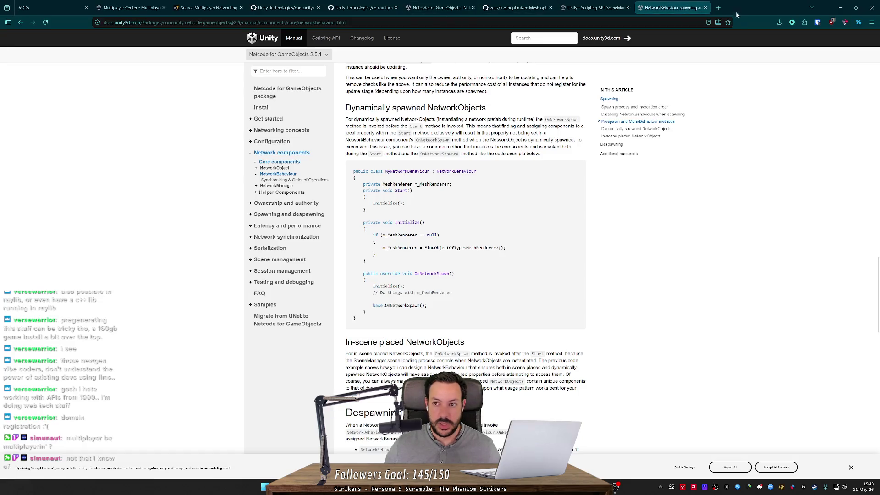
- Ask ChatGPT for an in-editor button that starts play from a specific scene
{"action": "left_click", "coordinate": [617, 487]}
{"action": "left_click", "coordinate": [302, 421]}
{"action": "type", "text": "in yo"}
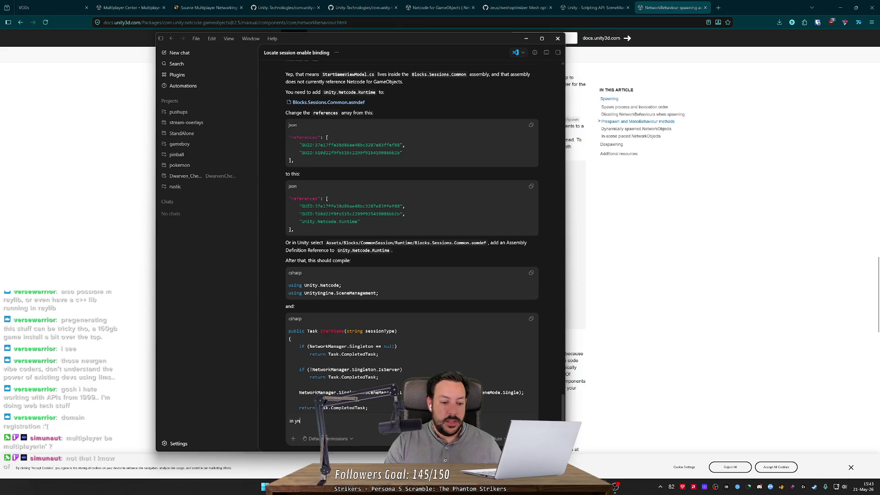
{"action": "key", "text": "BackSpace"}
{"action": "key", "text": "BackSpace"}
{"action": "type", "text": "ty, can I have an"}
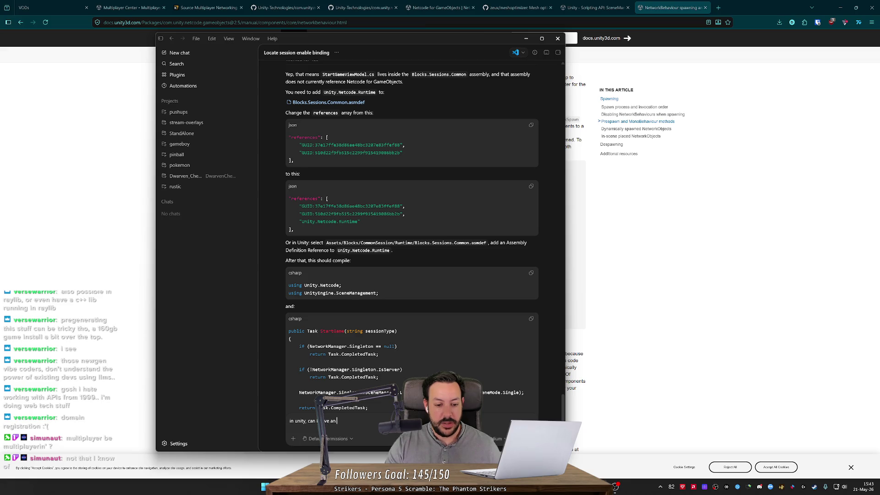
{"action": "type", "text": " in-editor button that start"}
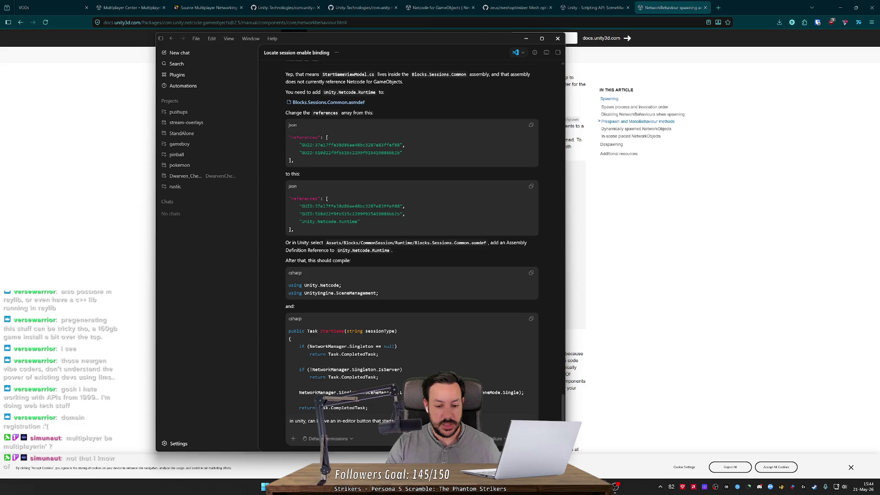
{"action": "type", "text": "rently open on?"}
{"action": "key", "text": "shift+Return"}
{"action": "type", "text": "i want to have"}
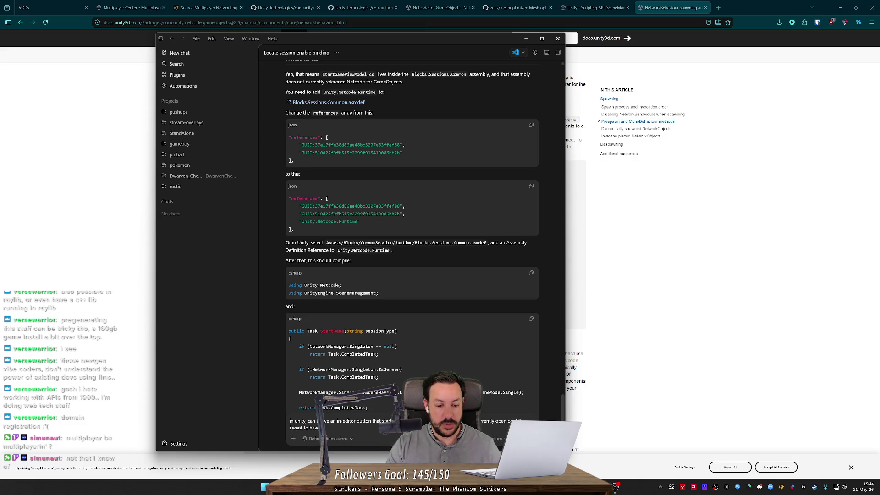
{"action": "key", "text": "BackSpace"}
{"action": "key", "text": "BackSpace"}
{"action": "key", "text": "BackSpace"}
{"action": "key", "text": "Return"}
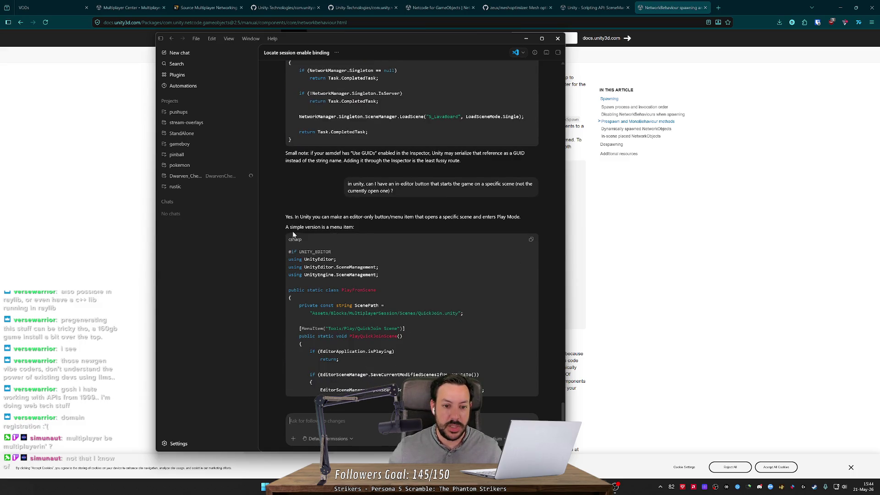
- Read the reply and begin a follow-up: 'ok, but like in the actual unity UI. is there'
{"action": "scroll", "coordinate": [294, 235], "scroll_direction": "up", "scroll_amount": 2}
{"action": "scroll", "coordinate": [293, 235], "scroll_direction": "down", "scroll_amount": 3}
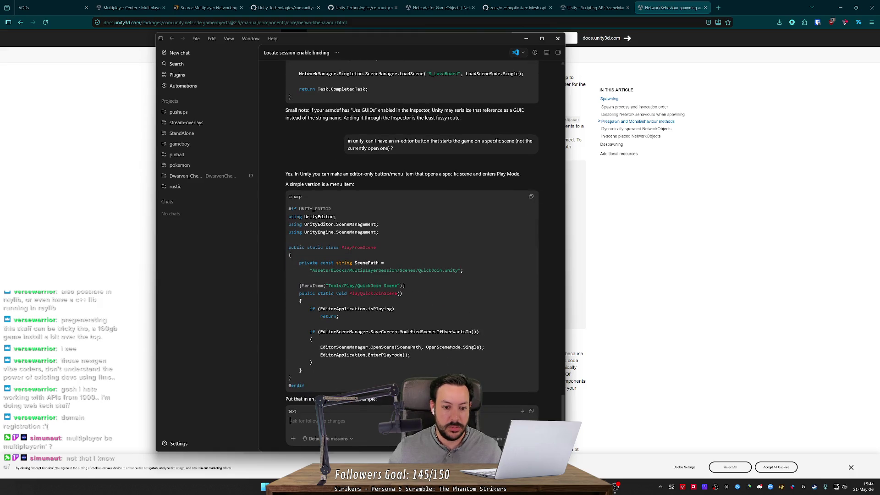
{"action": "scroll", "coordinate": [379, 257], "scroll_direction": "down", "scroll_amount": 2}
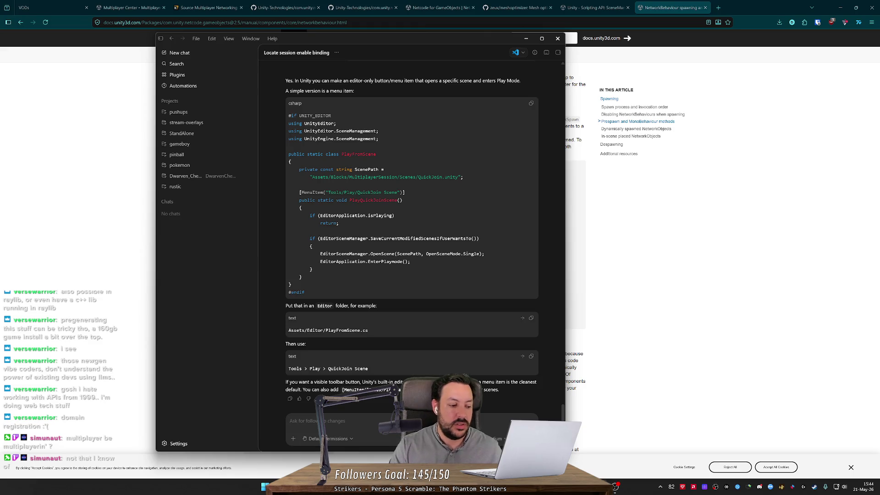
{"action": "type", "text": "ok, but li"}
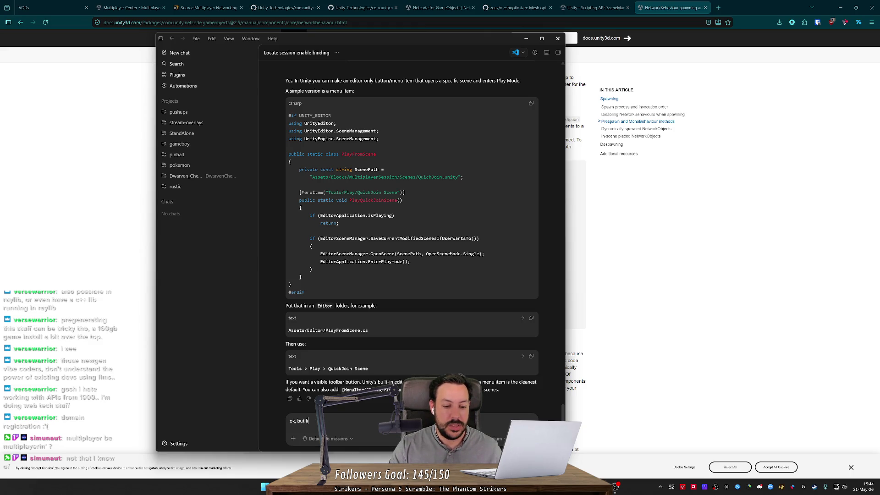
{"action": "type", "text": "ke in the actual"}
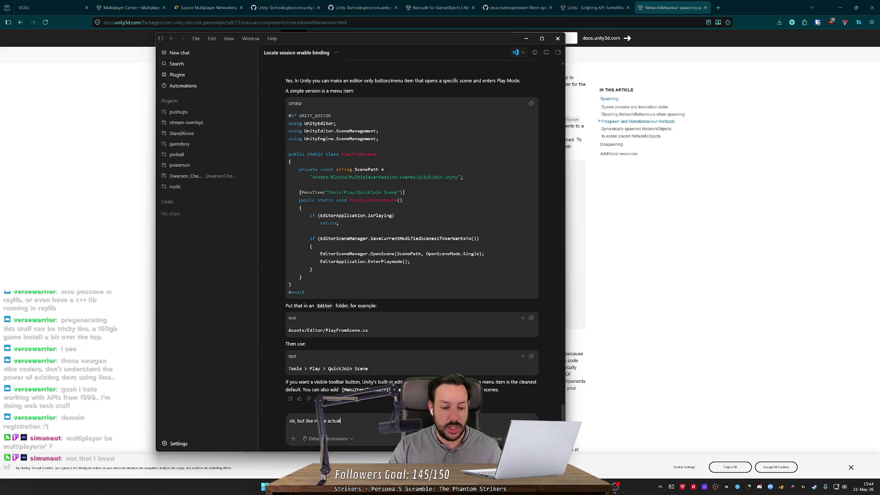
{"action": "type", "text": " unity UI. "}
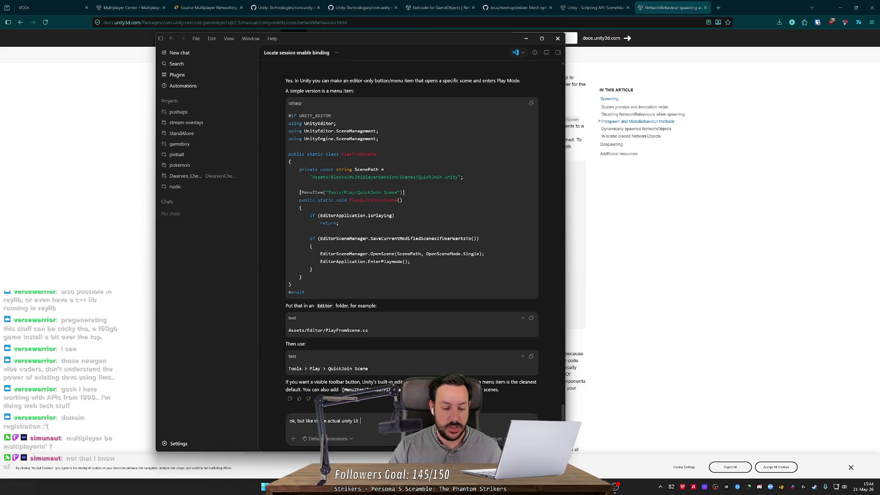
{"action": "type", "text": "is there an exi"}
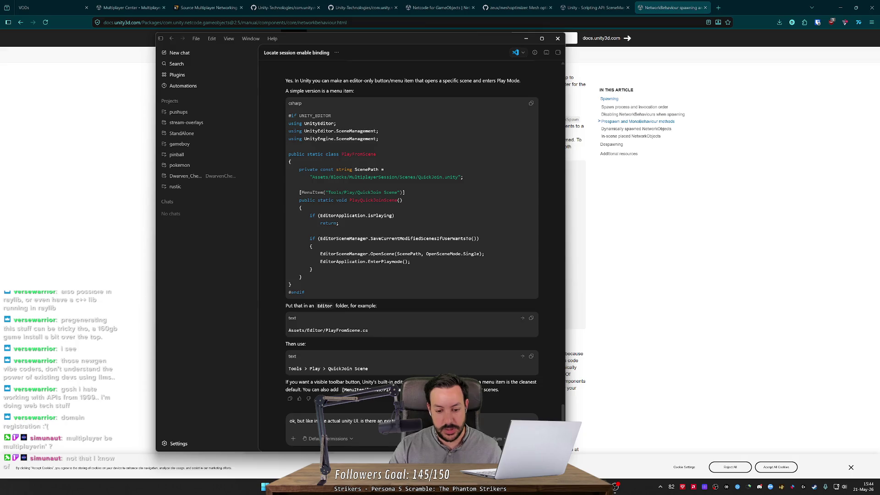
- Send the built-in setting follow-up and read the Play Mode Start Scene answer
{"action": "key", "text": "Return"}
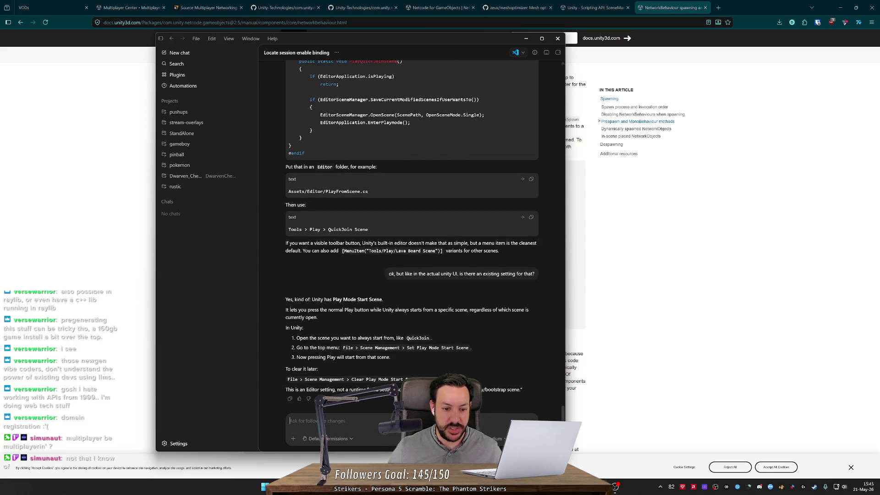
{"action": "left_click_drag", "start_coordinate": [289, 310], "coordinate": [464, 310]}
{"action": "left_click", "coordinate": [321, 298]}
{"action": "left_click", "coordinate": [464, 310]}
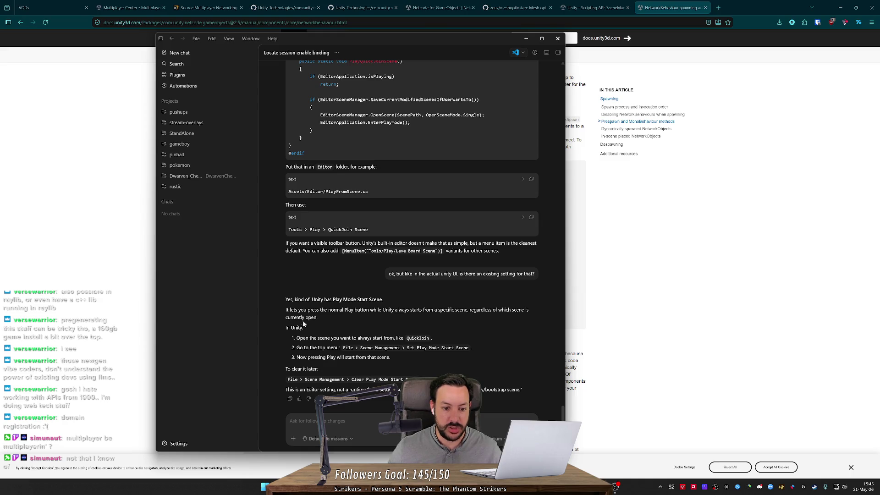
{"action": "left_click_drag", "start_coordinate": [302, 338], "coordinate": [382, 338]}
{"action": "left_click", "coordinate": [382, 338]}
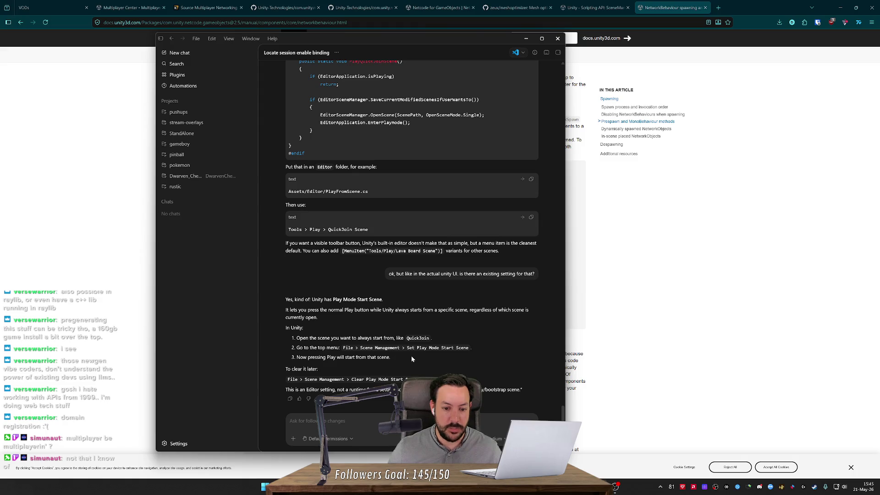
- Return to the Unity editor from the chat window
{"action": "key", "text": "alt+Tab"}
{"action": "key", "text": "alt+Tab"}
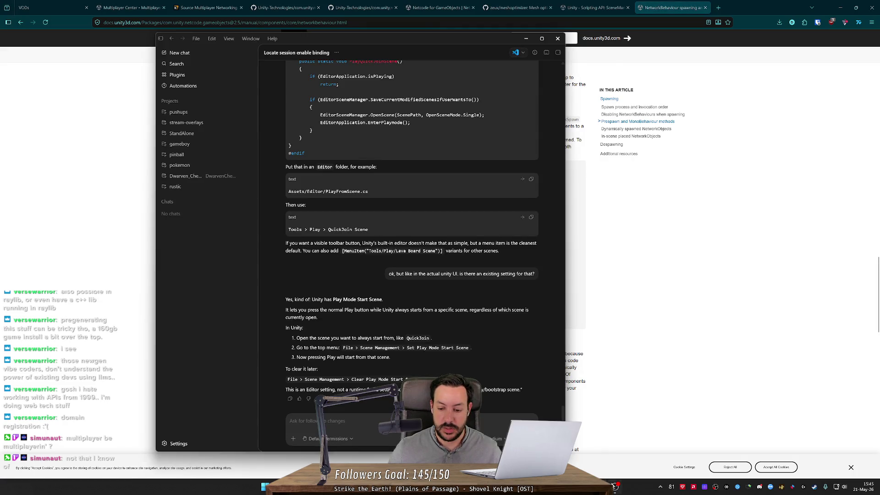
{"action": "mouse_move", "coordinate": [616, 487]}
{"action": "left_click", "coordinate": [591, 447]}
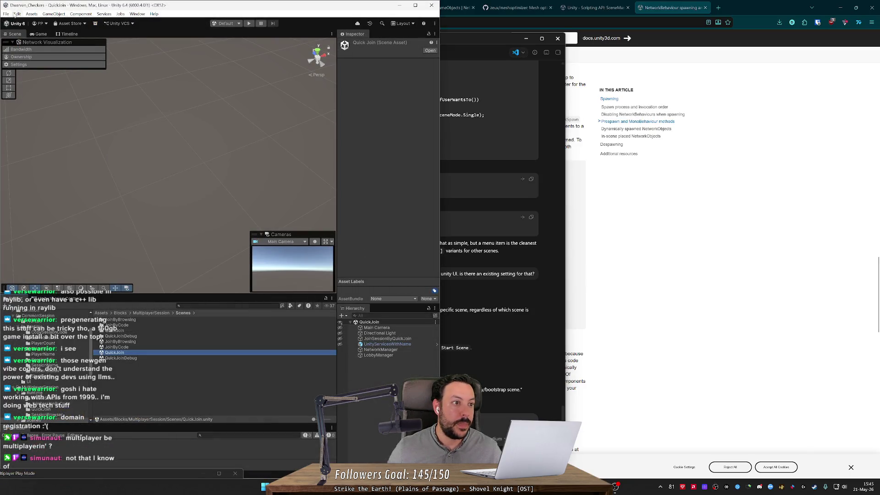
- Check the File and Edit menus for scene management, then start a web-search request in ChatGPT
{"action": "left_click", "coordinate": [6, 14]}
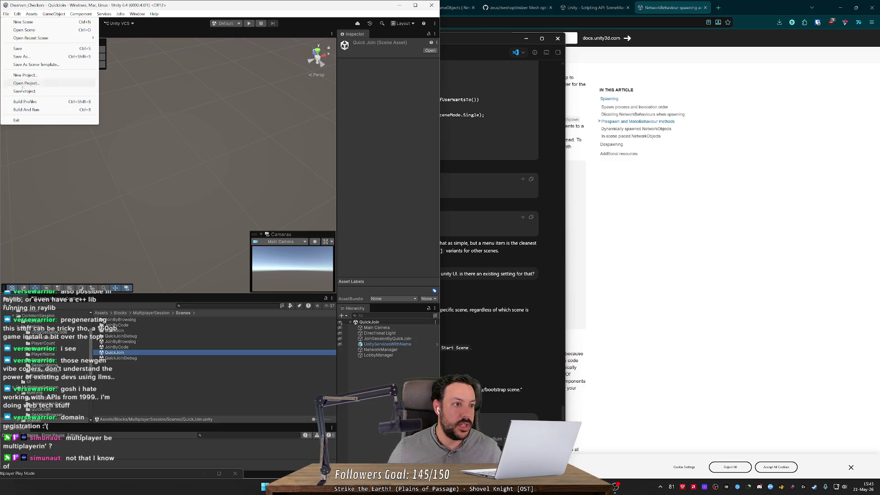
{"action": "mouse_move", "coordinate": [26, 15]}
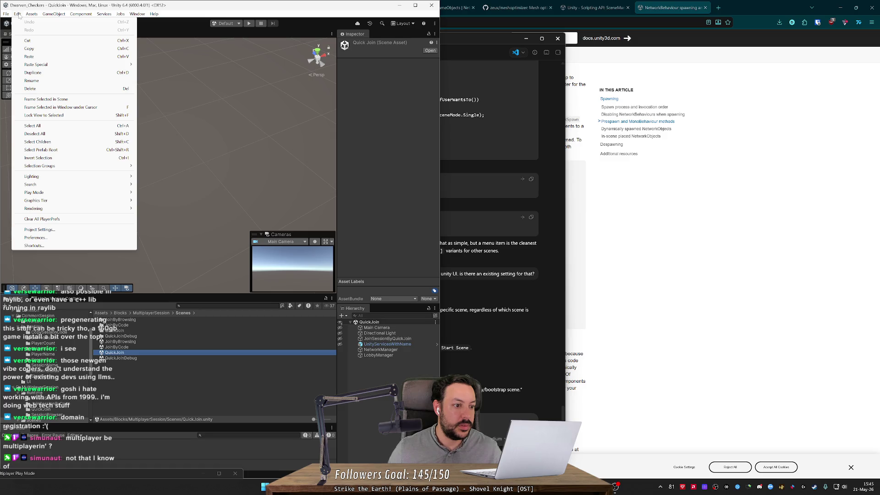
{"action": "key", "text": "alt+Tab"}
{"action": "type", "text": "do a"}
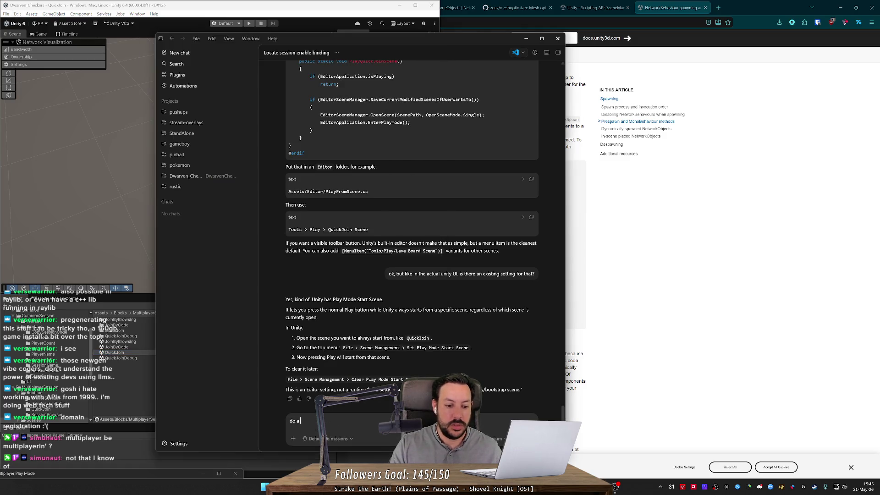
{"action": "type", "text": " web sea"}
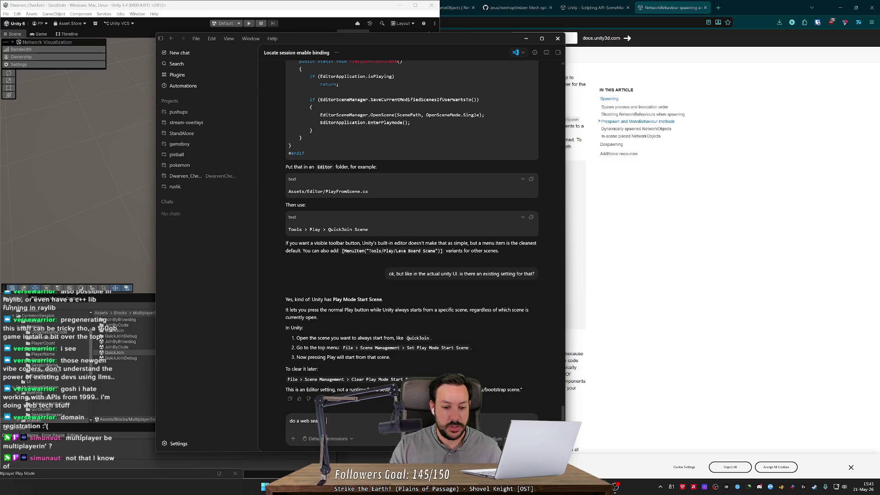
{"action": "type", "text": " you a"}
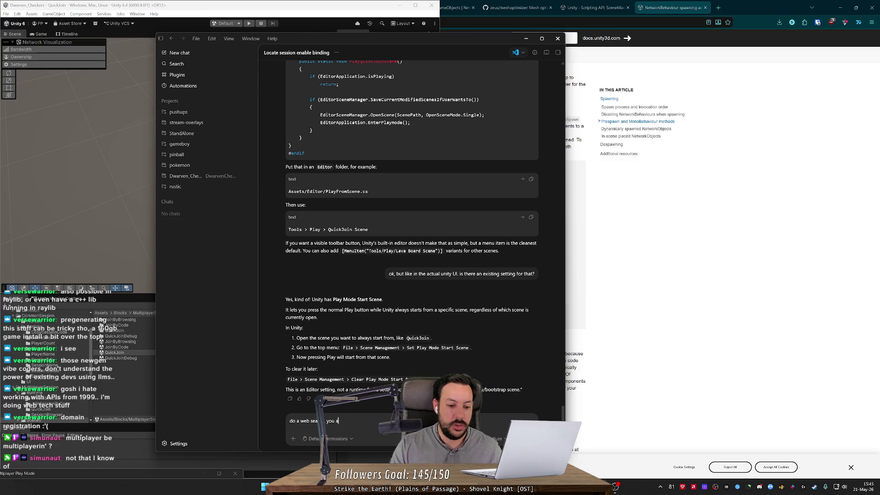
{"action": "type", "text": "re talking old non-send"}
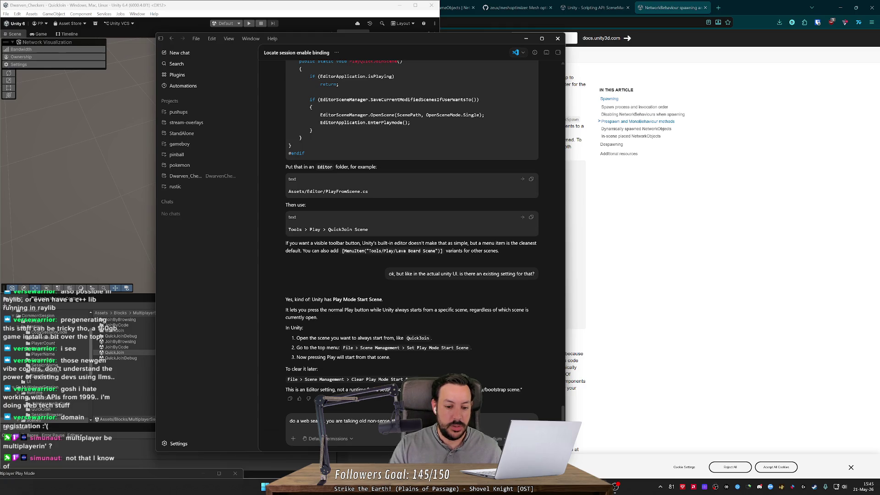
- Send the web-search request about outdated menus, reread the reply, and go back to Unity
{"action": "key", "text": "Return"}
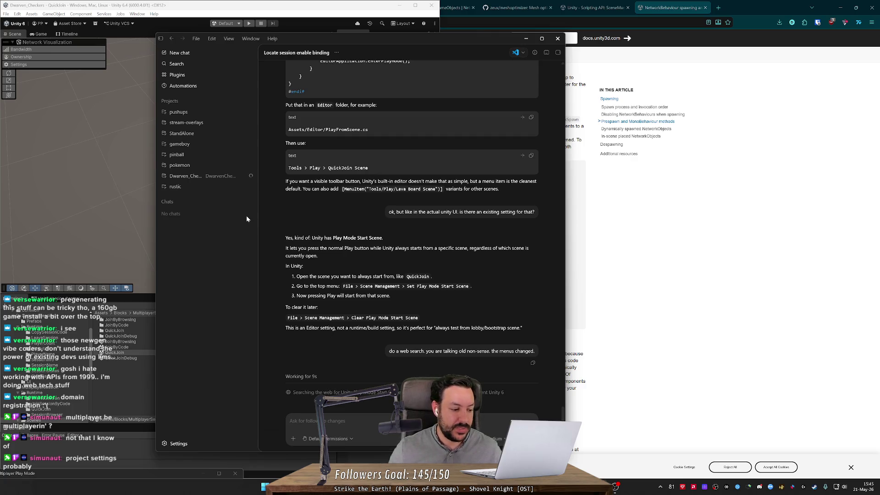
{"action": "mouse_move", "coordinate": [286, 247]}
{"action": "left_mouse_down"}
{"action": "mouse_move", "coordinate": [420, 327]}
{"action": "mouse_move", "coordinate": [516, 331]}
{"action": "mouse_move", "coordinate": [290, 271]}
{"action": "mouse_move", "coordinate": [276, 236]}
{"action": "left_mouse_up"}
{"action": "left_click", "coordinate": [429, 337]}
{"action": "left_click", "coordinate": [276, 236]}
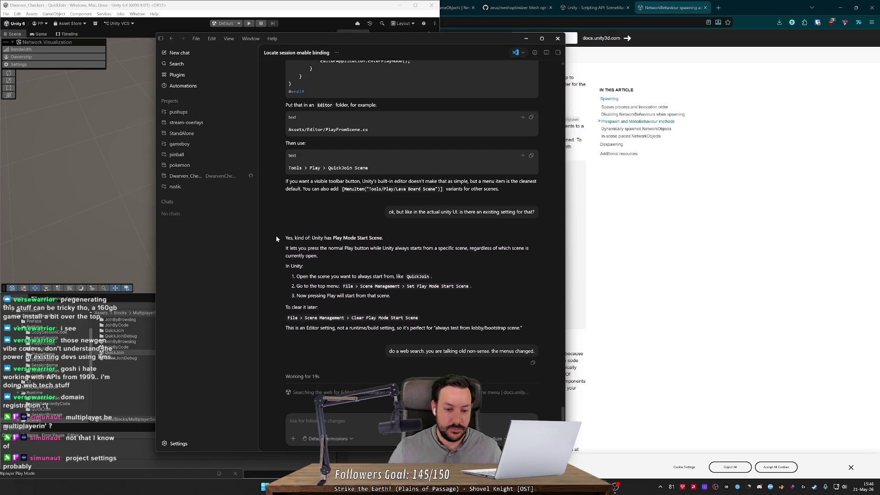
{"action": "left_click", "coordinate": [78, 74]}
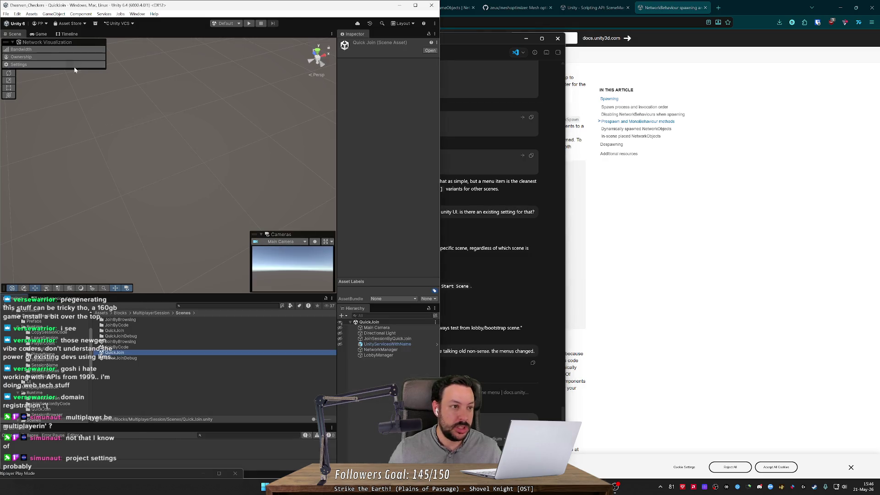
- Search Project Settings for 'scene' and 'management' options, then close the window
{"action": "left_click", "coordinate": [17, 14]}
{"action": "left_click", "coordinate": [65, 202]}
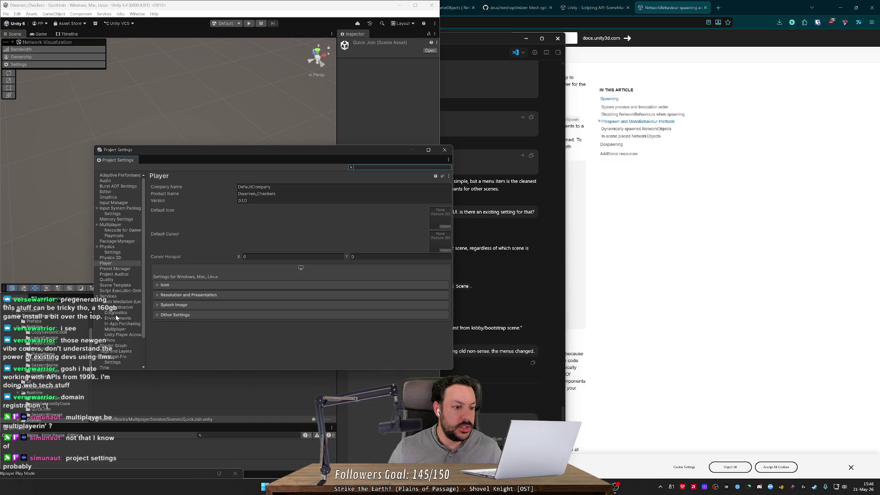
{"action": "left_click", "coordinate": [124, 286]}
{"action": "left_click", "coordinate": [367, 167]}
{"action": "type", "text": "scene"}
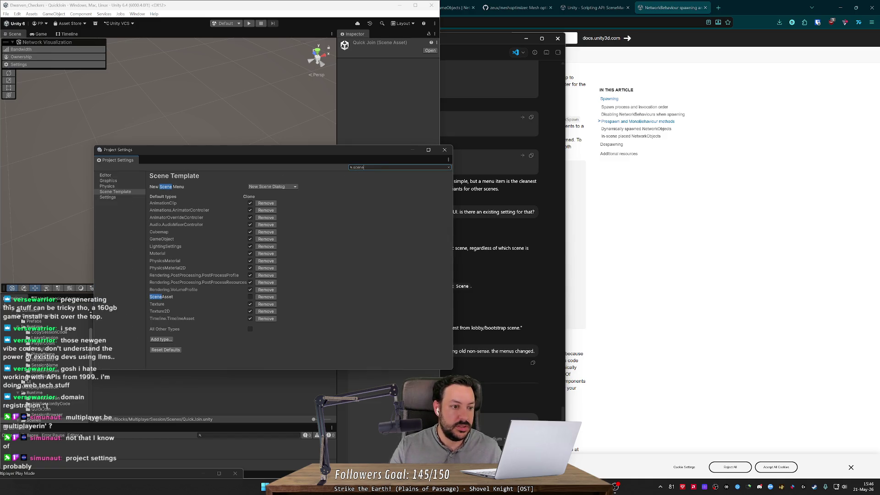
{"action": "key", "text": "ctrl+a"}
{"action": "type", "text": "management"}
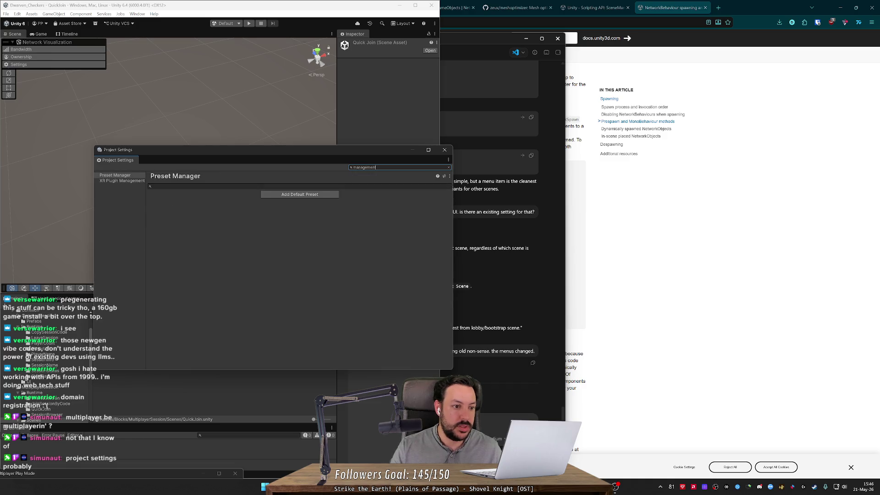
{"action": "left_click", "coordinate": [445, 149]}
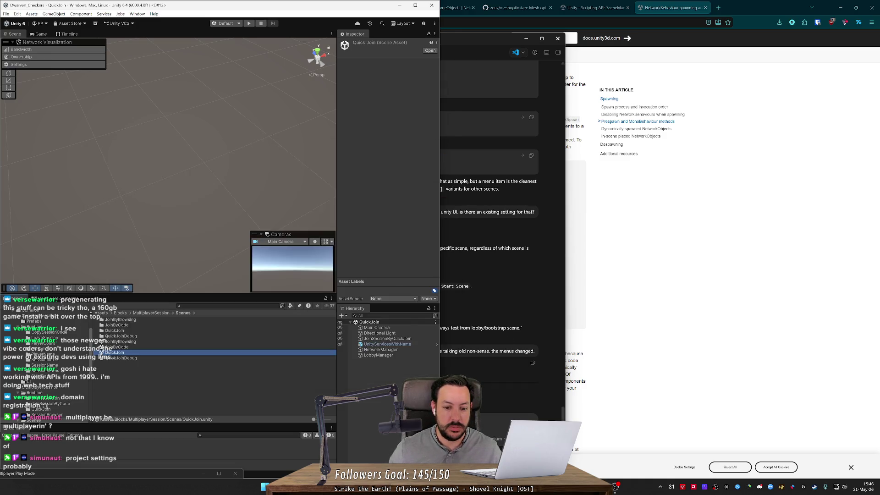
{"action": "left_click", "coordinate": [507, 335]}
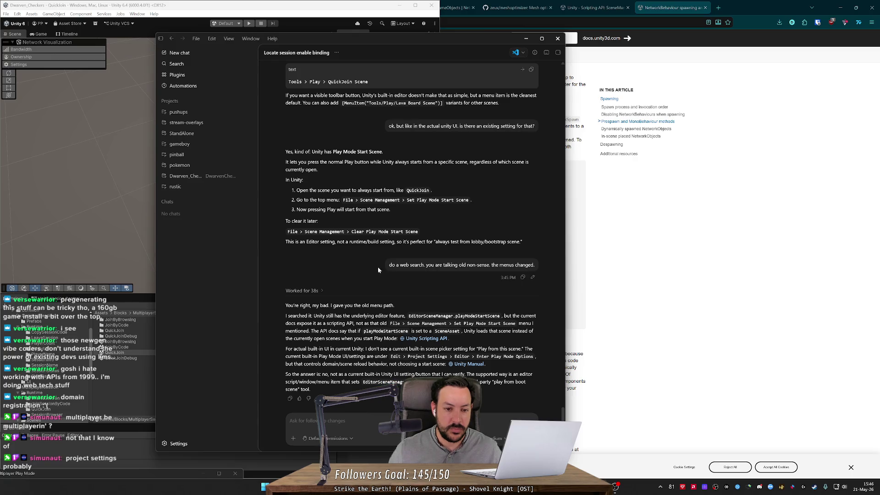
- Select the whole PlayFromScene code block, #if to #endif, then bring Unity forward
{"action": "scroll", "coordinate": [378, 270], "scroll_direction": "up", "scroll_amount": 3}
{"action": "scroll", "coordinate": [379, 270], "scroll_direction": "up", "scroll_amount": 4}
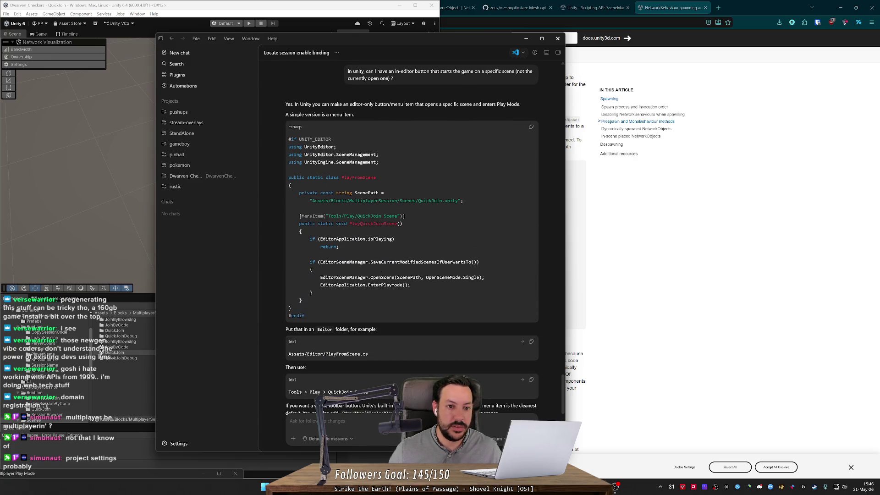
{"action": "left_click_drag", "start_coordinate": [290, 139], "coordinate": [376, 323]}
{"action": "key", "text": "ctrl+c"}
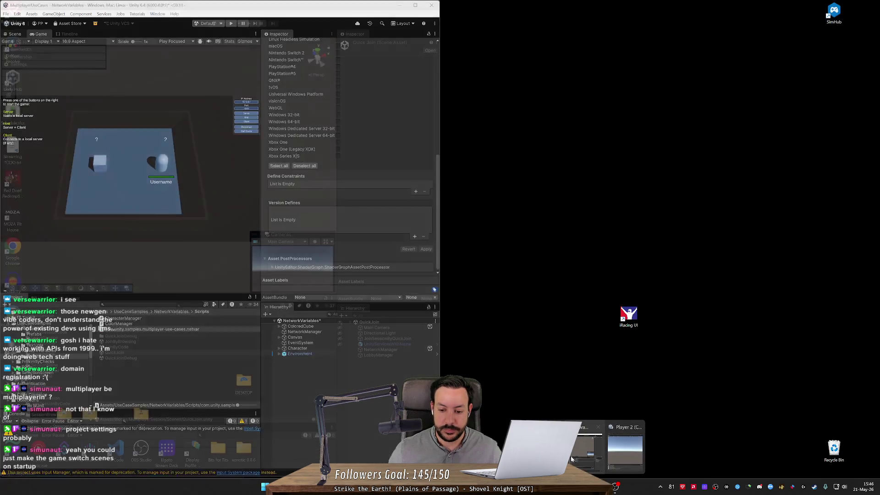
{"action": "left_click", "coordinate": [569, 447]}
{"action": "scroll", "coordinate": [47, 344], "scroll_direction": "up", "scroll_amount": 5}
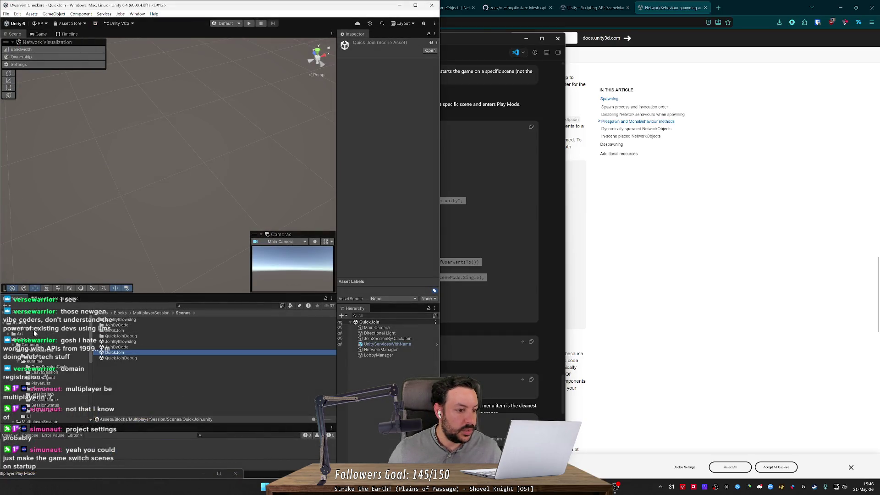
- Create a new folder named Editor in the Assets root
{"action": "right_click", "coordinate": [24, 324]}
{"action": "left_click", "coordinate": [216, 347]}
{"action": "right_click", "coordinate": [216, 347]}
{"action": "mouse_move", "coordinate": [273, 148]}
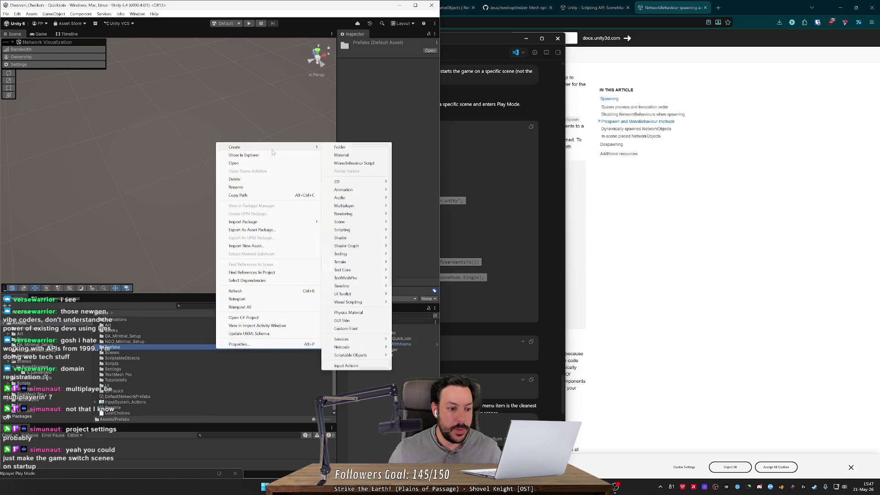
{"action": "left_click", "coordinate": [356, 148]}
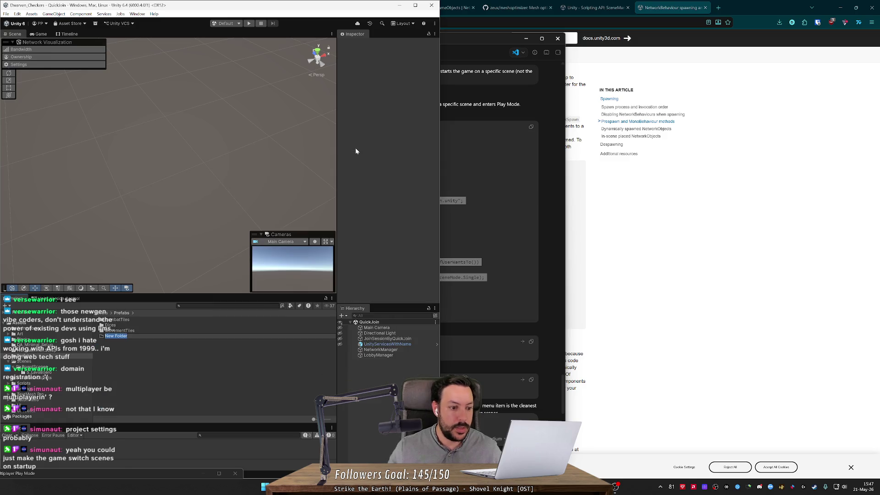
{"action": "key", "text": "Escape"}
{"action": "left_click", "coordinate": [105, 312]}
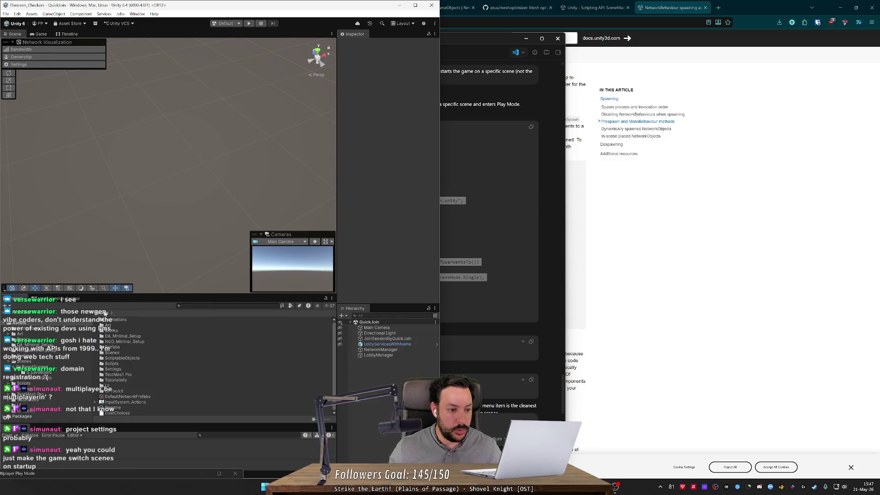
{"action": "right_click", "coordinate": [56, 324]}
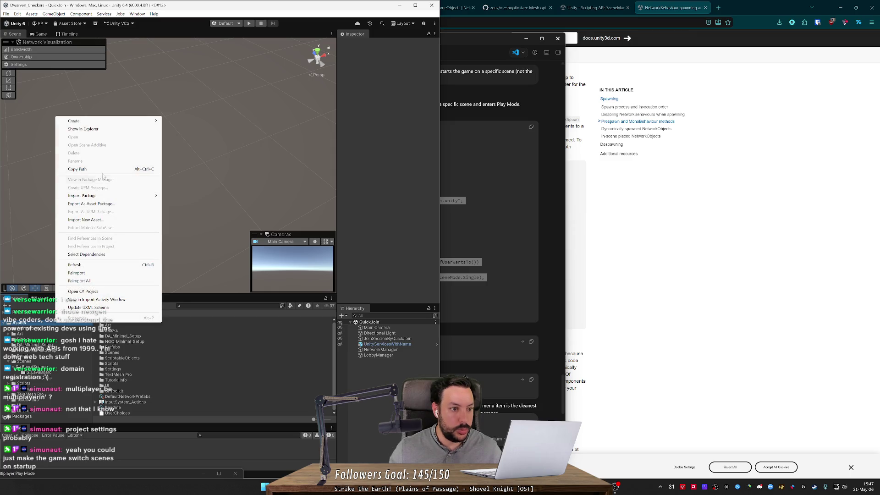
{"action": "mouse_move", "coordinate": [138, 122]}
{"action": "left_click", "coordinate": [197, 121]}
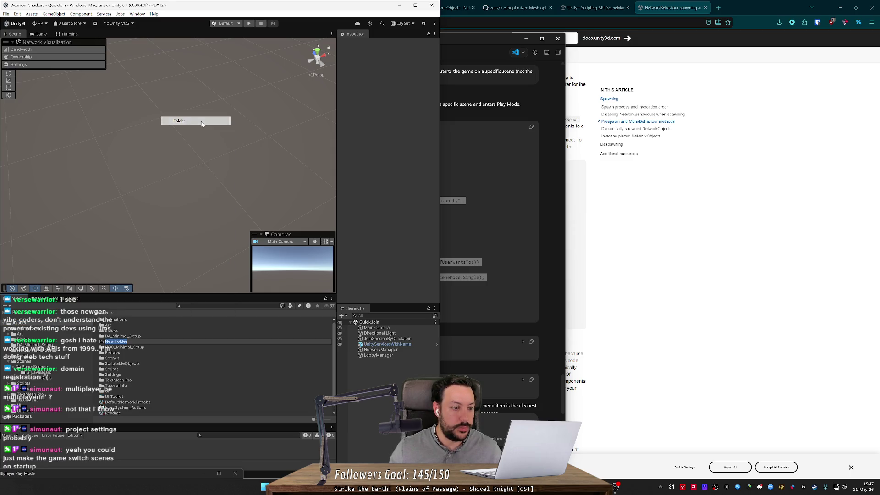
{"action": "type", "text": "Ed"}
{"action": "key", "text": "Return"}
{"action": "key", "text": "Return"}
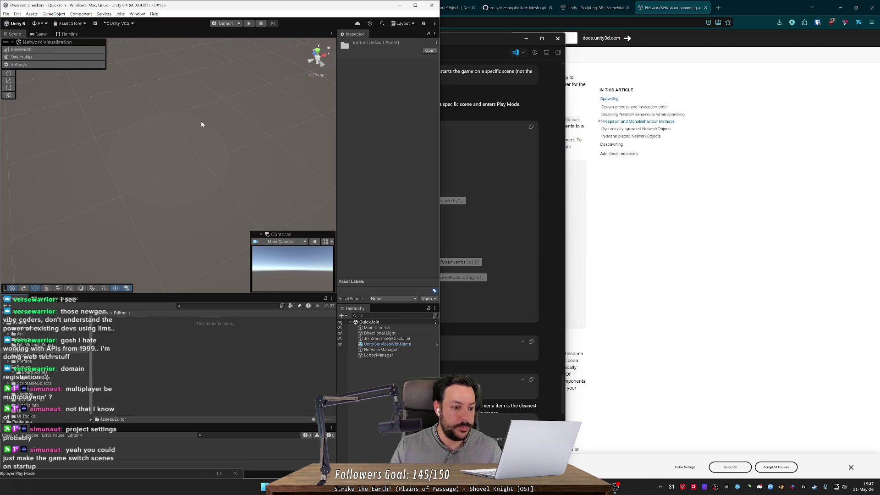
- Add a MonoBehaviour script inside Editor, open it, and paste in the PlayFromScene code
{"action": "right_click", "coordinate": [188, 331]}
{"action": "mouse_move", "coordinate": [262, 131]}
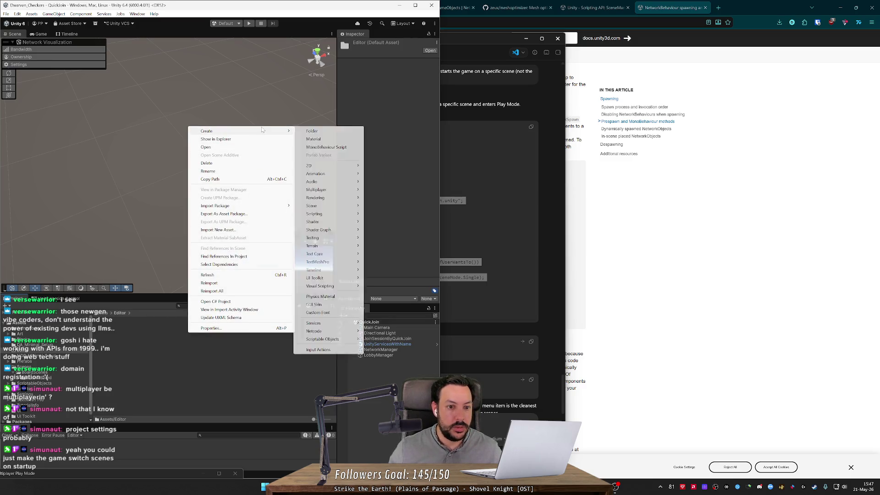
{"action": "left_click", "coordinate": [321, 147]}
{"action": "key", "text": "Return"}
{"action": "key", "text": "Return"}
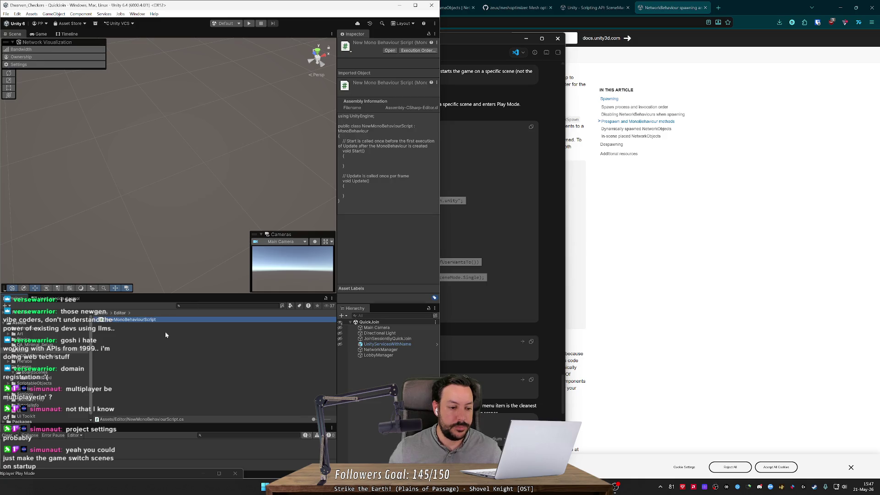
{"action": "key", "text": "ctrl+a"}
{"action": "key", "text": "ctrl+v"}
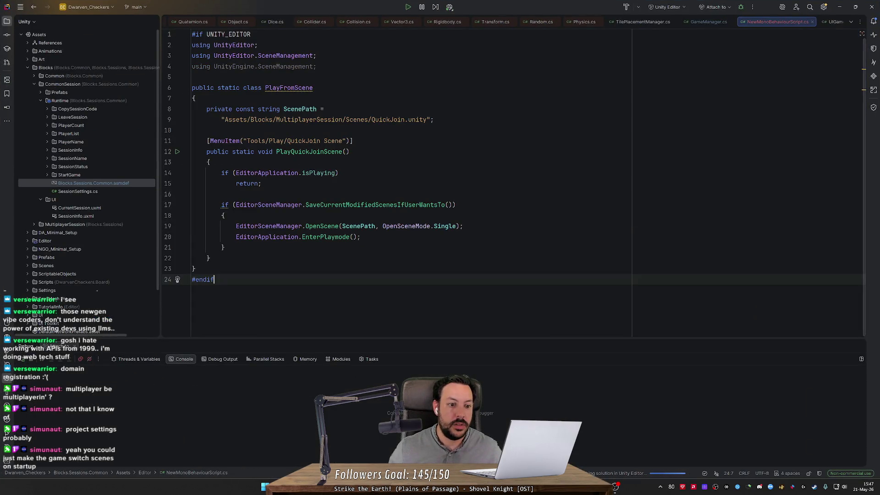
- Check the pasted PlayFromScene class name in Rider, then return to Unity
{"action": "left_click", "coordinate": [313, 87]}
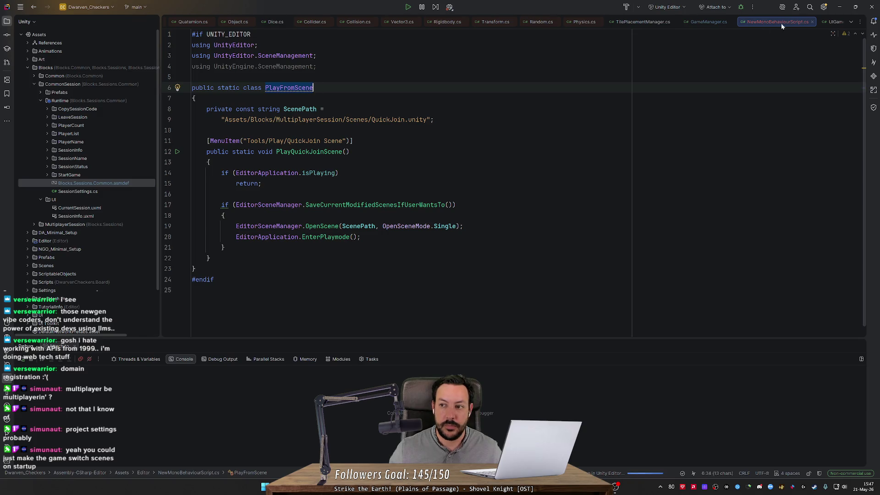
{"action": "left_click", "coordinate": [841, 7]}
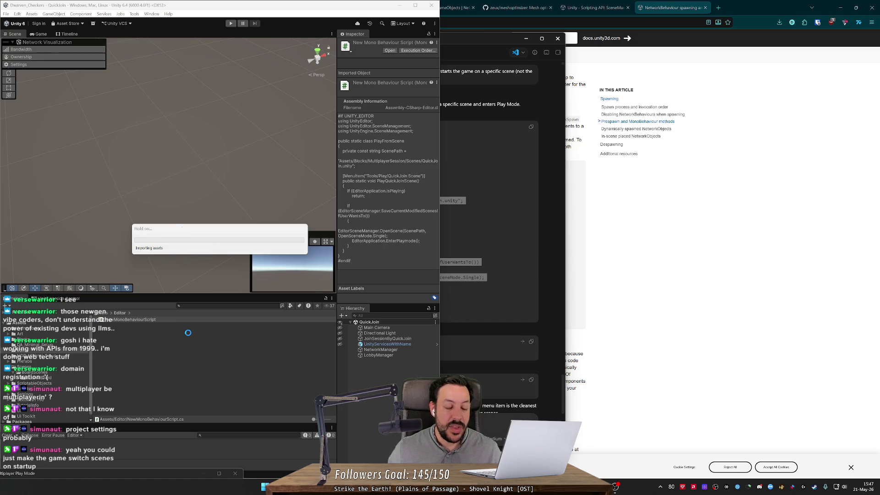
- Rename the new script file to PlayFromScene
{"action": "left_click", "coordinate": [157, 321]}
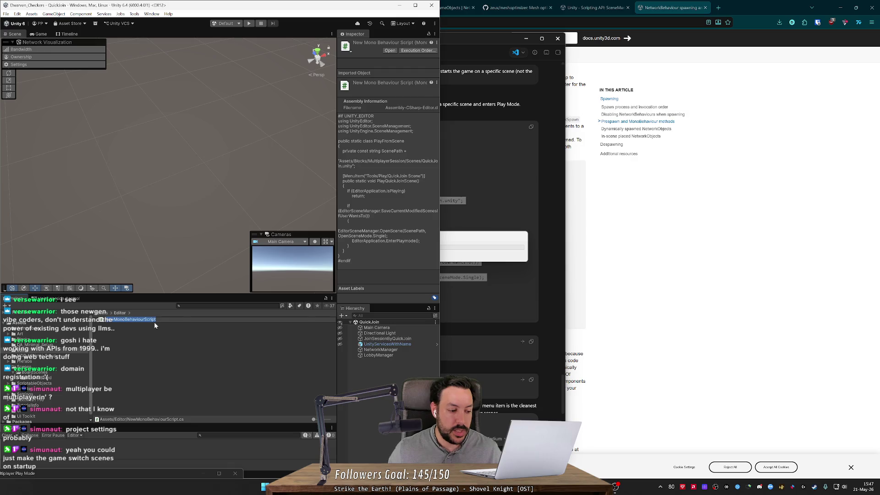
{"action": "type", "text": "PlayFromScene"}
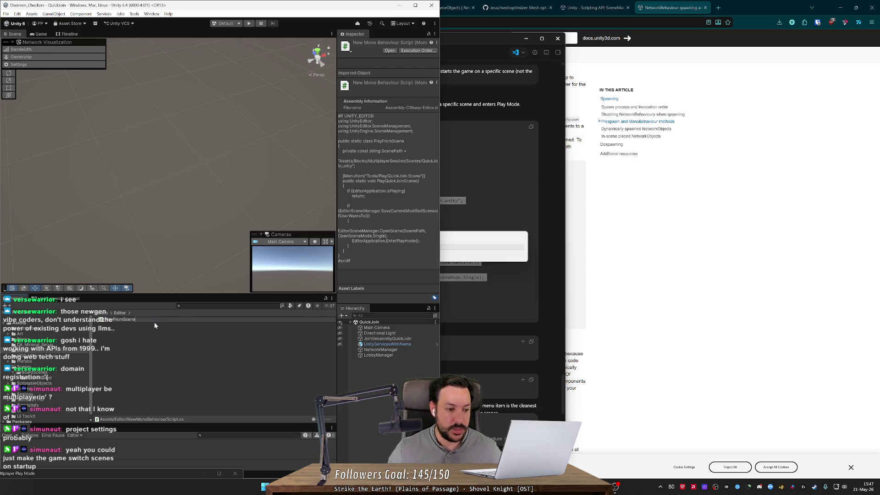
{"action": "key", "text": "Return"}
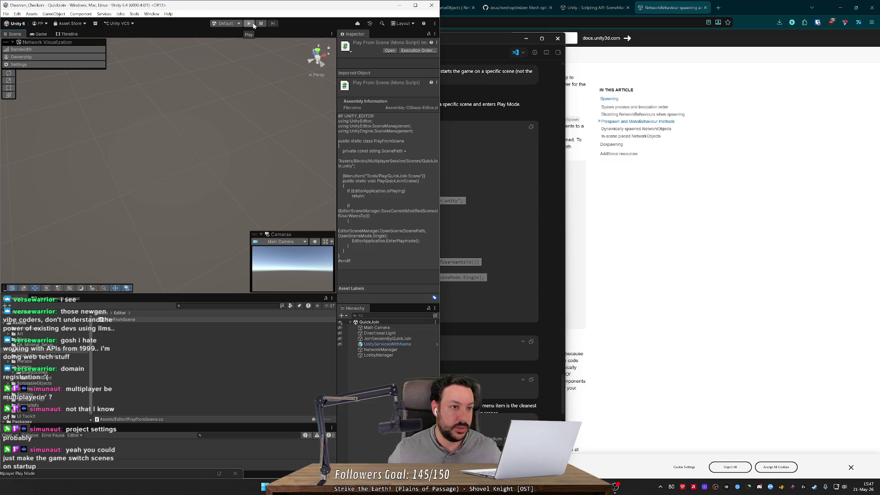
- Start play mode from the QuickJoin scene using Tools > Play
{"action": "left_click", "coordinate": [134, 13]}
{"action": "mouse_move", "coordinate": [146, 22]}
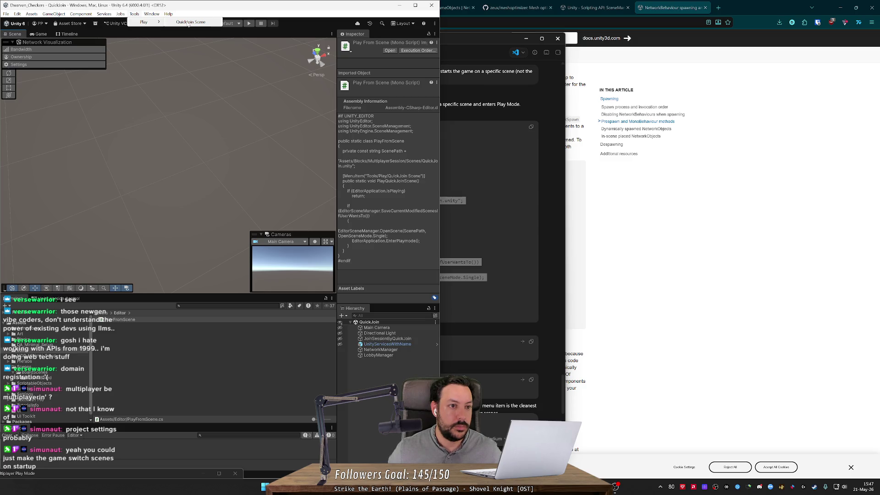
{"action": "left_click", "coordinate": [189, 22]}
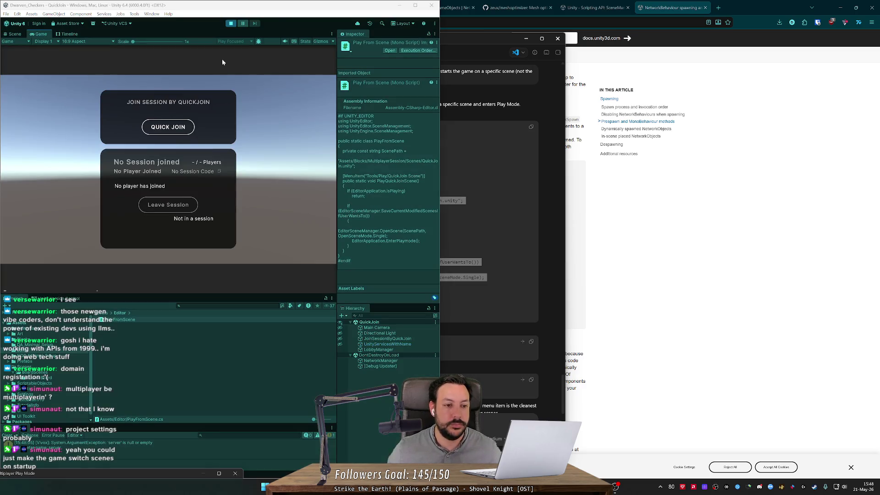
- Quick-join the same session as the first player and as Player 2
{"action": "left_click", "coordinate": [181, 128]}
{"action": "mouse_move", "coordinate": [606, 487]}
{"action": "left_click", "coordinate": [625, 463]}
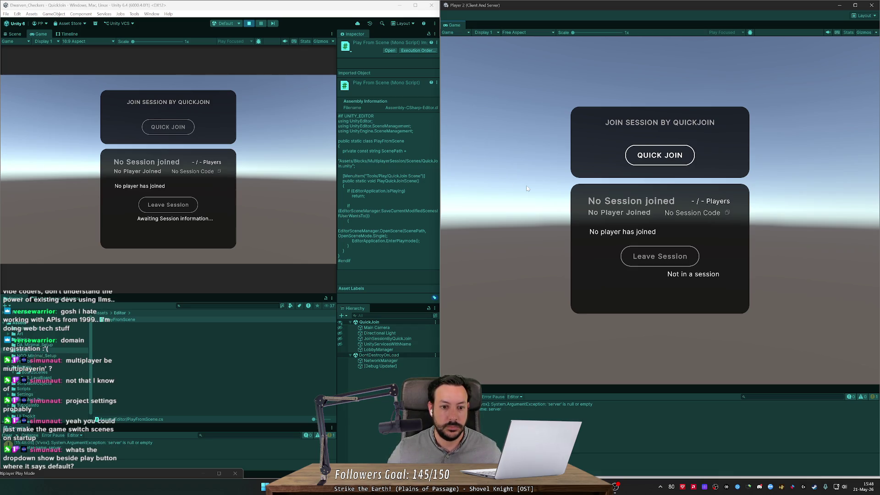
{"action": "left_click", "coordinate": [671, 164]}
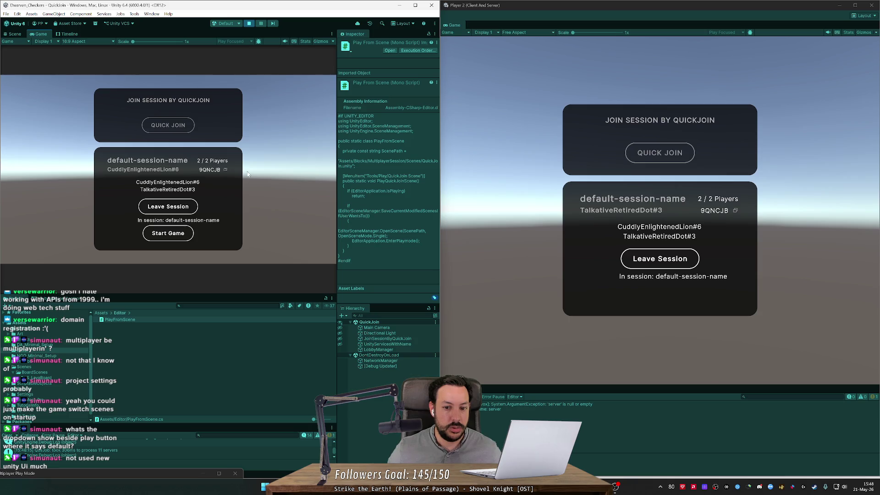
- Leave and rejoin the session with the first player, then stop and restart play mode
{"action": "left_click", "coordinate": [129, 227]}
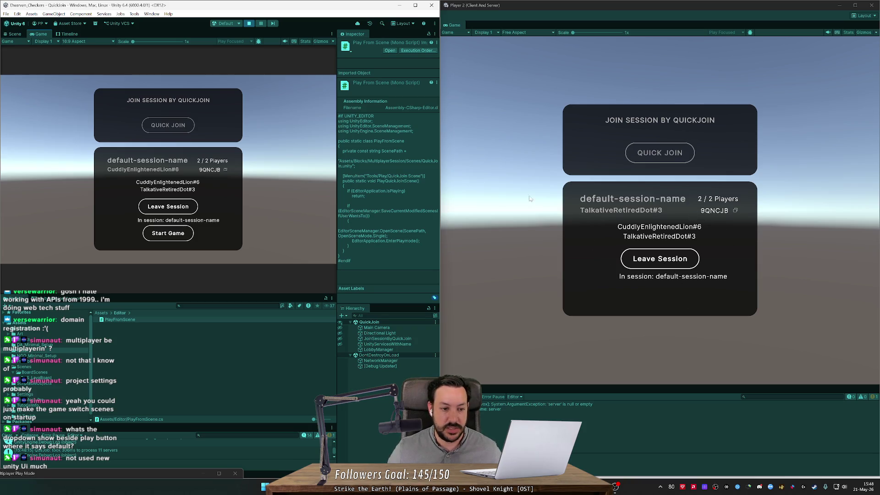
{"action": "left_click", "coordinate": [159, 208]}
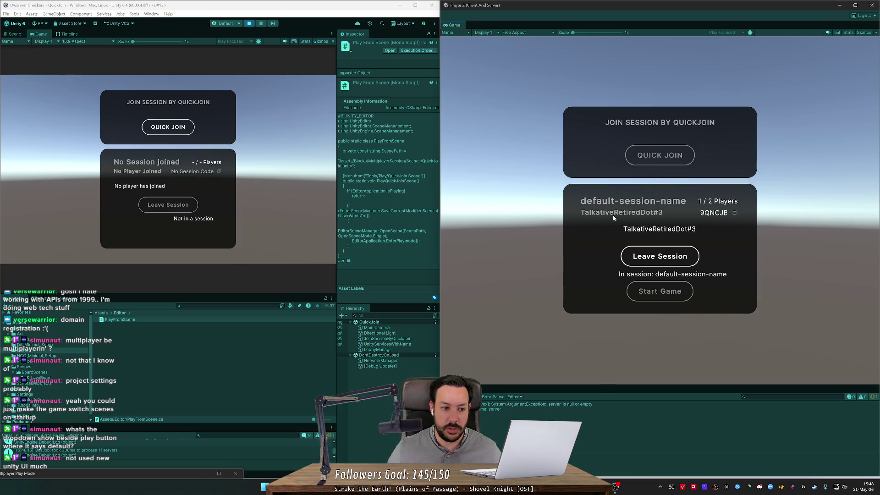
{"action": "left_click", "coordinate": [169, 131]}
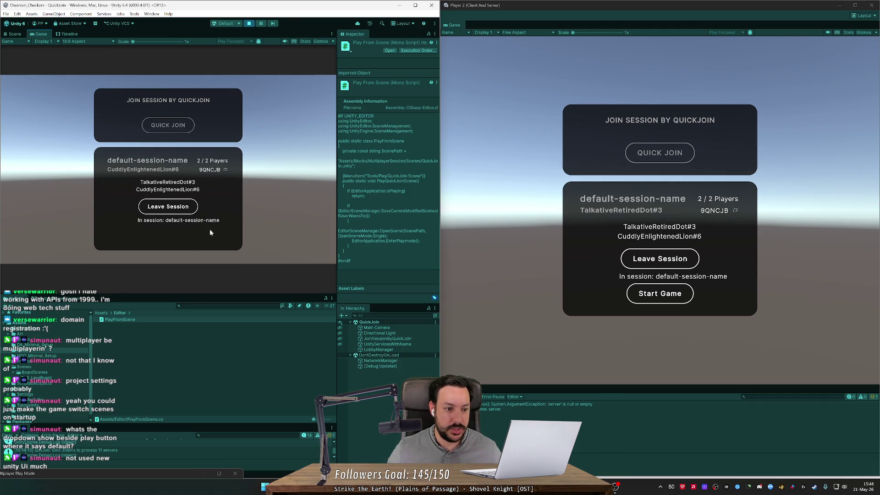
{"action": "left_click", "coordinate": [622, 298]}
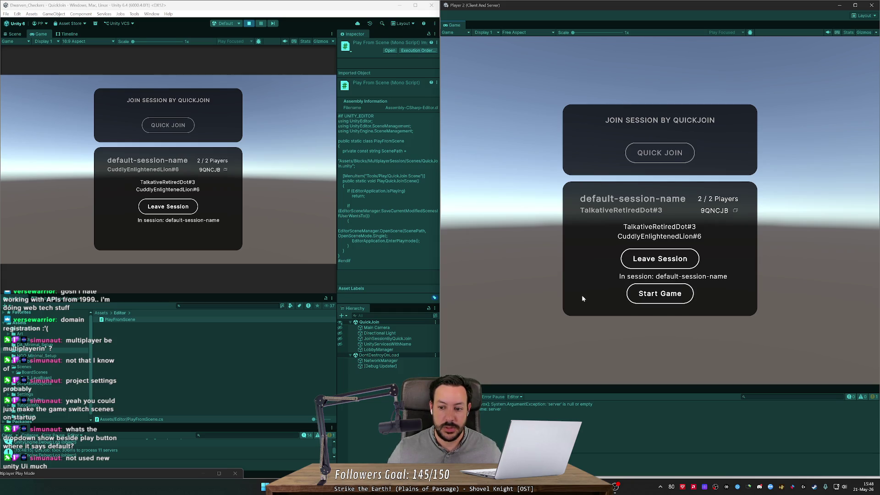
{"action": "left_click", "coordinate": [250, 24]}
{"action": "left_click", "coordinate": [250, 24]}
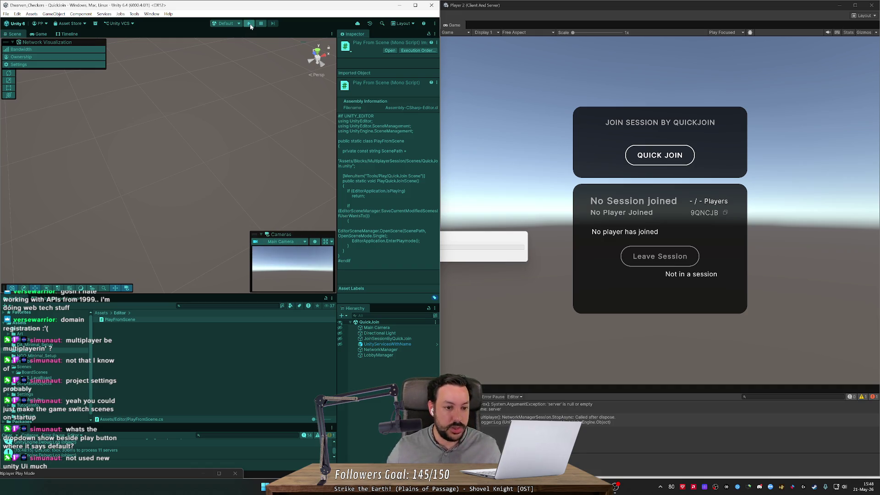
- Quick-join both the editor player and Player 2, then start the game on S_LavaBoard
{"action": "left_click", "coordinate": [168, 127]}
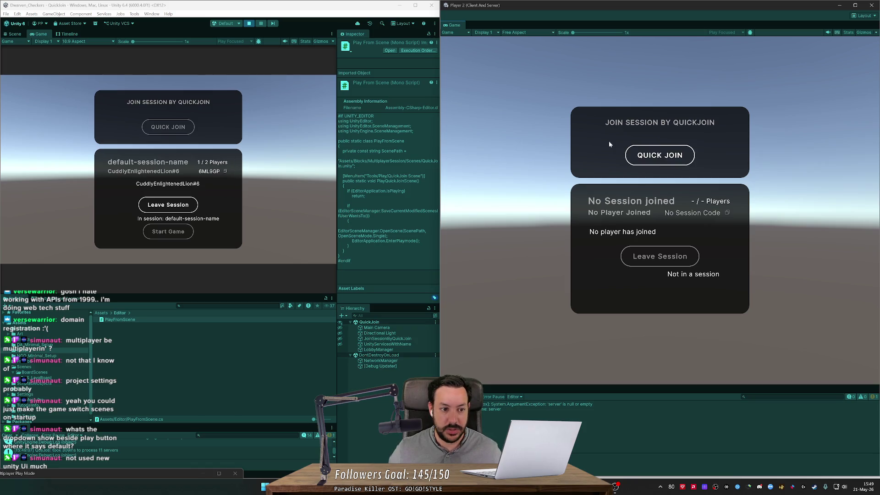
{"action": "left_click", "coordinate": [683, 155]}
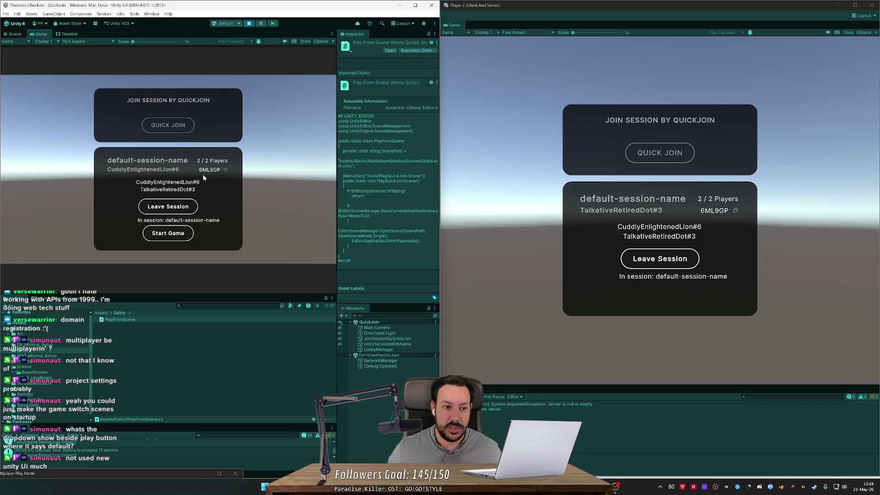
{"action": "left_click", "coordinate": [169, 235]}
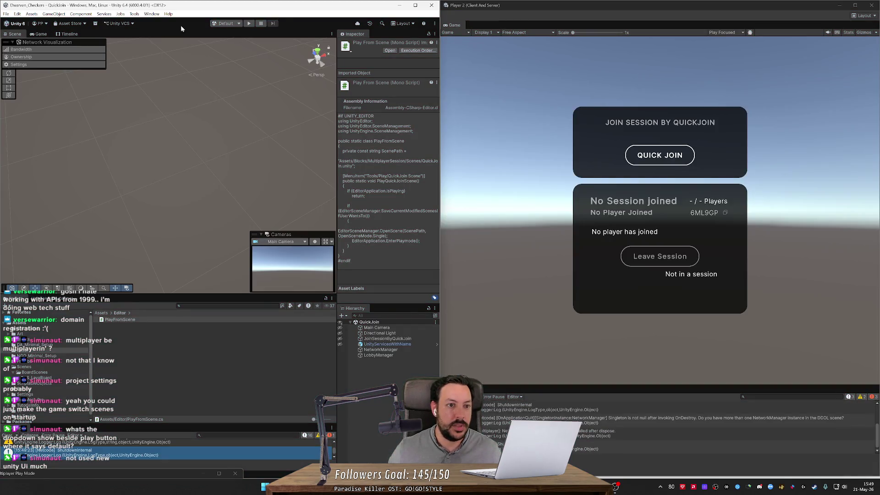
- Show the Active Play Mode Window and open Configure Play Mode Scenarios, listing only Default
{"action": "left_click", "coordinate": [134, 14]}
{"action": "mouse_move", "coordinate": [145, 23]}
{"action": "left_click", "coordinate": [207, 40]}
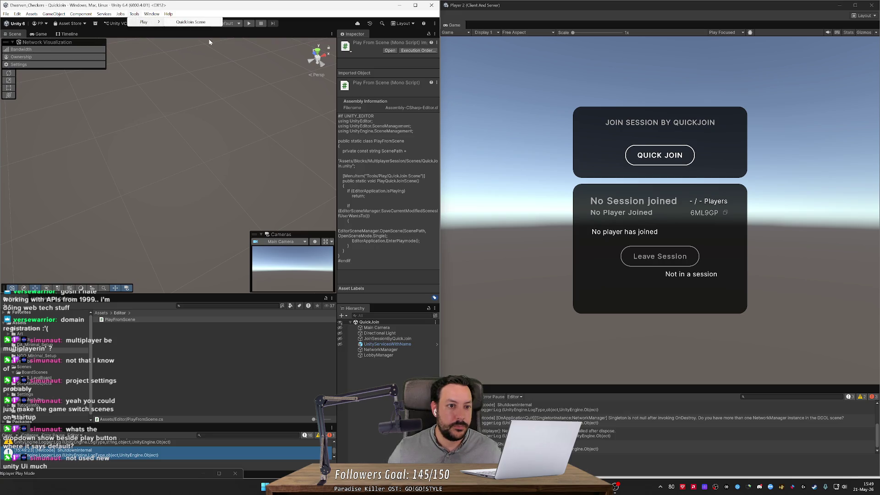
{"action": "left_click", "coordinate": [234, 23]}
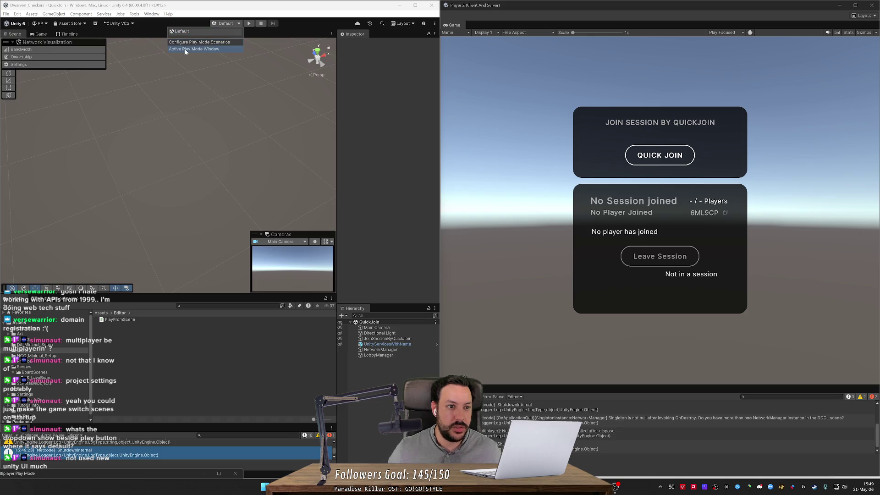
{"action": "left_click", "coordinate": [199, 49]}
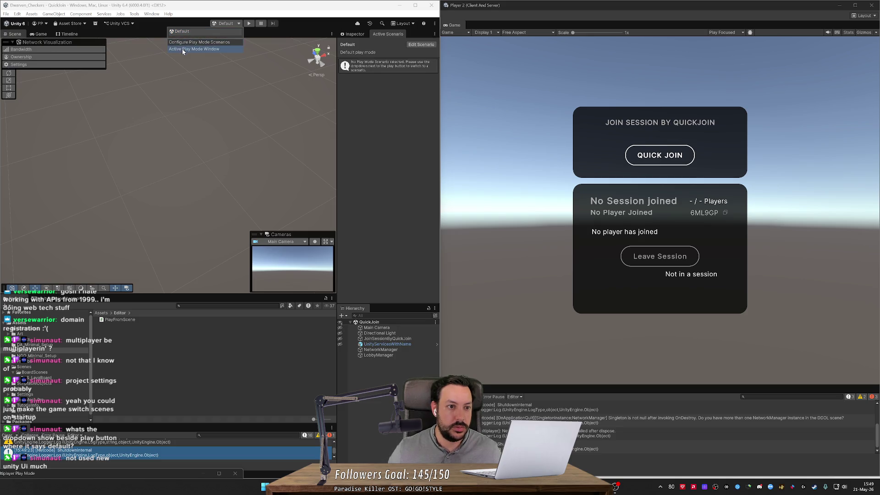
{"action": "left_click", "coordinate": [421, 44]}
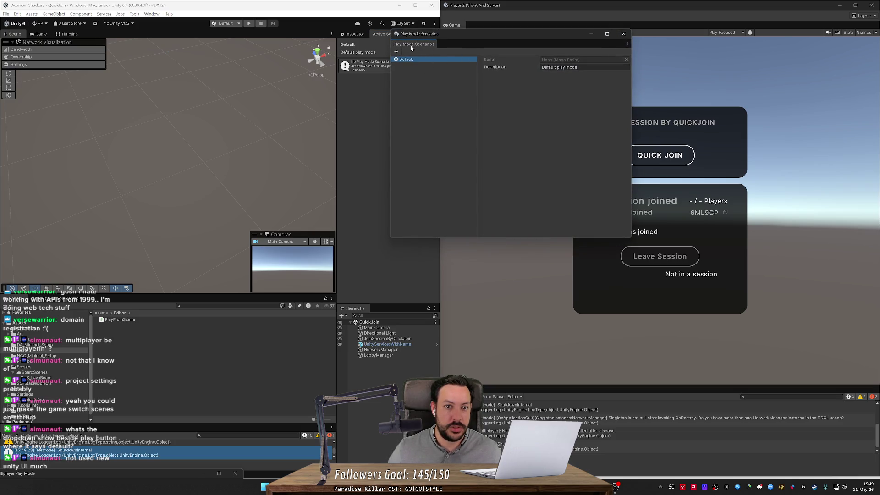
- Add a new play mode scenario, keeping the default name NewPlayModeScenario
{"action": "left_click", "coordinate": [237, 23]}
{"action": "left_click", "coordinate": [201, 42]}
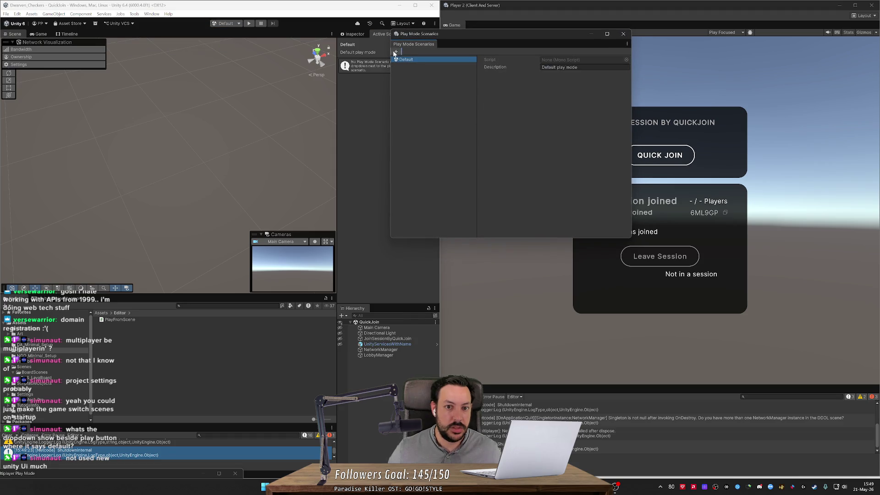
{"action": "left_click", "coordinate": [396, 51]}
{"action": "key", "text": "Return"}
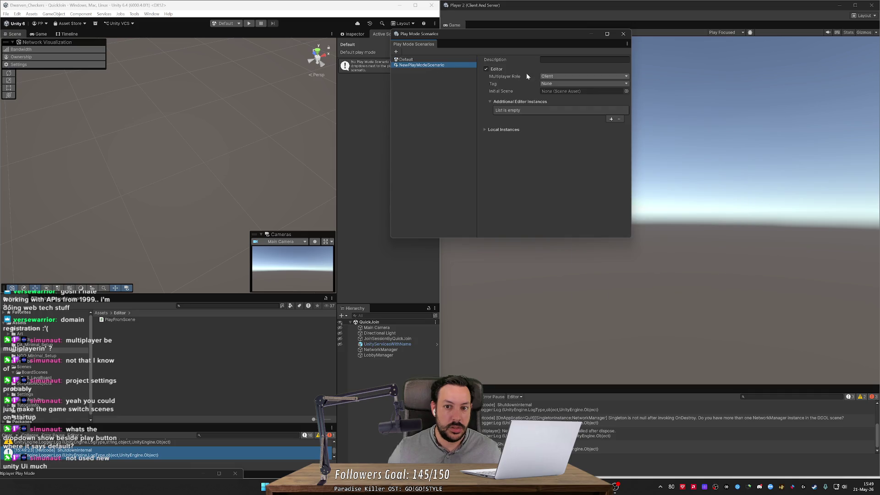
- Look over the scenario tag options and open the Initial Scene asset picker
{"action": "left_click", "coordinate": [549, 82]}
{"action": "left_click", "coordinate": [499, 83]}
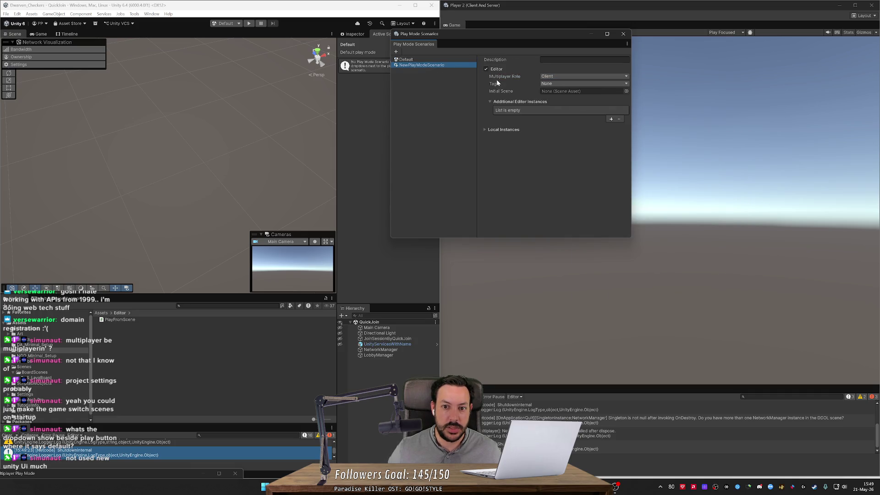
{"action": "left_click", "coordinate": [556, 86]}
{"action": "left_click", "coordinate": [557, 88]}
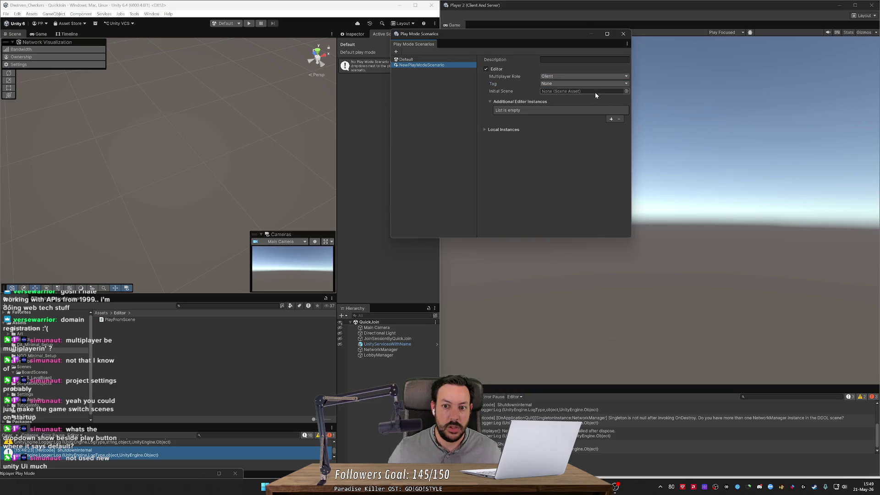
{"action": "left_click", "coordinate": [626, 92]}
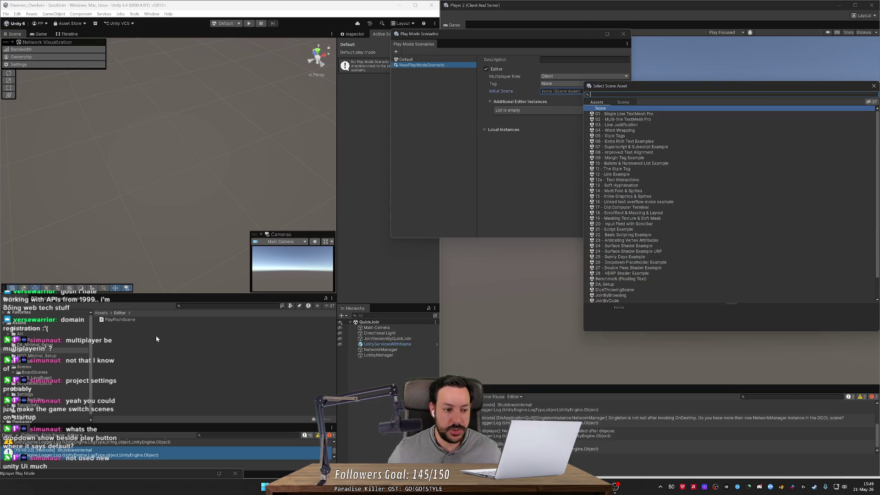
{"action": "left_click", "coordinate": [124, 321]}
- Delete PlayFromScene.cs from Assets/Editor and reselect NewPlayModeScenario
{"action": "key", "text": "Delete"}
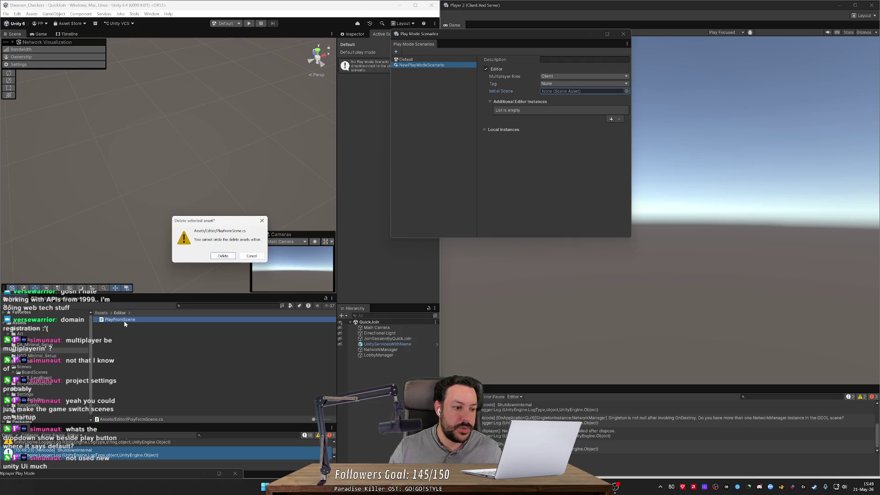
{"action": "key", "text": "Return"}
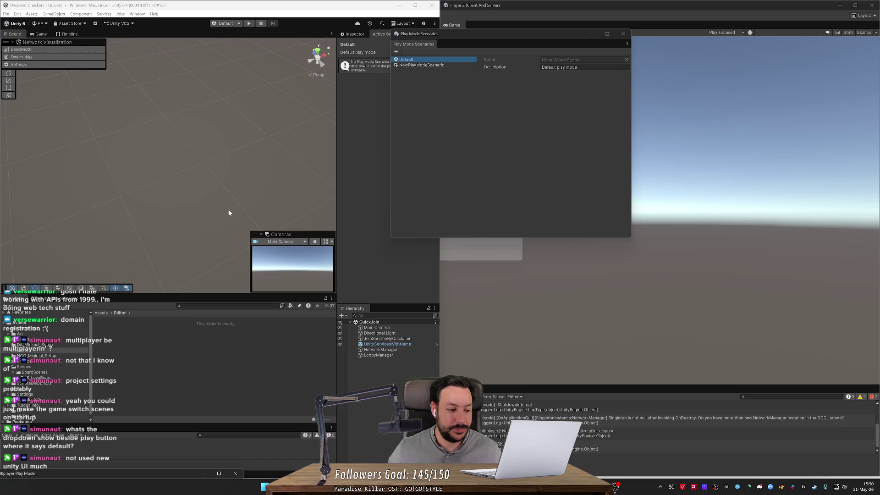
{"action": "left_click", "coordinate": [424, 65]}
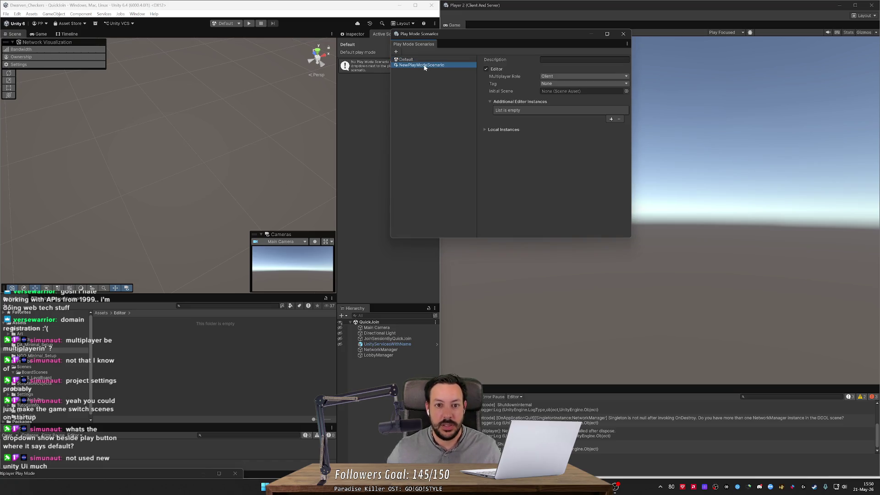
- Rename NewPlayModeScenario to QuickJoin
{"action": "right_click", "coordinate": [424, 67]}
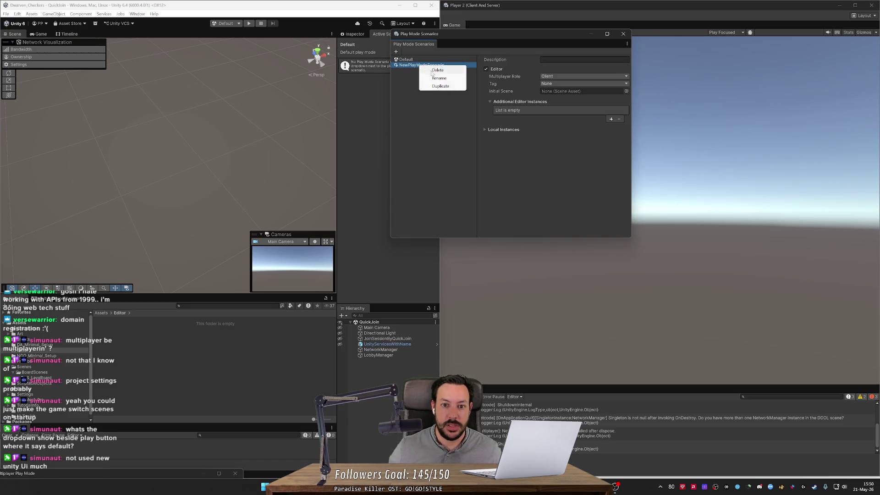
{"action": "left_click", "coordinate": [436, 79]}
{"action": "type", "text": "QuickJoin"}
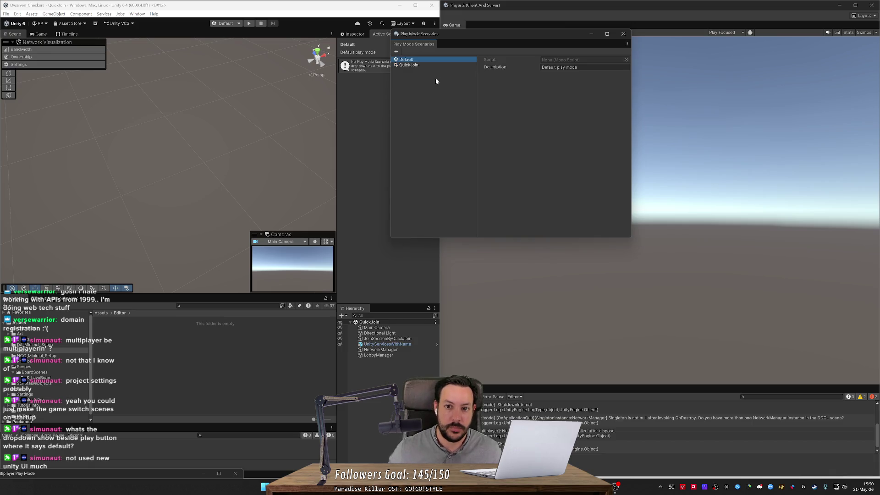
{"action": "left_click", "coordinate": [422, 67]}
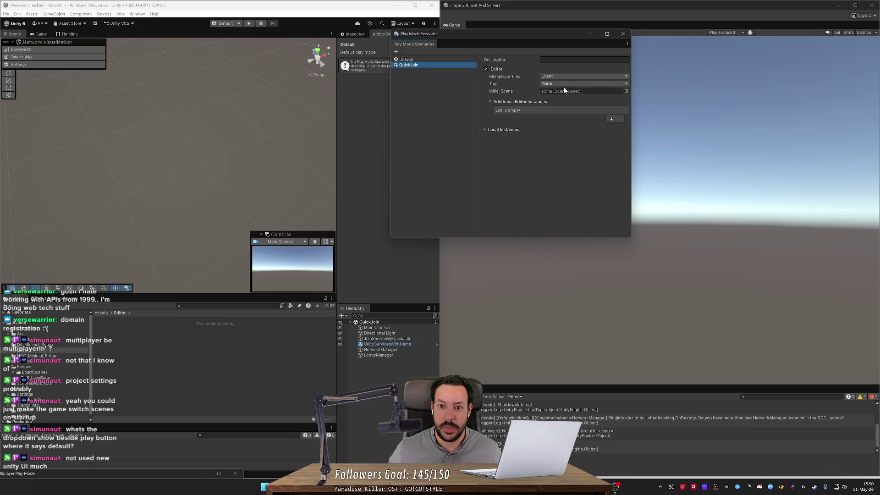
- Set the QuickJoin scenario's Initial Scene to the QuickJoin scene
{"action": "left_click", "coordinate": [626, 90]}
{"action": "type", "text": "q"}
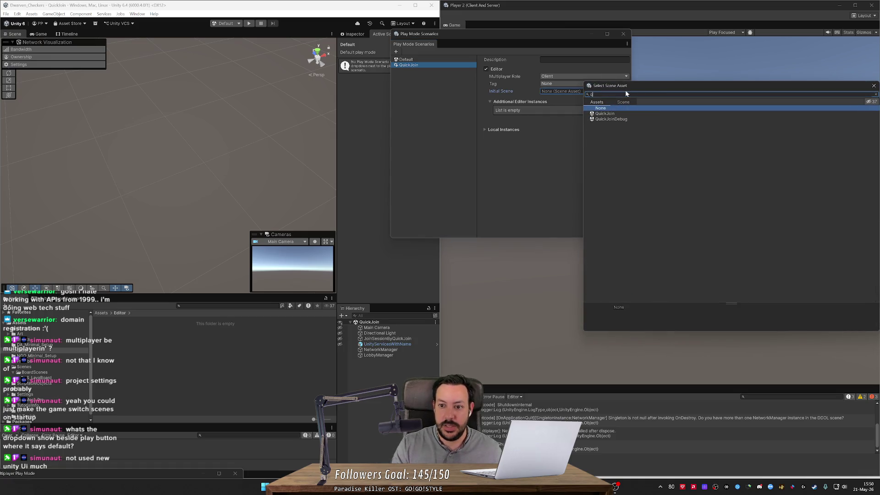
{"action": "type", "text": "uick"}
{"action": "key", "text": "BackSpace"}
{"action": "double_click", "coordinate": [600, 113]}
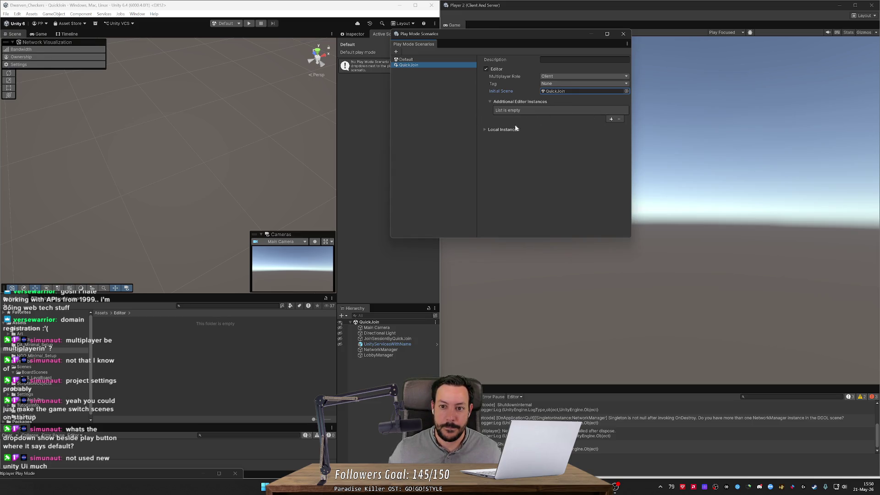
{"action": "key", "text": "Up"}
- Make QuickJoin the active play mode scenario and set the main editor to client and server
{"action": "left_click", "coordinate": [225, 23]}
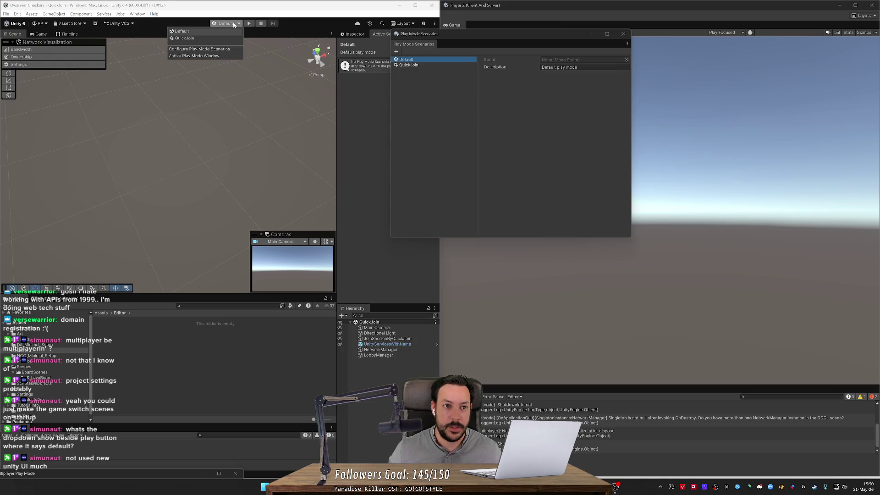
{"action": "left_click", "coordinate": [222, 37]}
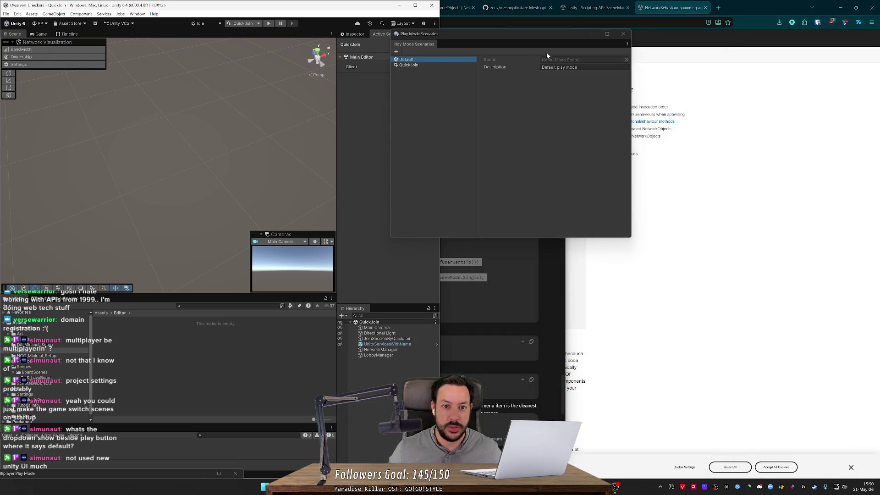
{"action": "left_click", "coordinate": [411, 65]}
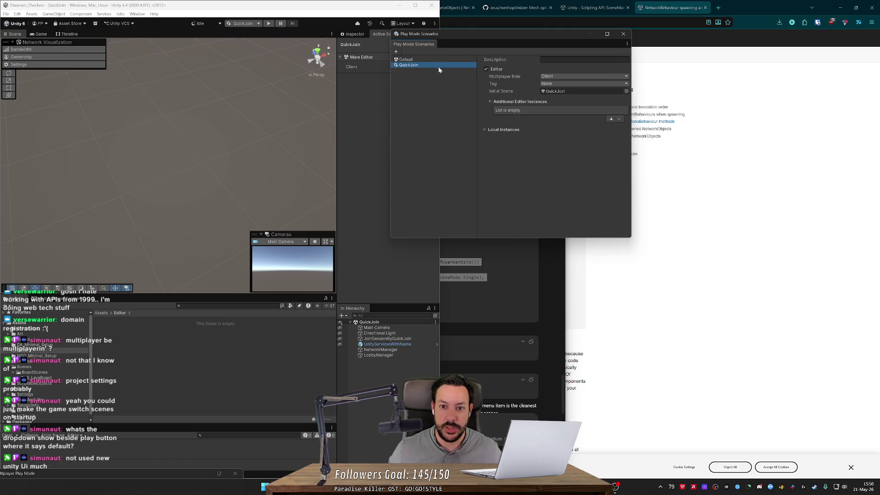
{"action": "left_click", "coordinate": [553, 78]}
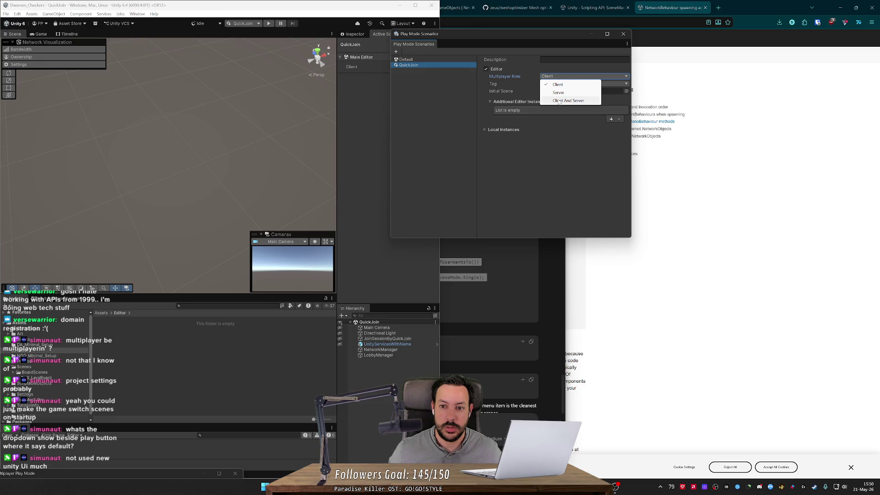
{"action": "left_click", "coordinate": [559, 101]}
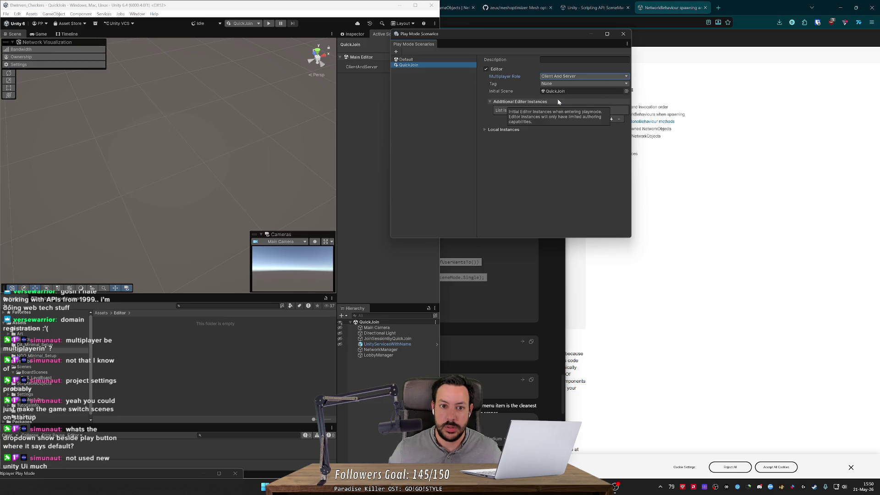
{"action": "left_click", "coordinate": [561, 84]}
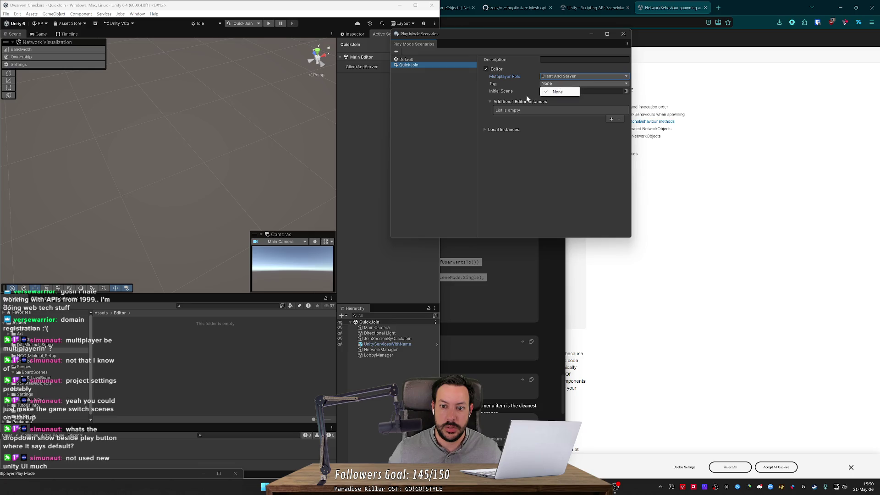
{"action": "left_click", "coordinate": [488, 96]}
- Add a Player 2 editor instance and switch the main editor's role to Client
{"action": "left_click", "coordinate": [611, 120]}
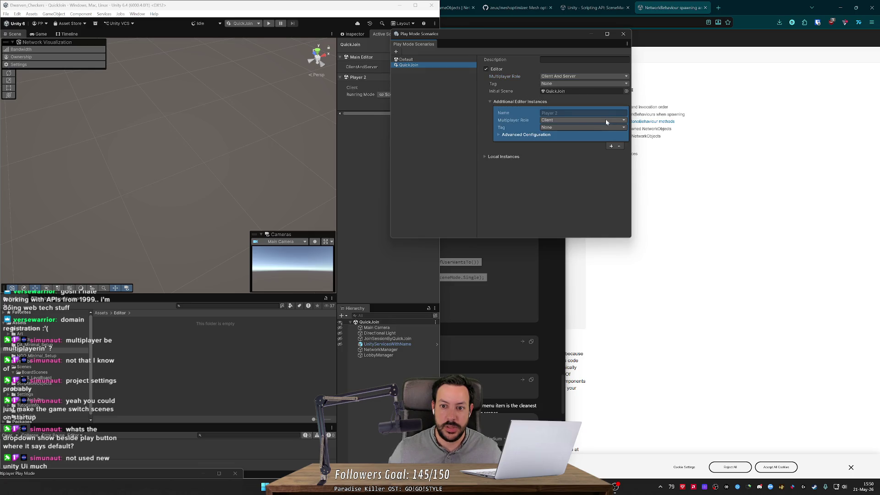
{"action": "left_click", "coordinate": [556, 121]}
{"action": "left_click", "coordinate": [558, 144]}
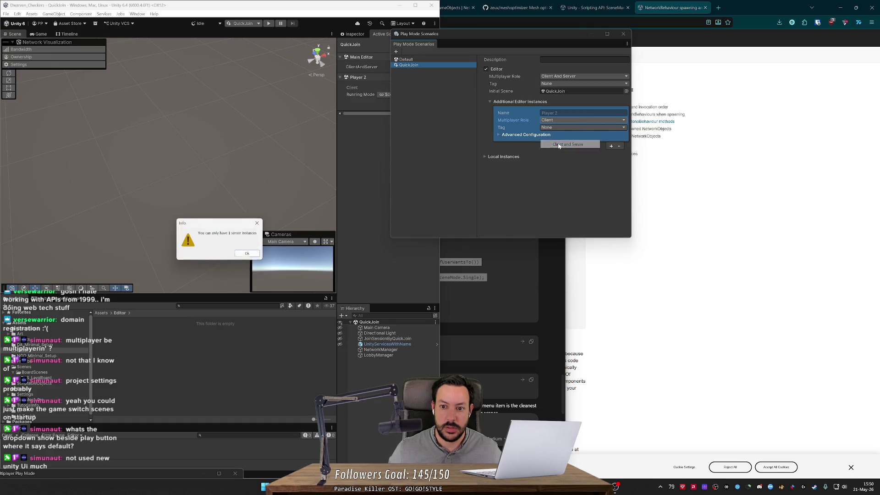
{"action": "left_click", "coordinate": [249, 254]}
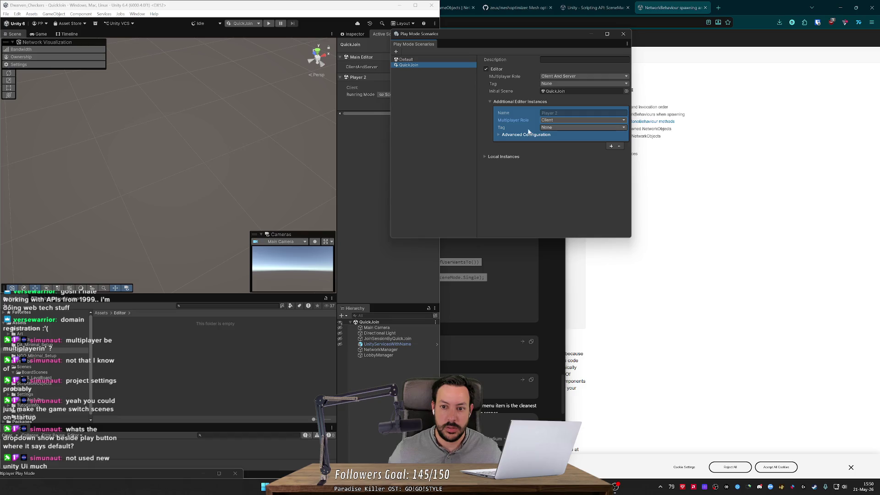
{"action": "left_click", "coordinate": [569, 77]}
{"action": "left_click", "coordinate": [570, 84]}
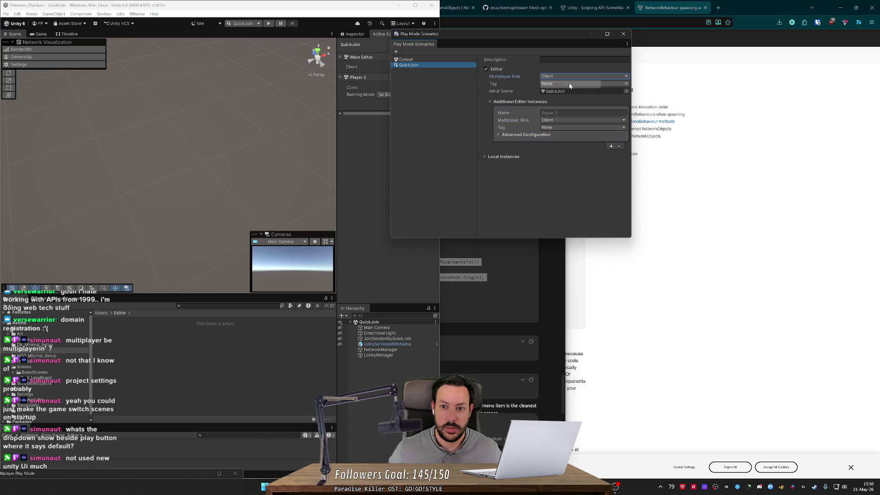
{"action": "left_click", "coordinate": [557, 130]}
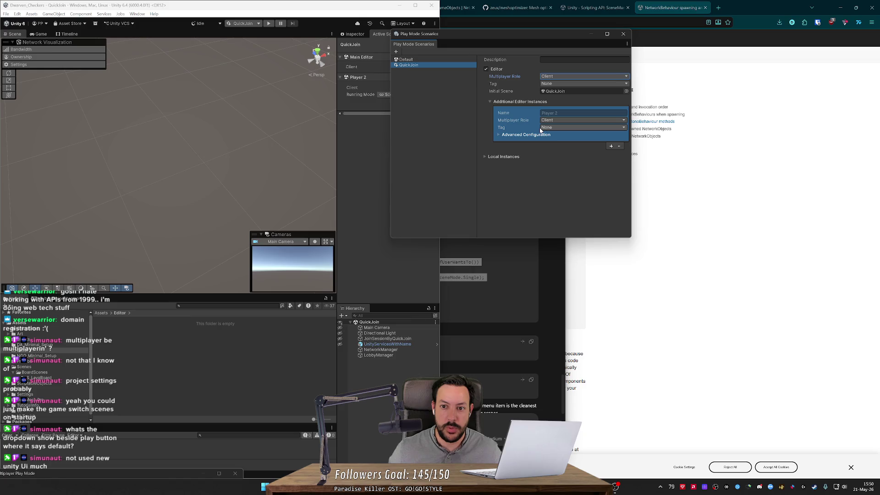
- Review Player 2's advanced configuration and the local instances list, then close the scenarios window
{"action": "left_click_drag", "start_coordinate": [471, 37], "coordinate": [533, 39]}
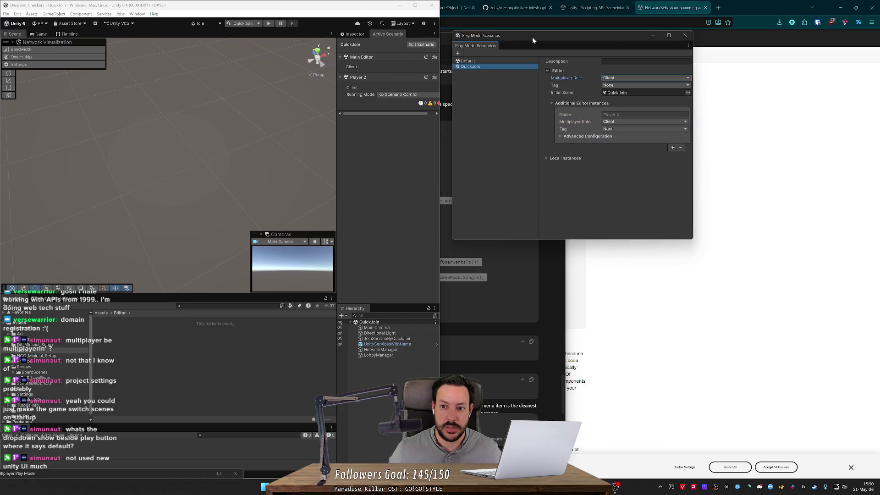
{"action": "left_click", "coordinate": [563, 137]}
{"action": "left_click", "coordinate": [561, 137]}
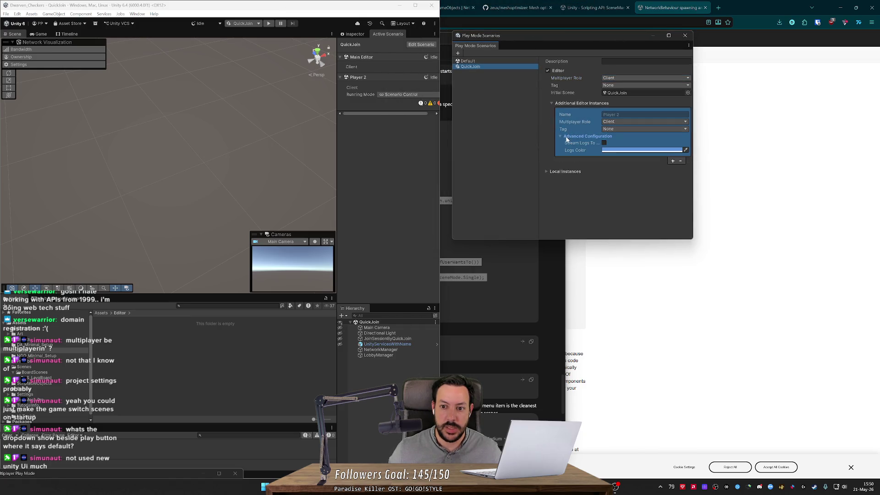
{"action": "left_click", "coordinate": [562, 139]}
{"action": "left_click", "coordinate": [552, 158]}
{"action": "left_click", "coordinate": [551, 159]}
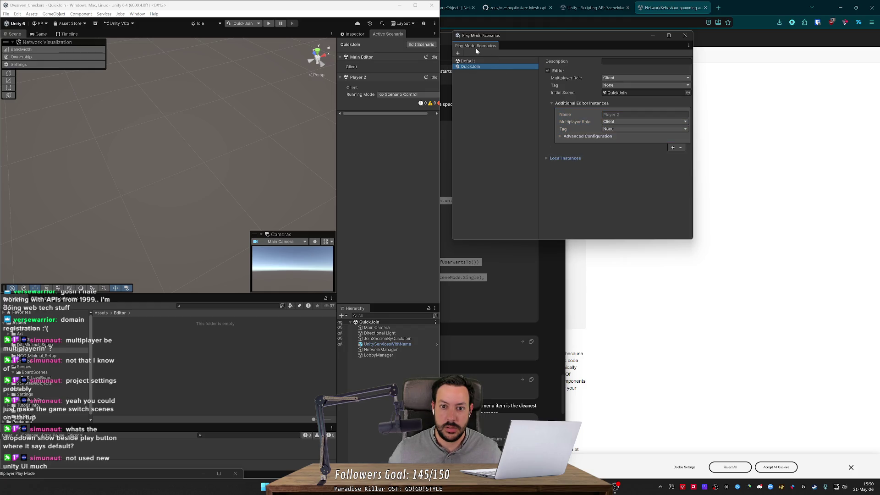
{"action": "left_click", "coordinate": [680, 37]}
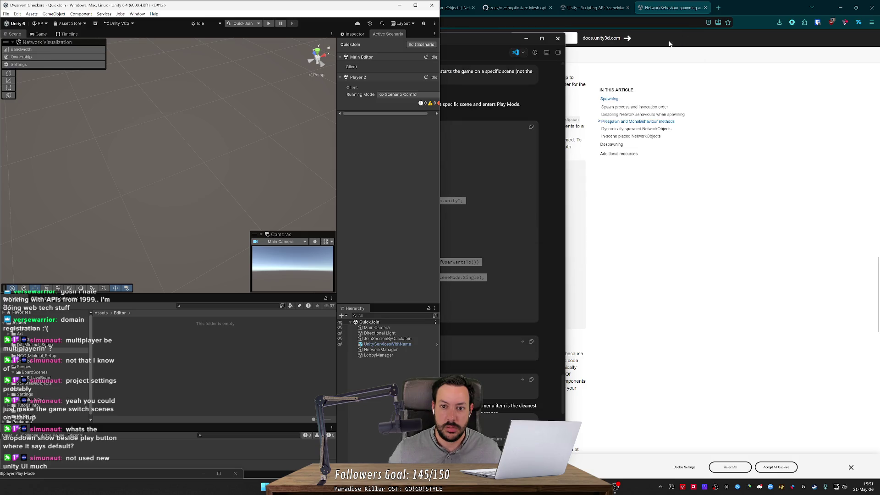
- Enter play mode, quick-join the main editor and Player 2 to one session, and start the lava board game
{"action": "left_click", "coordinate": [269, 24]}
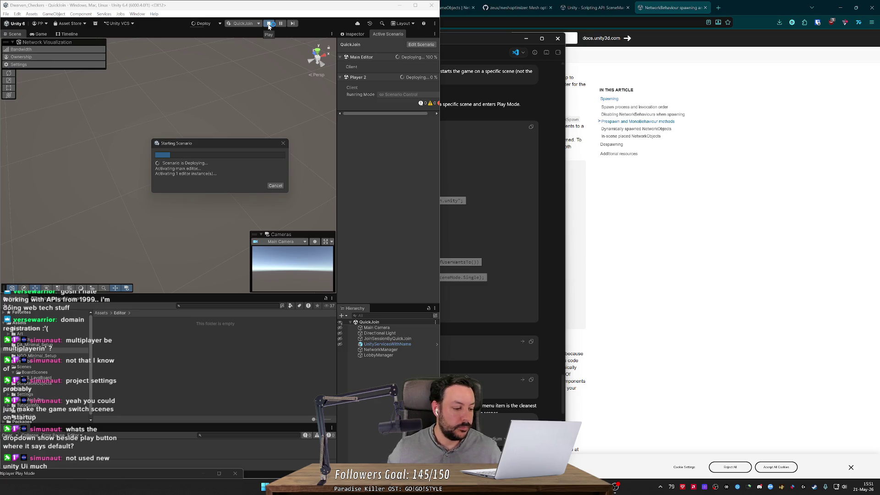
{"action": "mouse_move", "coordinate": [587, 486]}
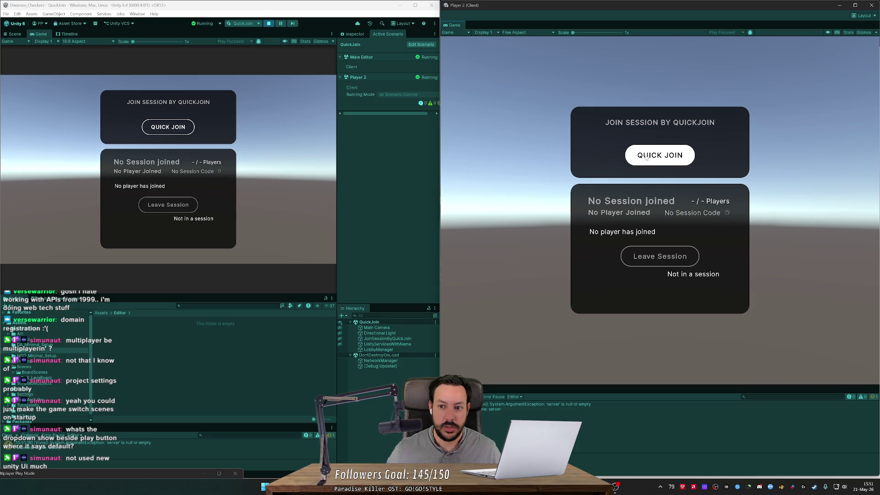
{"action": "left_click", "coordinate": [189, 127]}
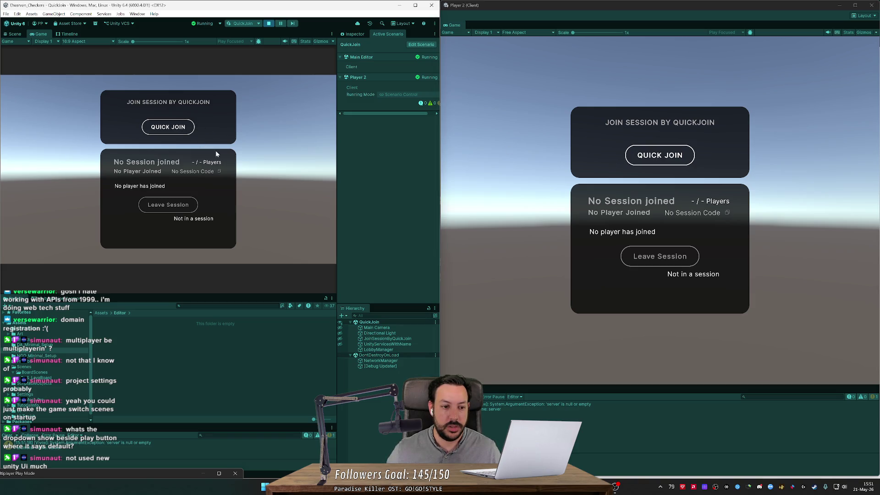
{"action": "left_click", "coordinate": [169, 130]}
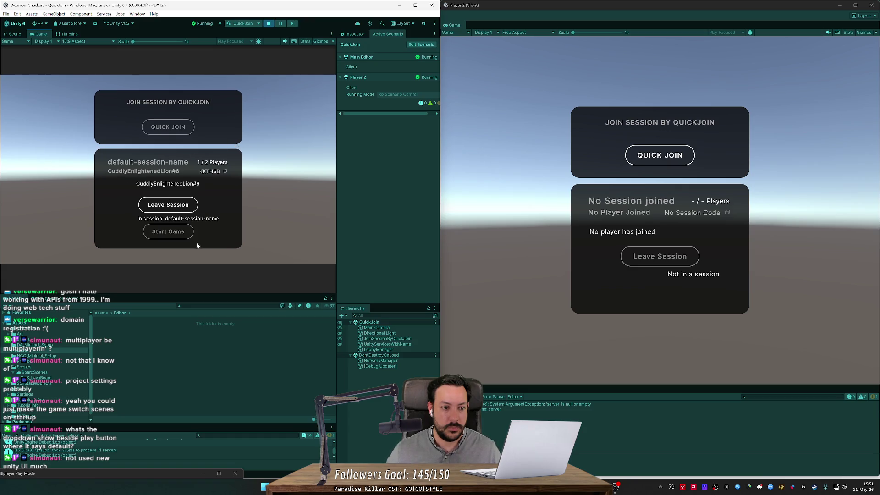
{"action": "left_click", "coordinate": [653, 158]}
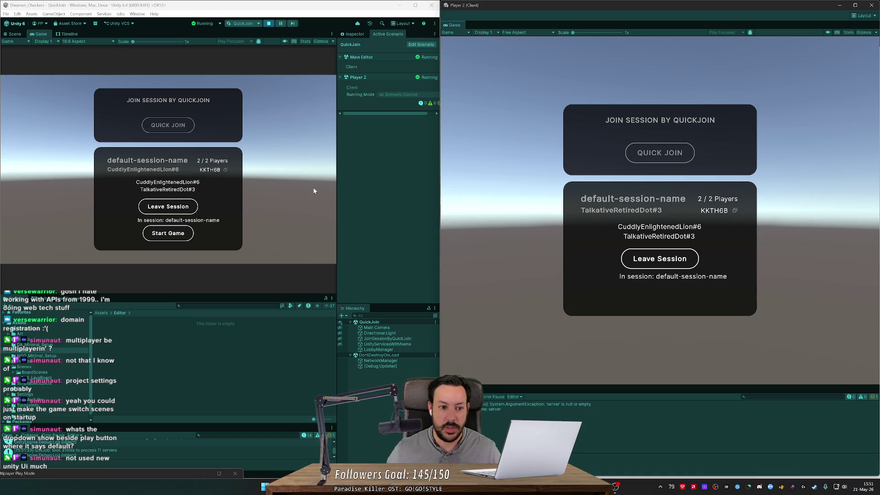
{"action": "left_click", "coordinate": [168, 233]}
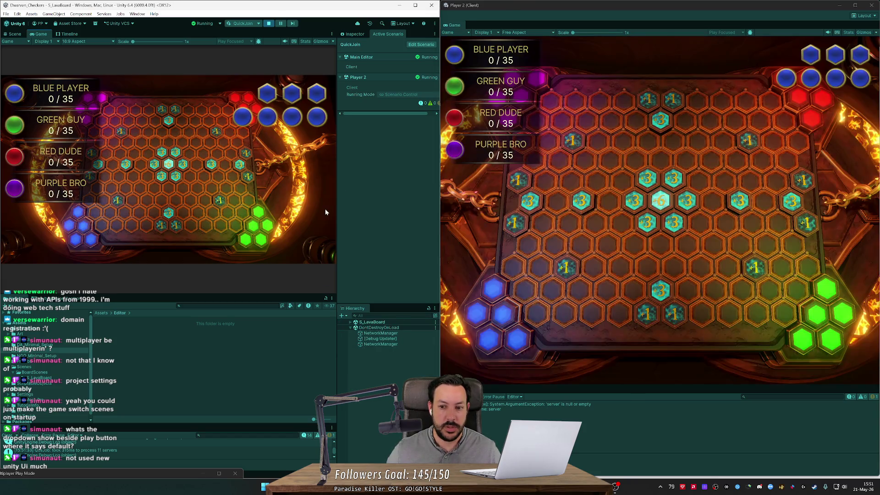
- Restart play mode, quick-join both windows, start the game from Player 2, then stop play
{"action": "left_click", "coordinate": [269, 25]}
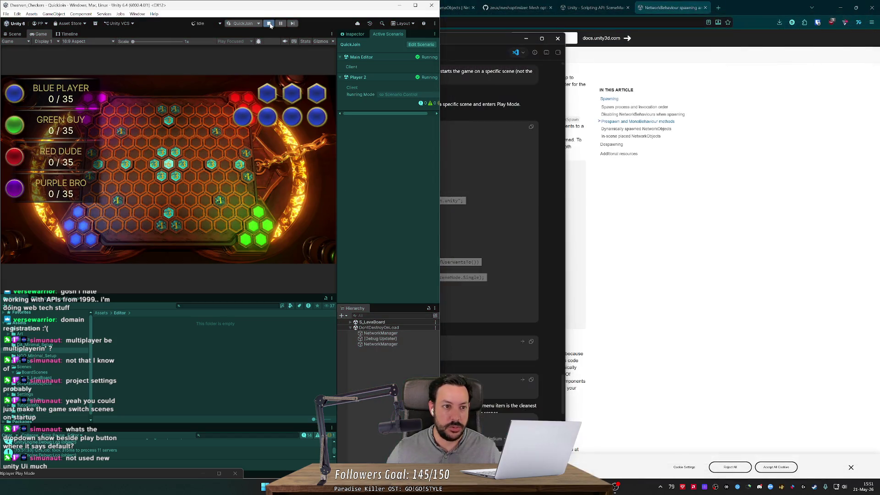
{"action": "left_click", "coordinate": [269, 24]}
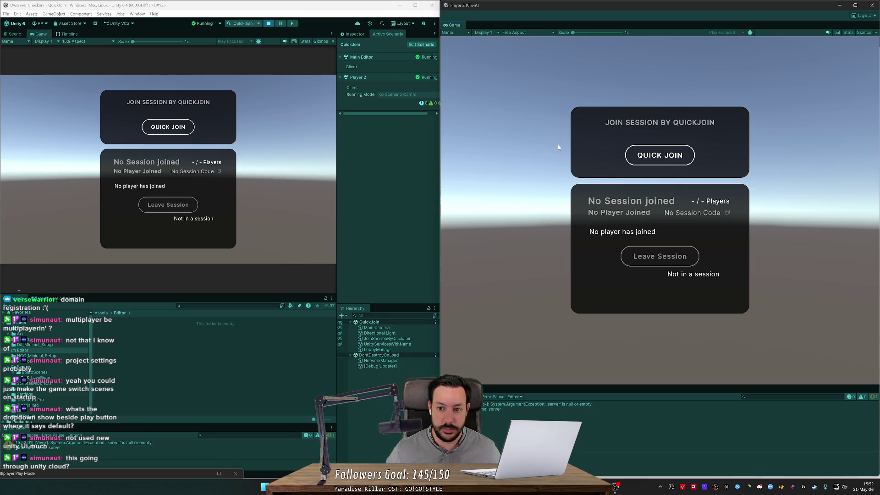
{"action": "left_click", "coordinate": [660, 155]}
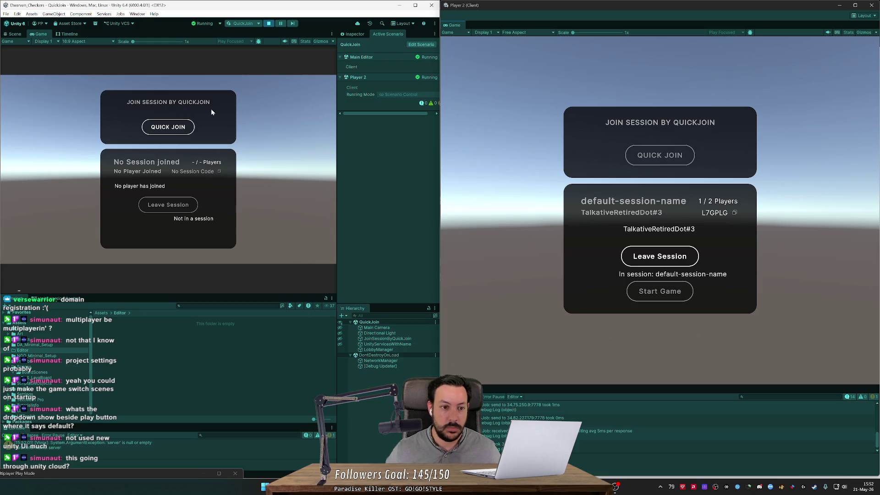
{"action": "left_click", "coordinate": [169, 127]}
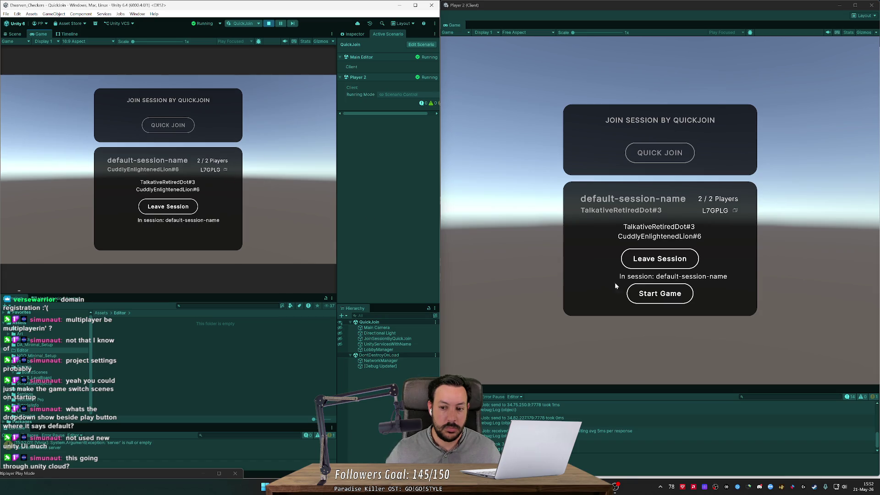
{"action": "left_click", "coordinate": [669, 300]}
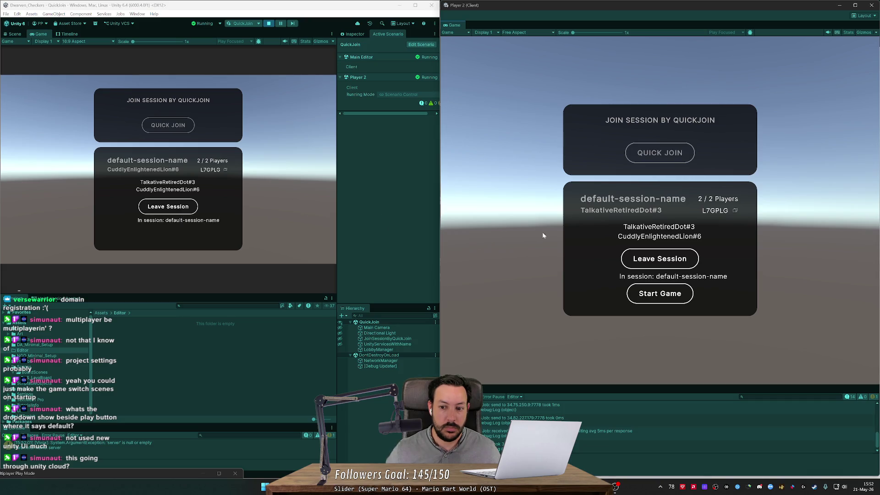
{"action": "left_click", "coordinate": [662, 298]}
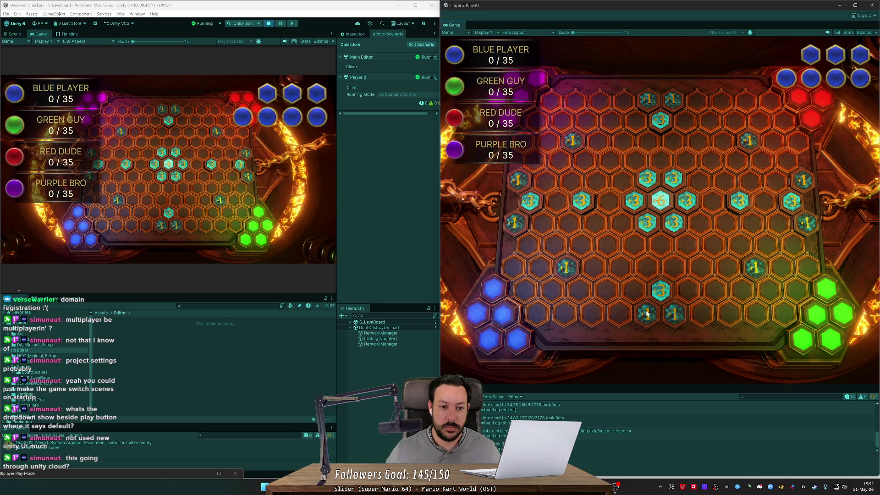
{"action": "left_click", "coordinate": [269, 25]}
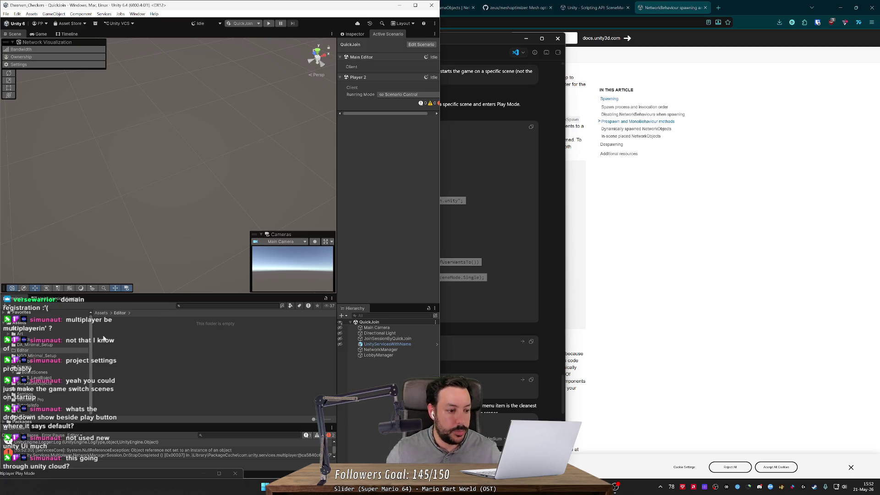
- Open the S_LavaBoard scene and check the Instances Status dropdown
{"action": "left_click", "coordinate": [40, 373]}
{"action": "double_click", "coordinate": [118, 325]}
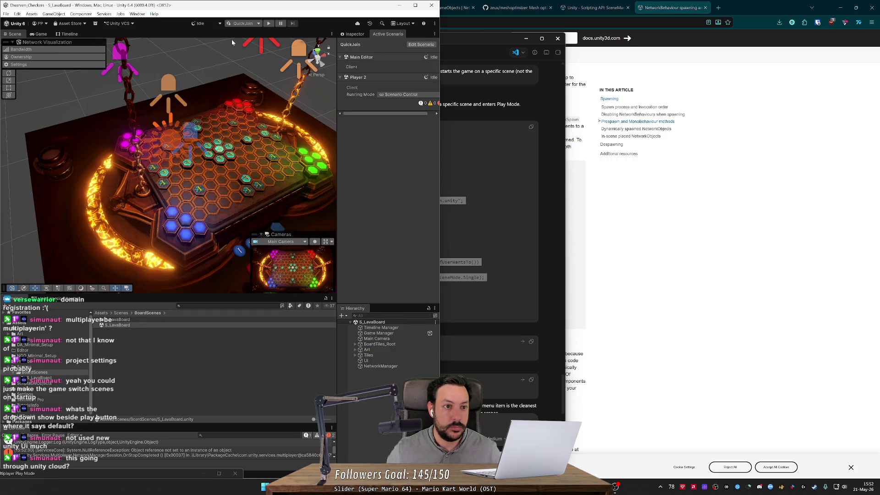
{"action": "left_click", "coordinate": [214, 24]}
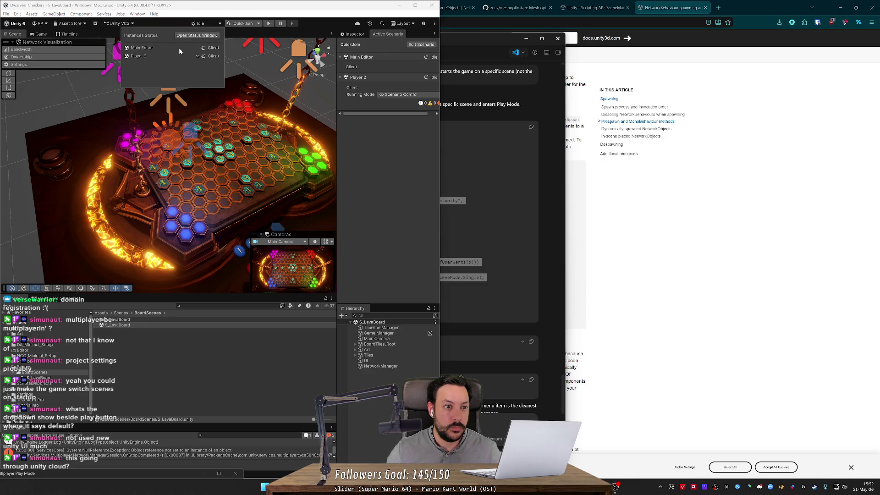
{"action": "left_click", "coordinate": [176, 26]}
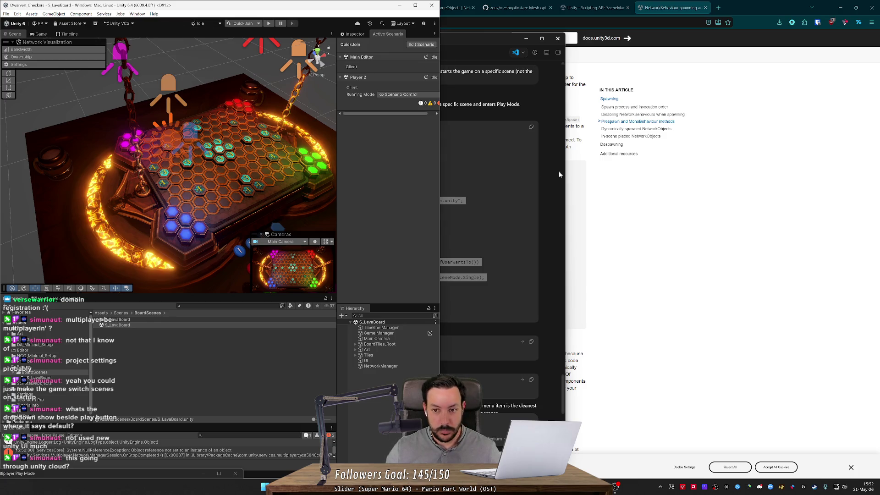
- Minimize the chat window and enter play mode from S_LavaBoard
{"action": "left_click", "coordinate": [527, 40]}
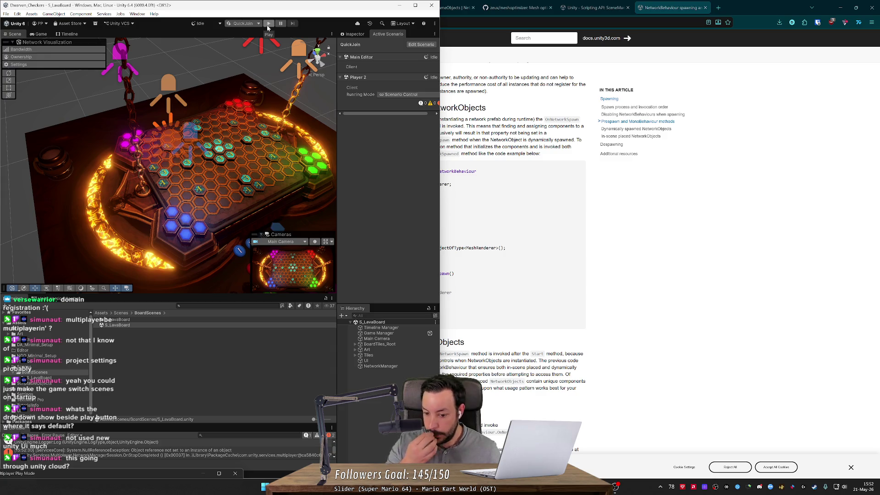
{"action": "left_click", "coordinate": [268, 25]}
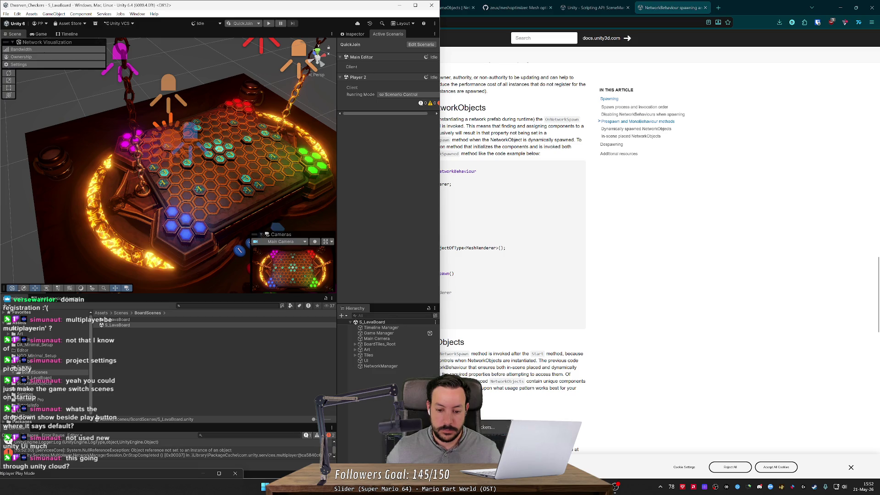
{"action": "key", "text": "alt+Tab"}
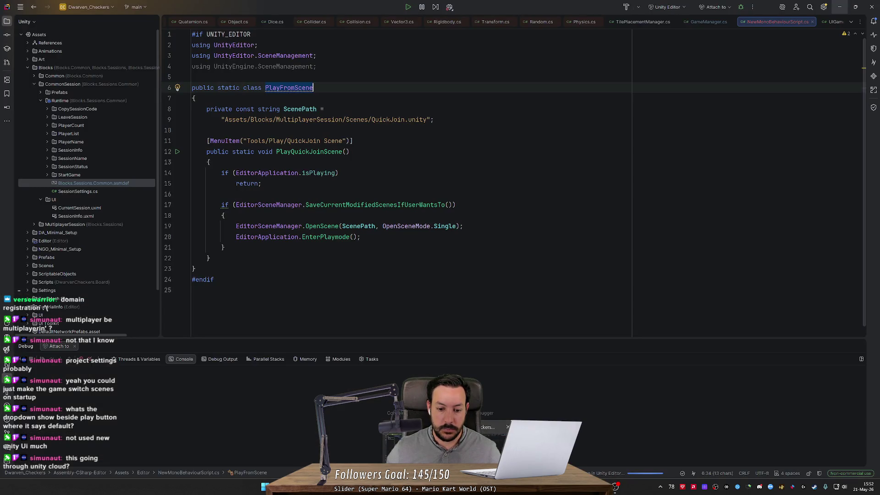
- Close all Rider tabs except GameManager.cs
{"action": "key", "text": "ctrl+Tab"}
{"action": "scroll", "coordinate": [505, 184], "scroll_direction": "up", "scroll_amount": 6}
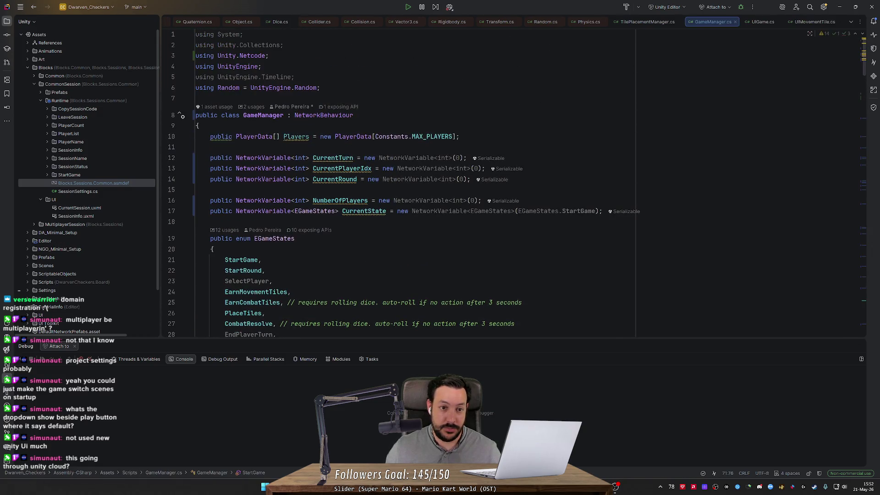
{"action": "right_click", "coordinate": [709, 24]}
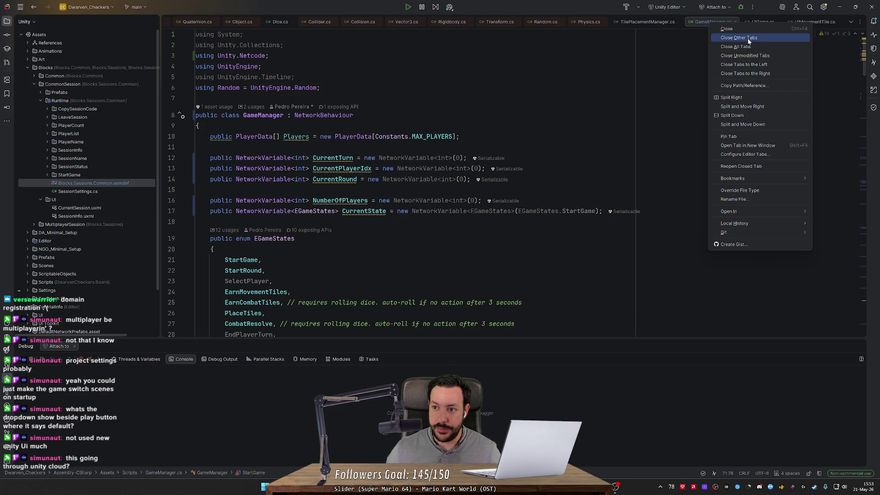
{"action": "key", "text": "Escape"}
{"action": "left_click", "coordinate": [269, 55]}
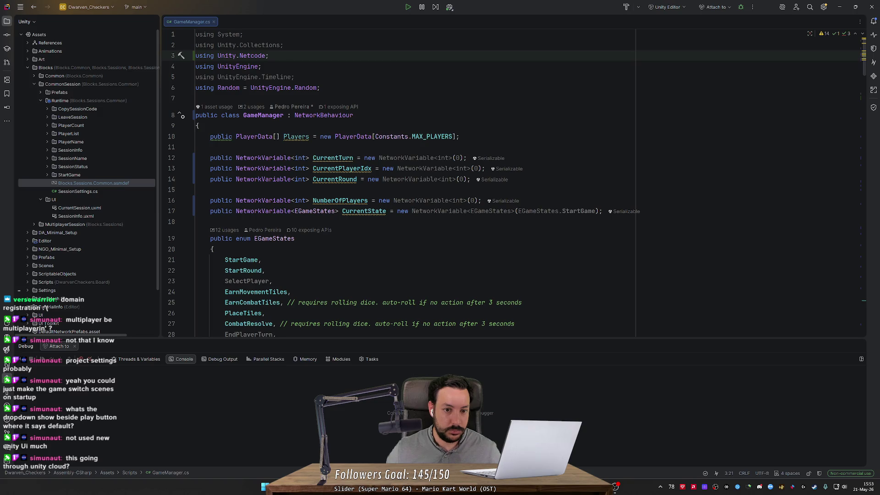
- Copy the PlayerData[] Players declaration on line 10
{"action": "left_click", "coordinate": [352, 139]}
{"action": "key", "text": "Home"}
{"action": "key", "text": "shift+End"}
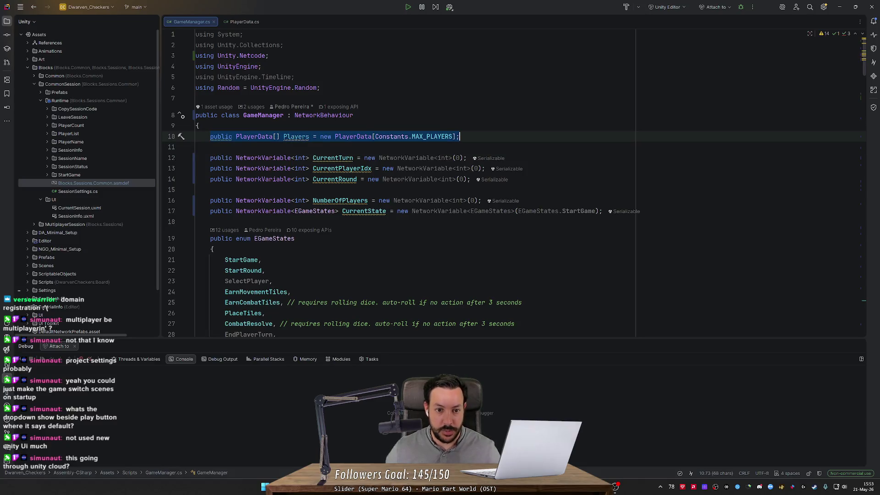
{"action": "left_click", "coordinate": [615, 489]}
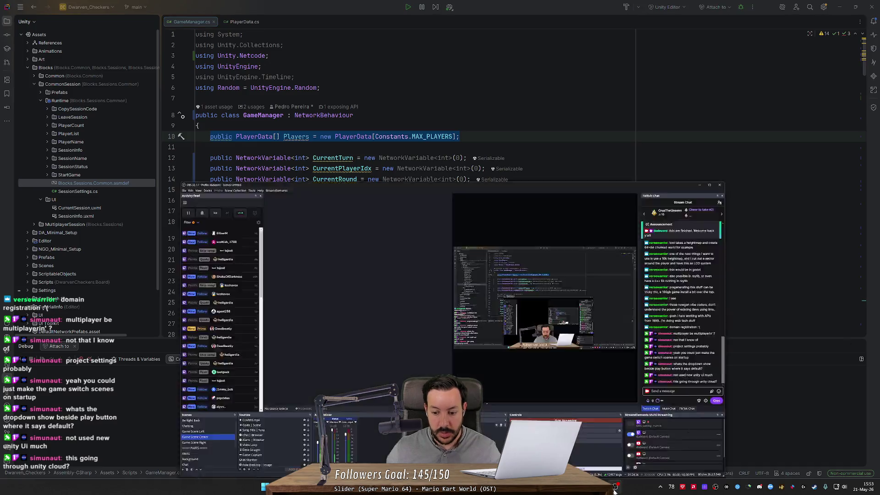
- Ask Codex 'how to make network variable for:' followed by the pasted Players declaration
{"action": "left_click", "coordinate": [615, 490]}
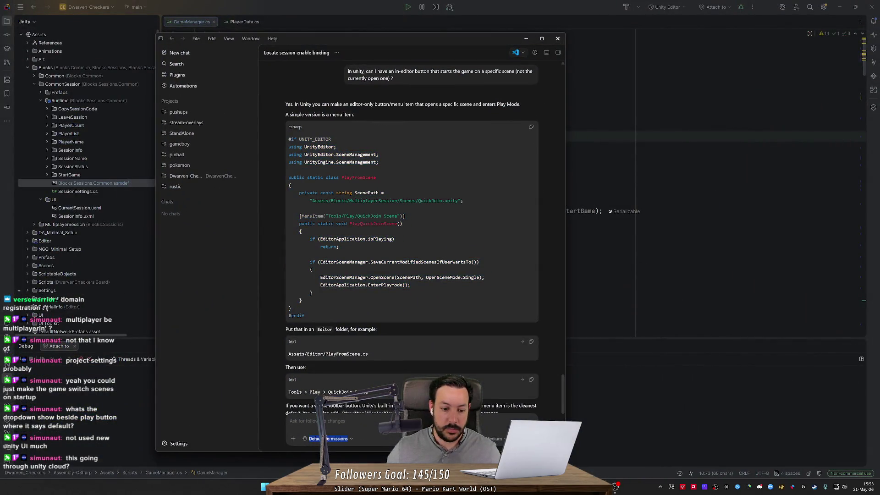
{"action": "type", "text": "how to "}
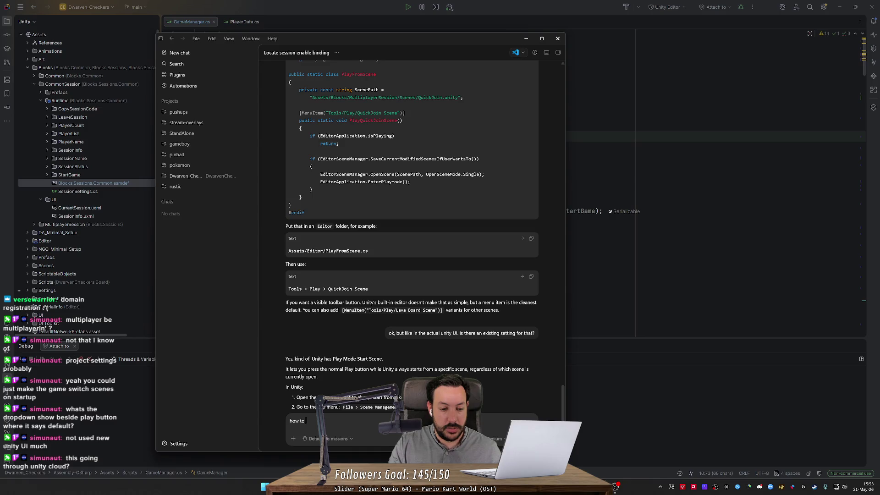
{"action": "type", "text": "make network v"}
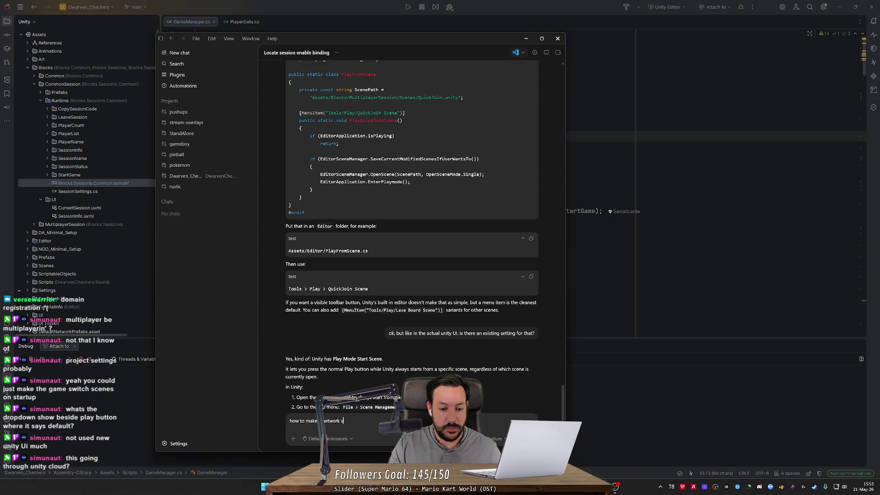
{"action": "type", "text": "ariable for:"}
{"action": "key", "text": "shift+Return"}
{"action": "key", "text": "shift+Return"}
{"action": "key", "text": "ctrl+v"}
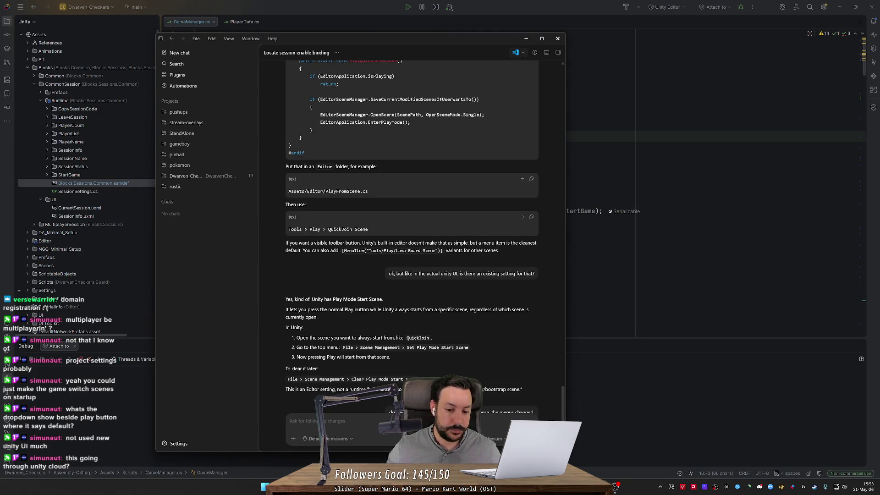
{"action": "key", "text": "Return"}
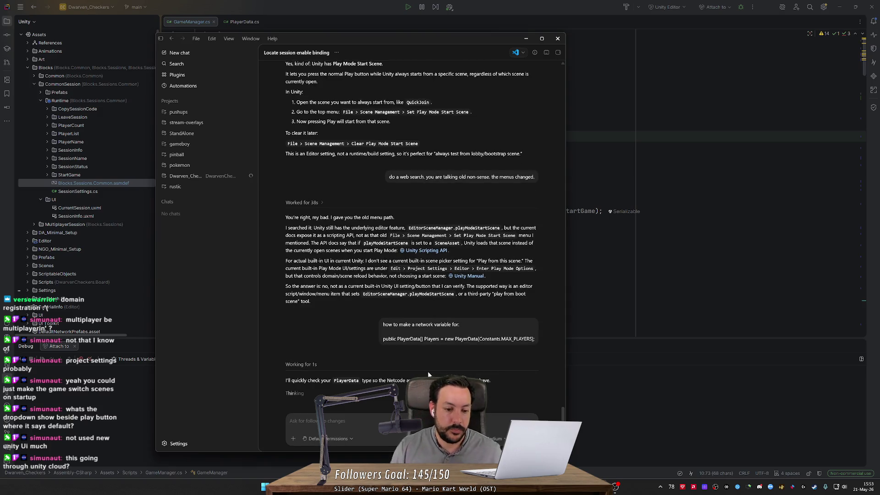
{"action": "mouse_move", "coordinate": [456, 250]}
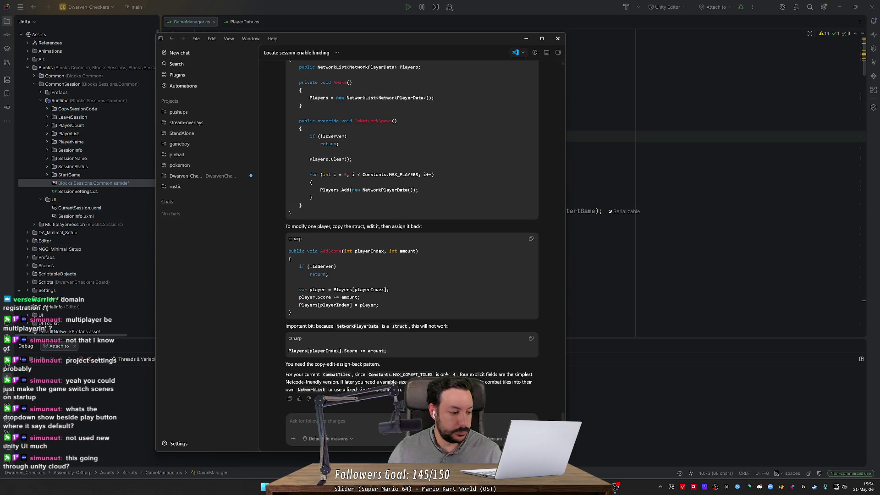
{"action": "scroll", "coordinate": [402, 135], "scroll_direction": "up", "scroll_amount": 5}
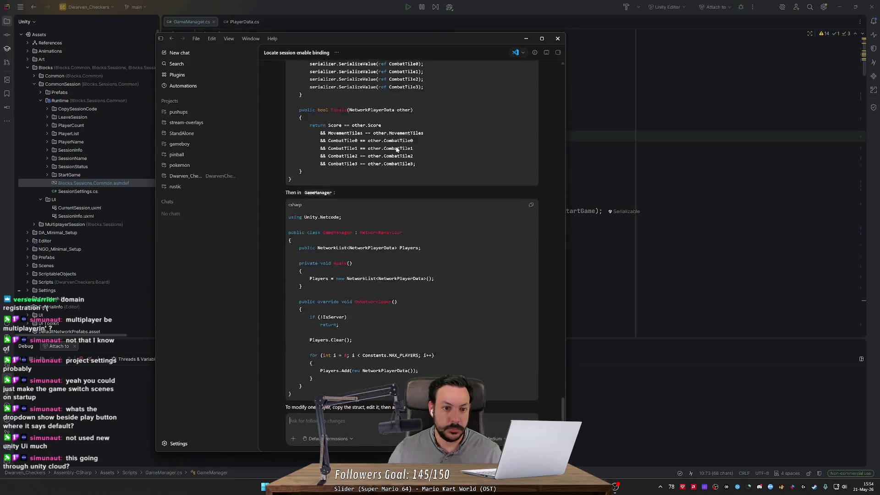
- Read through Codex's NetworkPlayerData struct and GameManager example, then return to Rider
{"action": "scroll", "coordinate": [397, 149], "scroll_direction": "up", "scroll_amount": 5}
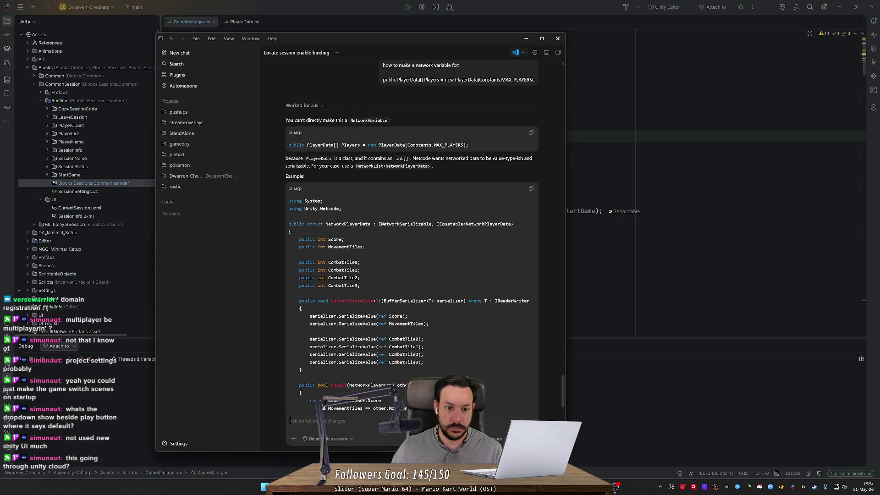
{"action": "scroll", "coordinate": [412, 236], "scroll_direction": "down", "scroll_amount": 4}
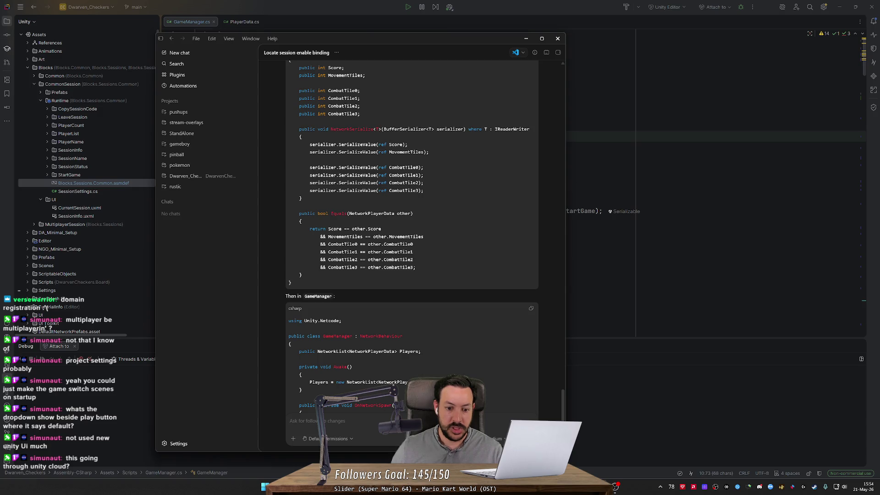
{"action": "scroll", "coordinate": [413, 239], "scroll_direction": "down", "scroll_amount": 1}
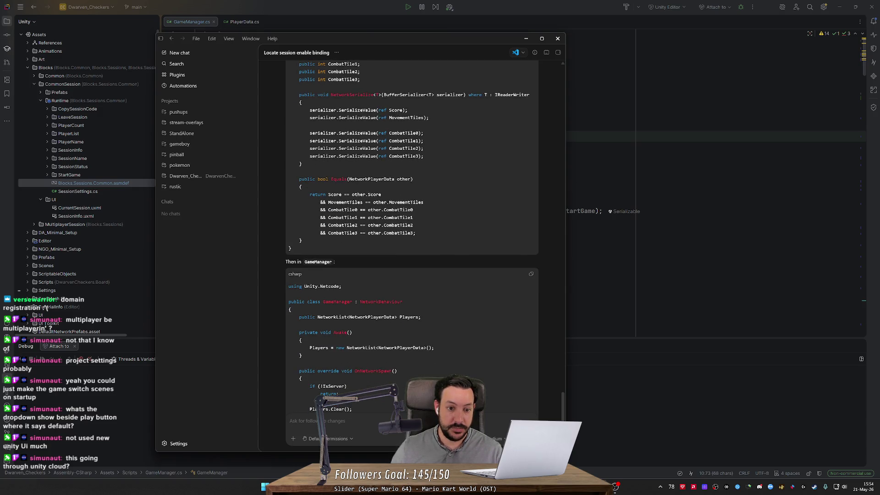
{"action": "scroll", "coordinate": [412, 239], "scroll_direction": "up", "scroll_amount": 3}
{"action": "scroll", "coordinate": [413, 238], "scroll_direction": "down", "scroll_amount": 3}
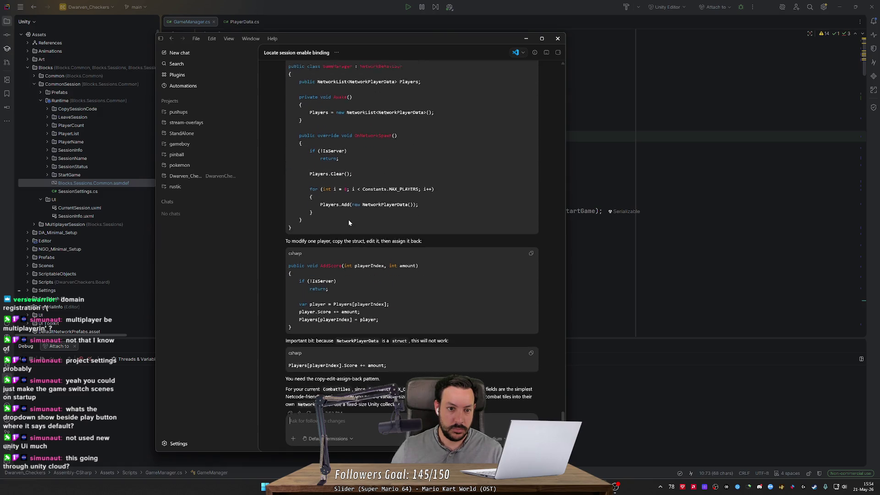
{"action": "scroll", "coordinate": [349, 219], "scroll_direction": "up", "scroll_amount": 8}
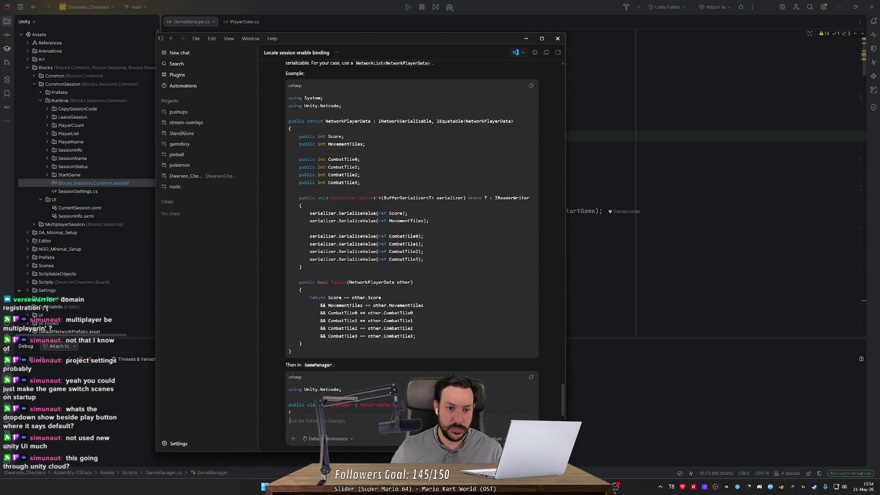
{"action": "key", "text": "alt+Tab"}
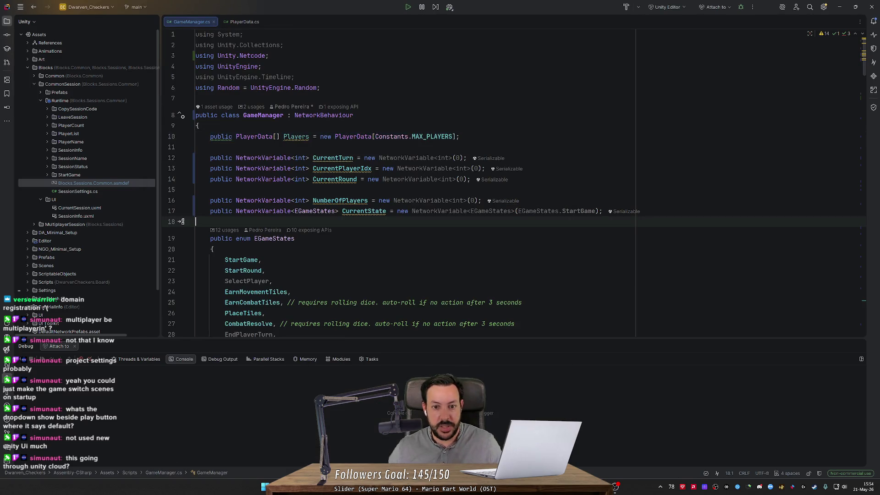
- Rename PlayerData to NetworkPlayerData on GameManager.cs line 10 and in the class declaration
{"action": "left_click", "coordinate": [237, 137]}
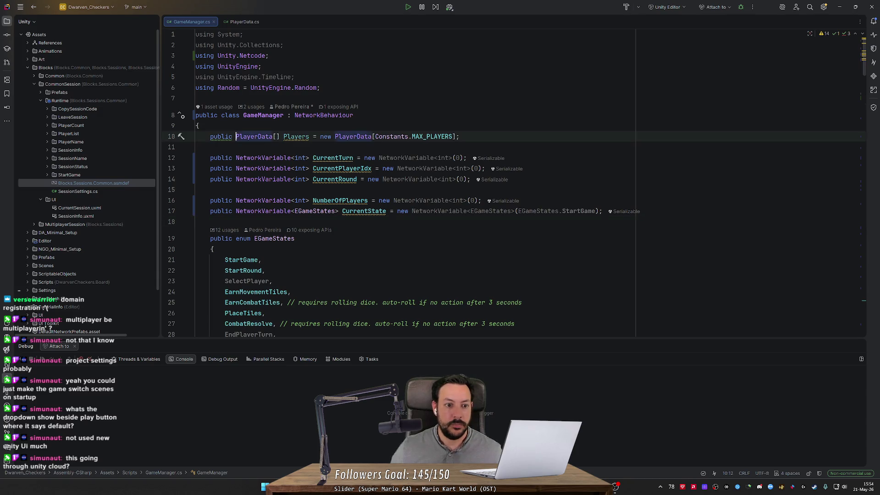
{"action": "type", "text": "Network"}
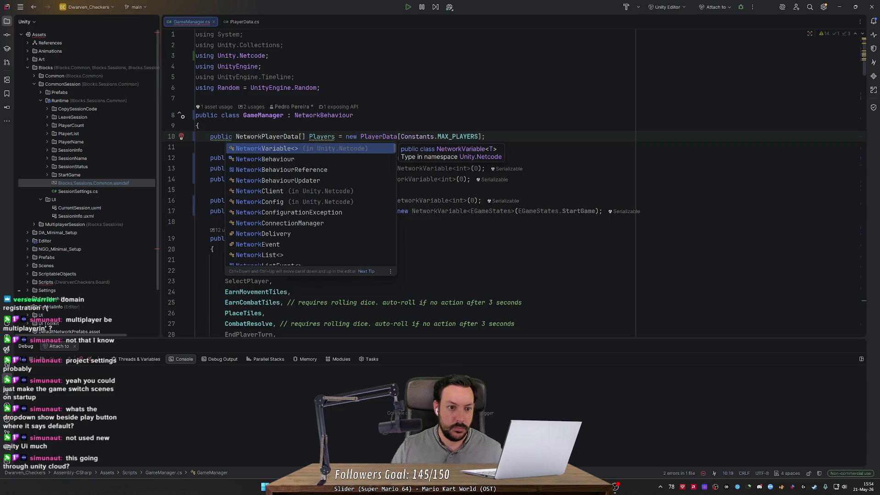
{"action": "key", "text": "ctrl+shift+Left"}
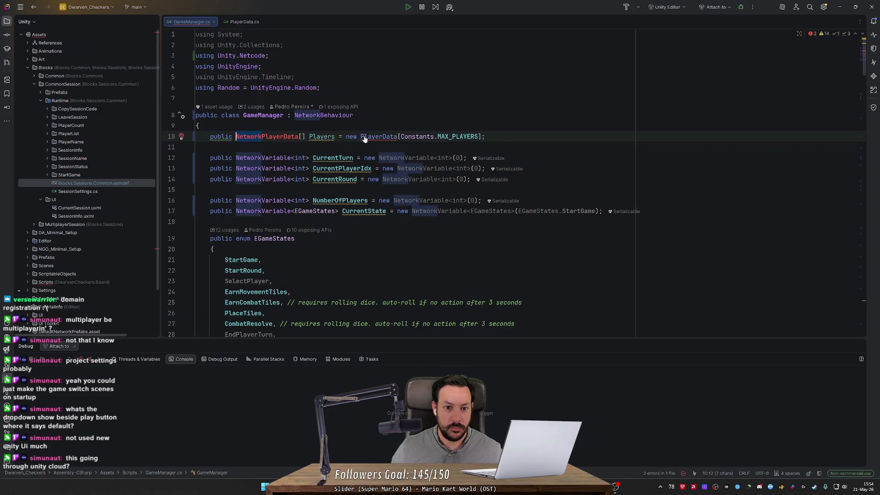
{"action": "left_click", "coordinate": [363, 137]}
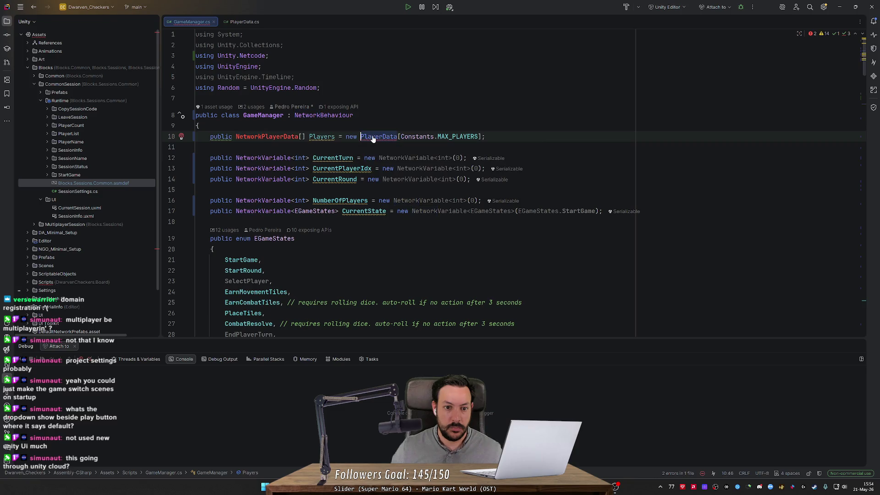
{"action": "key", "text": "ctrl+z"}
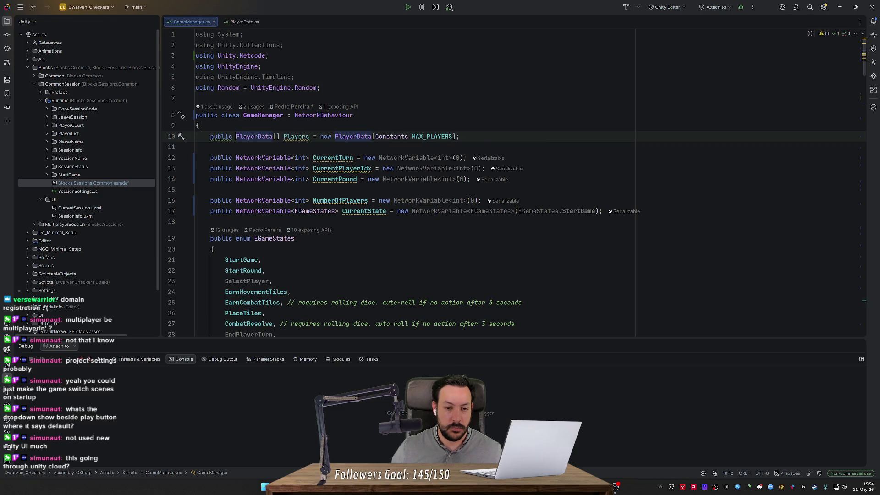
{"action": "key", "text": "ctrl+shift+z"}
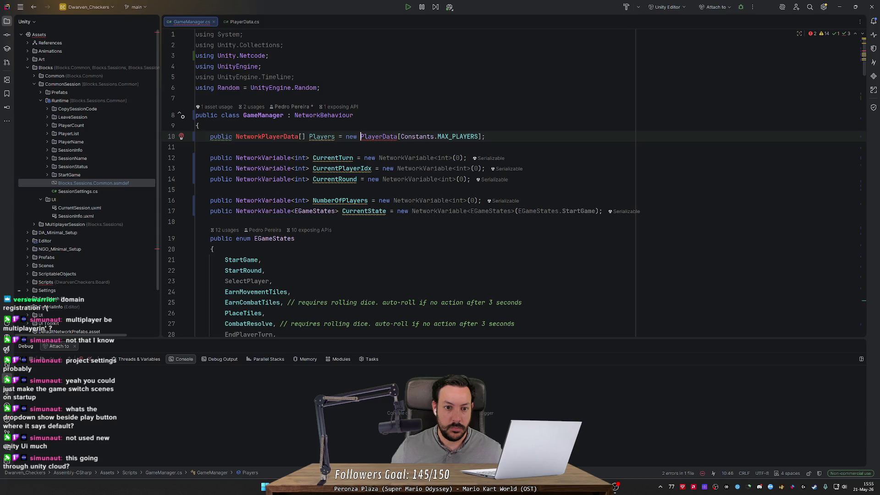
{"action": "left_click", "coordinate": [383, 136], "text": "ctrl"}
{"action": "left_click", "coordinate": [406, 162]}
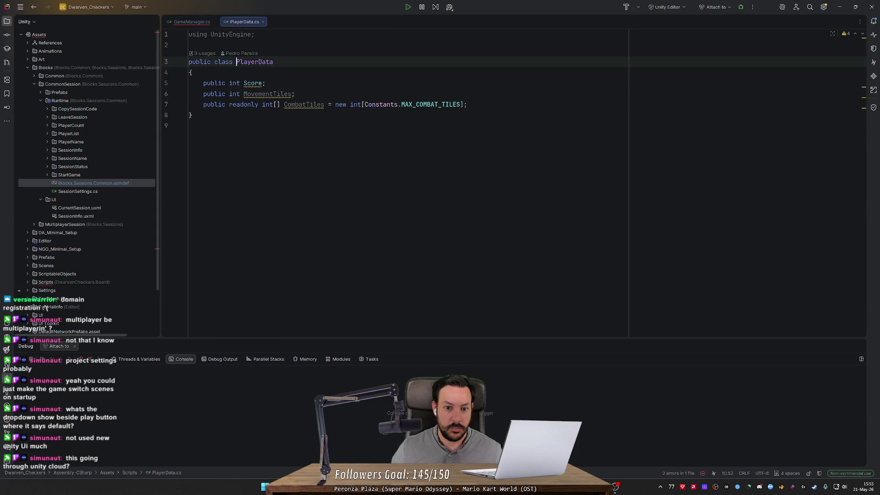
{"action": "type", "text": "Network"}
{"action": "key", "text": "alt+Tab"}
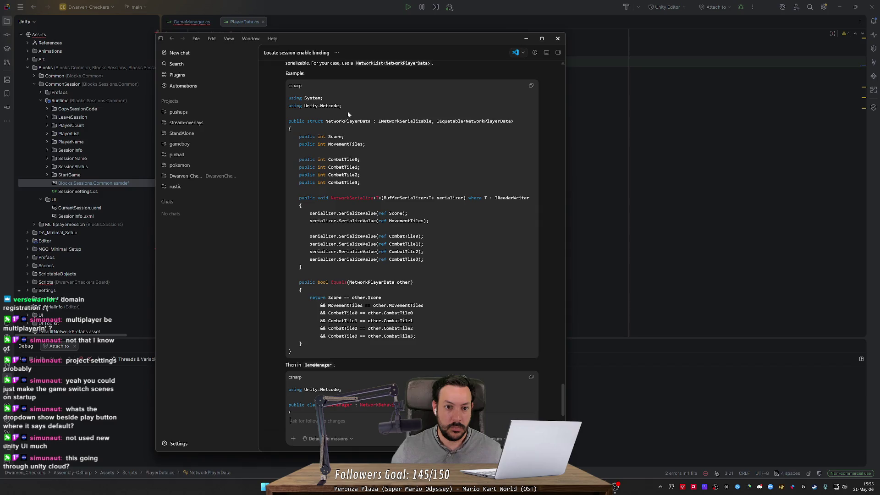
{"action": "key", "text": "alt+Tab"}
{"action": "key", "text": "ctrl+alt+Left"}
{"action": "left_click", "coordinate": [361, 136]}
{"action": "type", "text": "Network"}
- Make NetworkPlayerData implement INetworkSerializable, adding the Unity.Netcode import
{"action": "key", "text": "ctrl+b"}
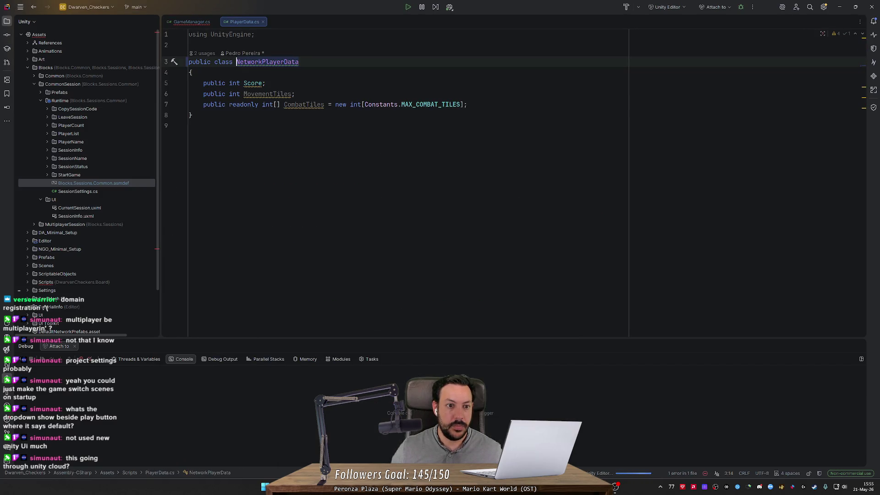
{"action": "key", "text": "End"}
{"action": "type", "text": ":"}
{"action": "key", "text": "alt+Tab"}
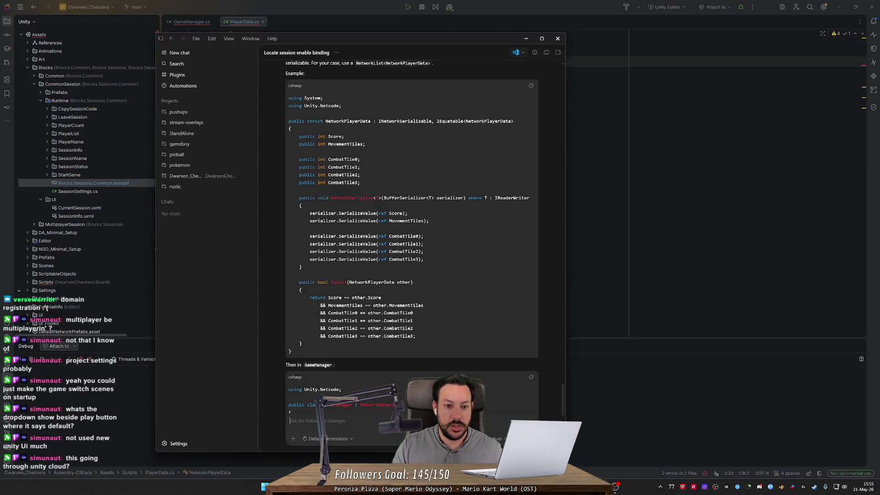
{"action": "key", "text": "alt+Tab"}
{"action": "type", "text": "INetw"}
{"action": "key", "text": "alt+Tab"}
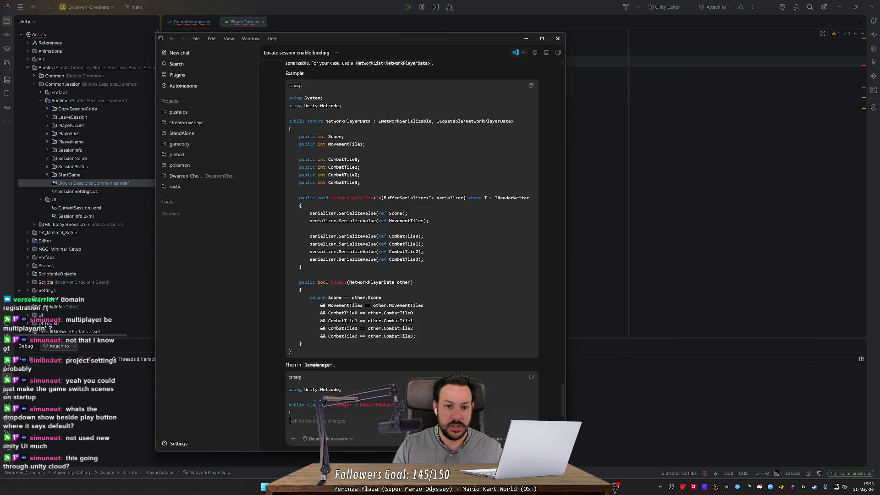
{"action": "key", "text": "alt+Tab"}
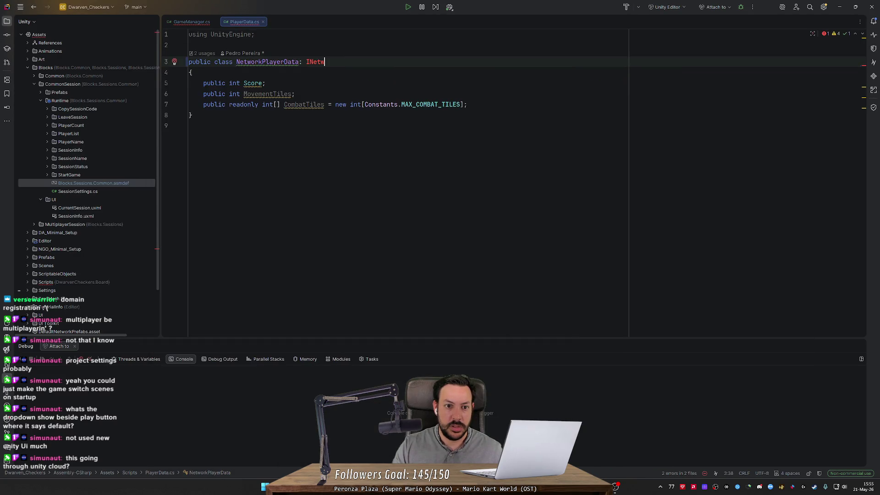
{"action": "type", "text": "orkS"}
{"action": "key", "text": "Return"}
{"action": "key", "text": "alt+Tab"}
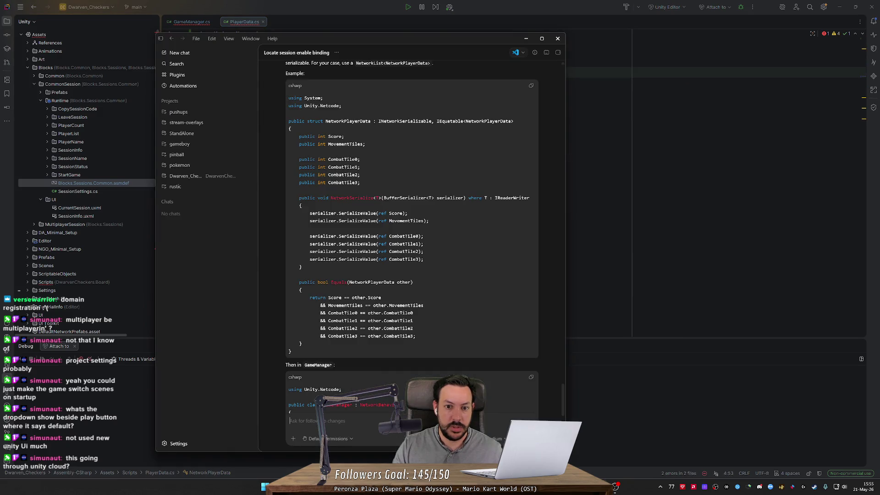
{"action": "key", "text": "alt+Tab"}
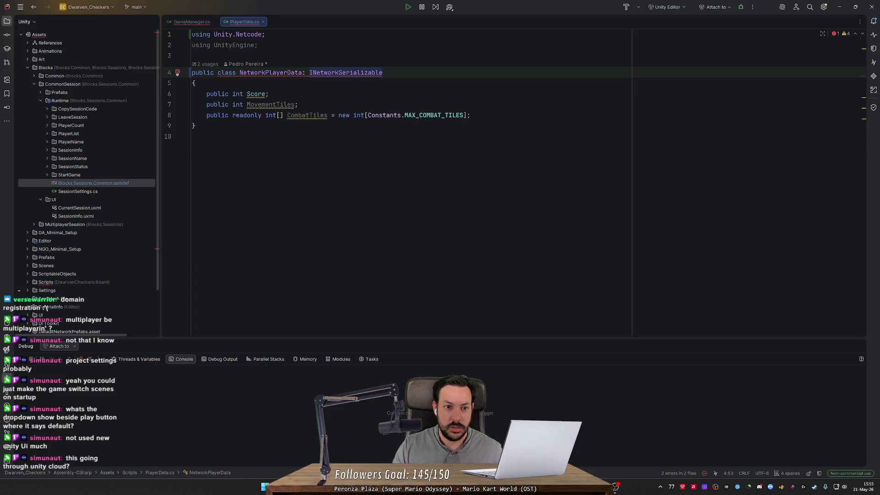
{"action": "left_click", "coordinate": [269, 93]}
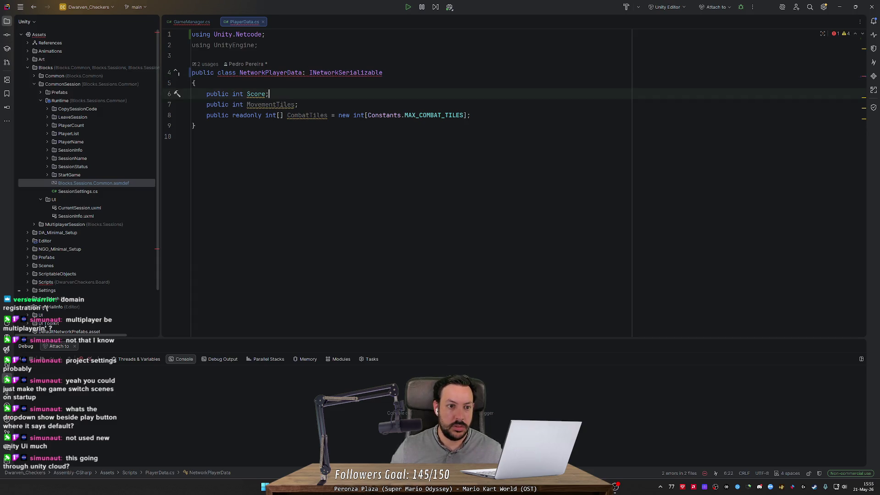
- Generate the missing NetworkSerialize method stub for INetworkSerializable
{"action": "mouse_move", "coordinate": [344, 73]}
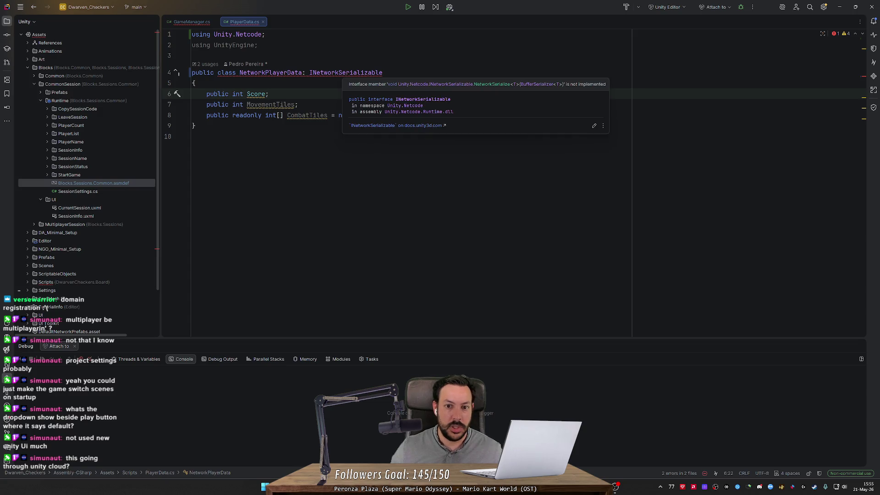
{"action": "left_click", "coordinate": [357, 72]}
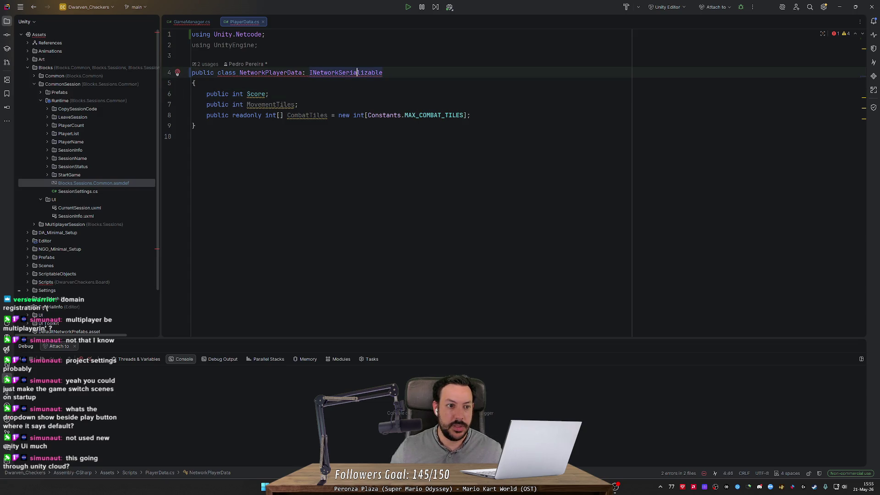
{"action": "left_click", "coordinate": [177, 73]}
{"action": "left_click", "coordinate": [208, 86]}
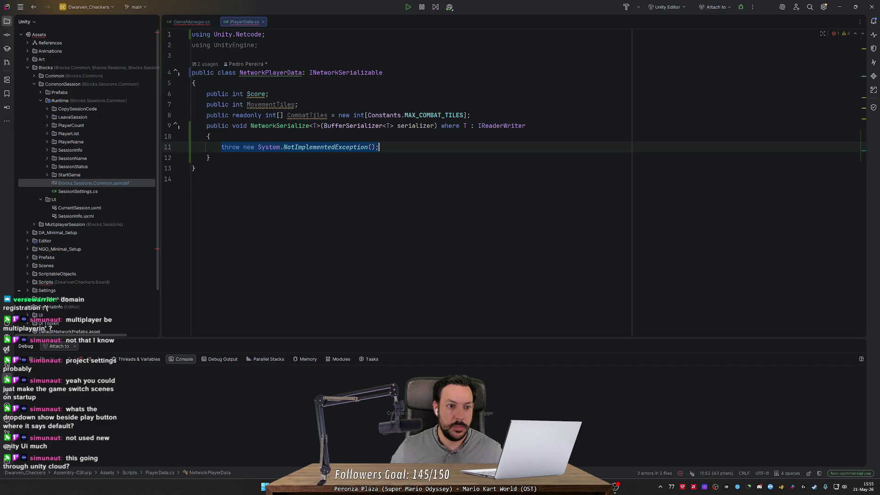
{"action": "left_click", "coordinate": [471, 115]}
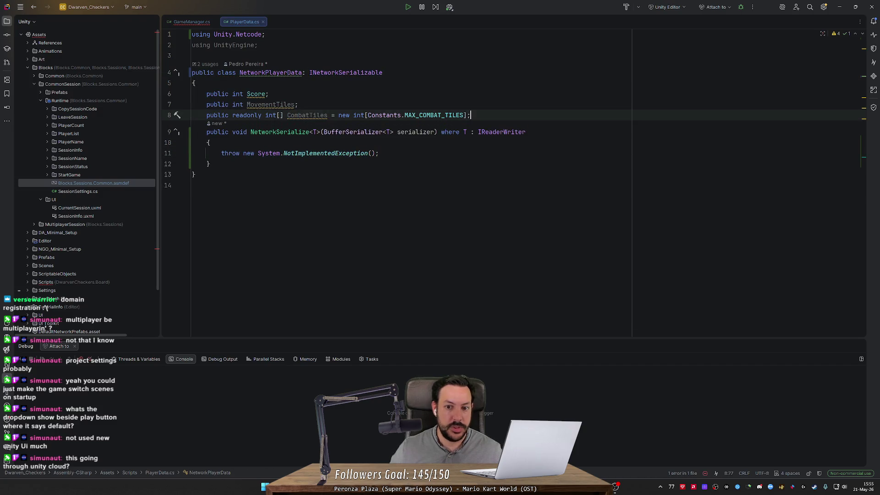
{"action": "key", "text": "Return"}
{"action": "key", "text": "alt+Tab"}
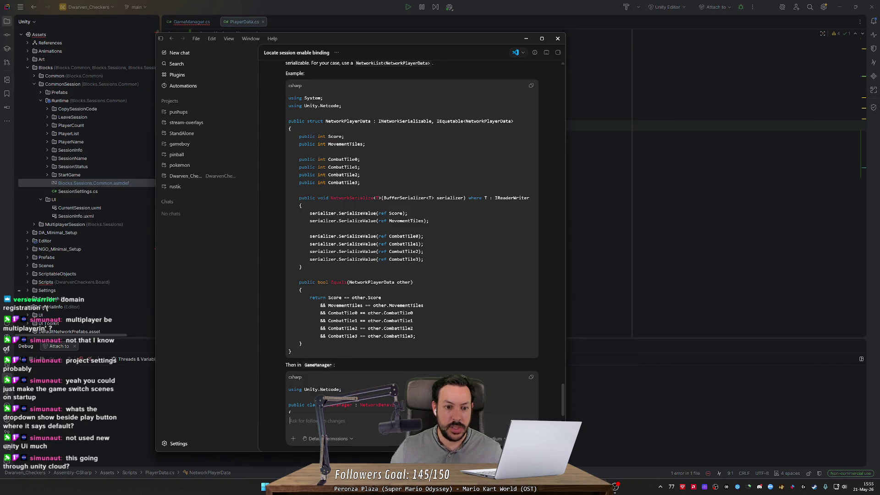
{"action": "key", "text": "alt+Tab"}
- Replace the stub's throw line with a serializer.SerializeValue call for Score
{"action": "left_click_drag", "start_coordinate": [404, 165], "coordinate": [411, 157]}
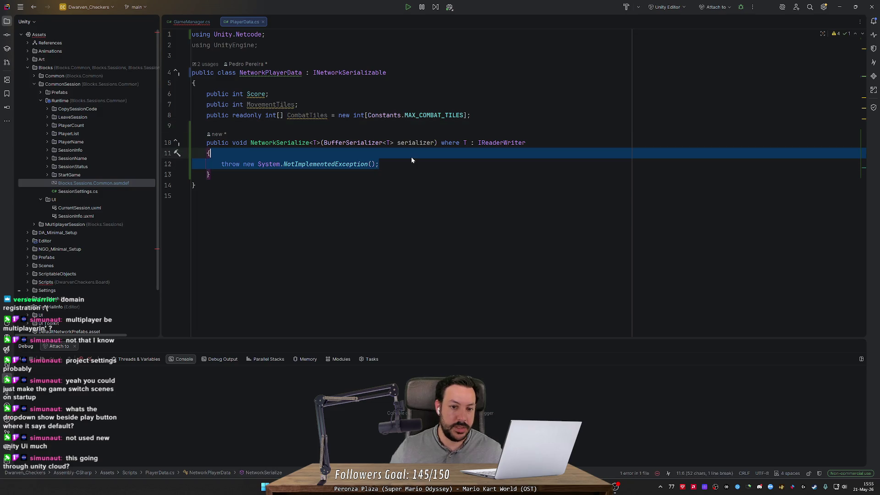
{"action": "key", "text": "Return"}
{"action": "type", "text": "serializer.ser"}
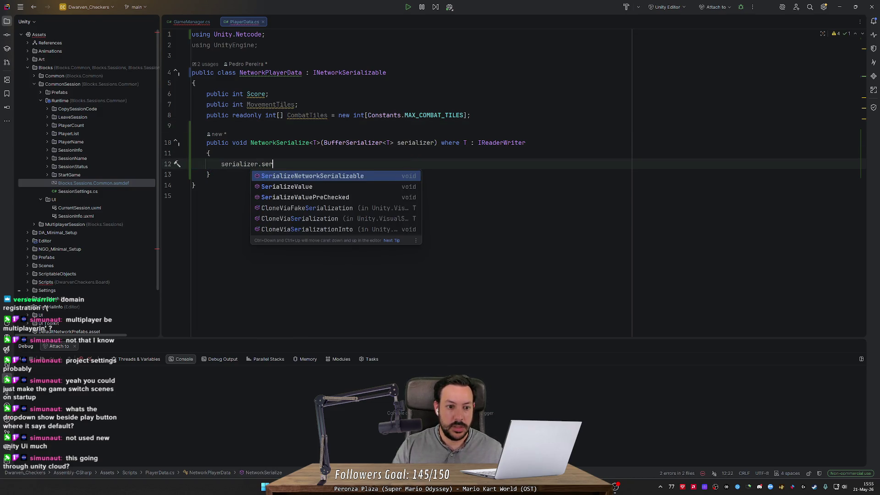
{"action": "key", "text": "BackSpace"}
{"action": "key", "text": "BackSpace"}
{"action": "key", "text": "BackSpace"}
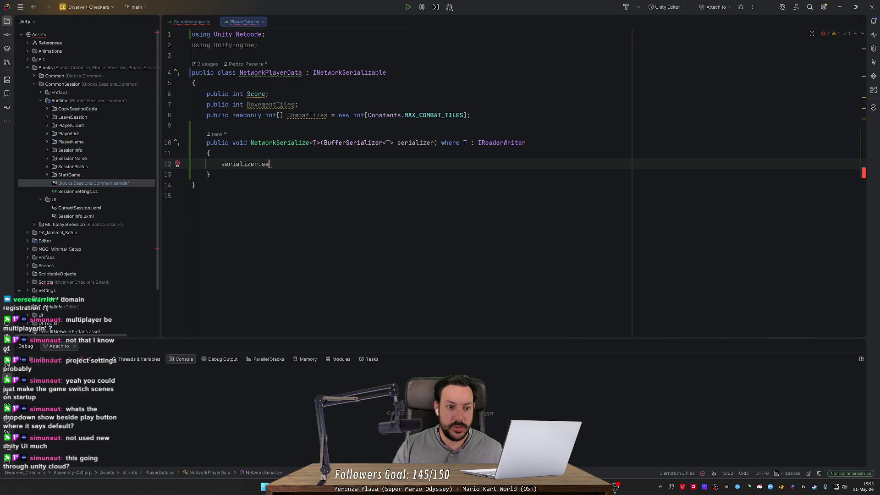
{"action": "type", "text": "Ser"}
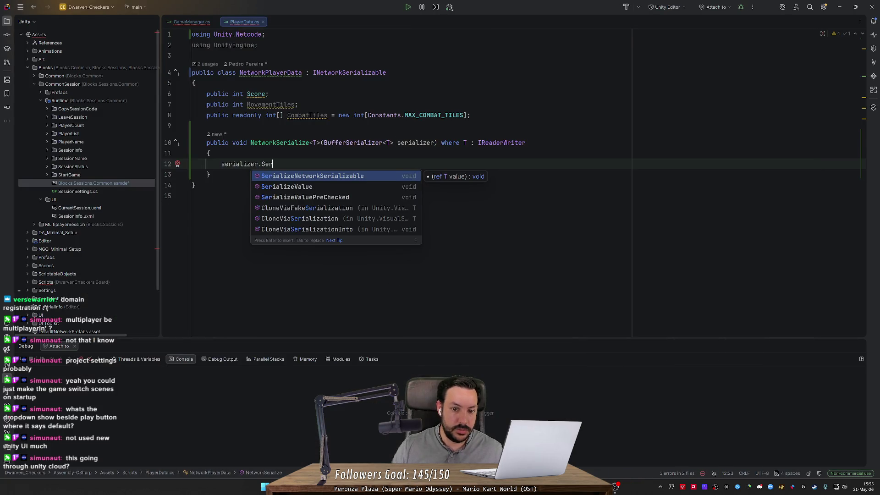
{"action": "key", "text": "Down"}
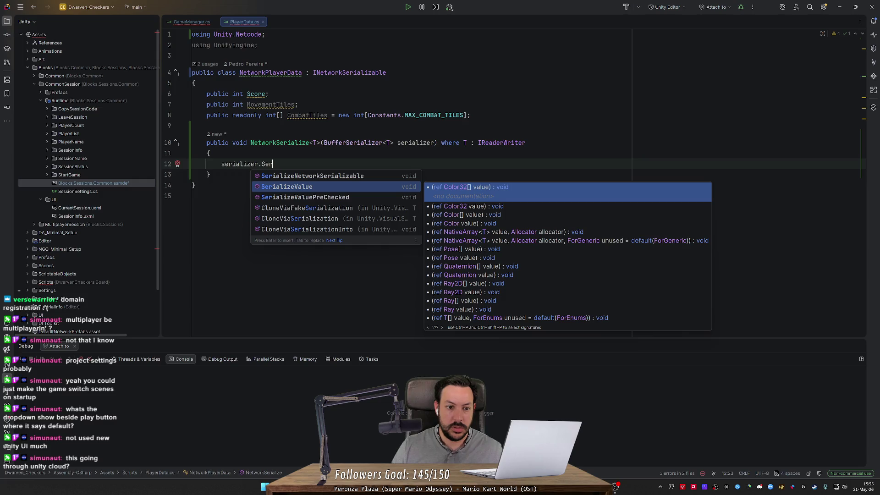
{"action": "key", "text": "Return"}
{"action": "key", "text": "Return"}
{"action": "key", "text": "alt+Tab"}
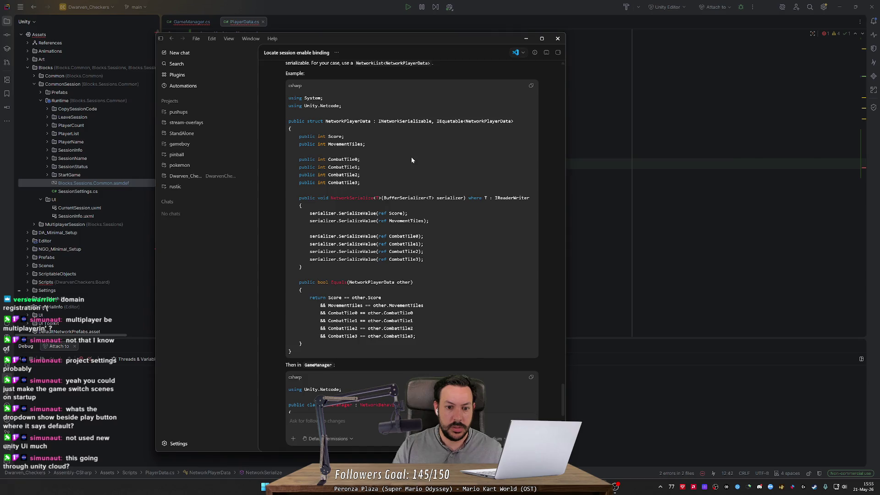
{"action": "key", "text": "alt+Tab"}
- Pass Score by ref and add SerializeValue(ref MovementTiles), duplicating that line below
{"action": "key", "text": "ctrl+d"}
{"action": "left_click", "coordinate": [316, 164]}
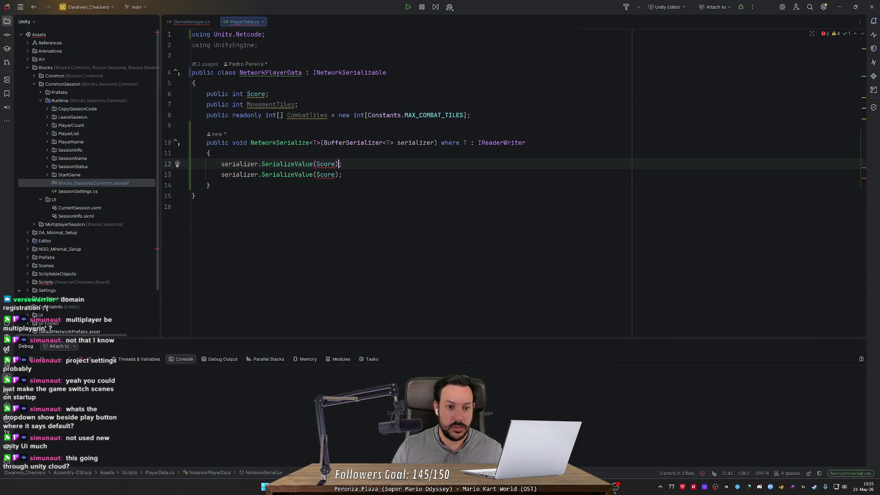
{"action": "type", "text": "ref"}
{"action": "key", "text": "Escape"}
{"action": "left_click", "coordinate": [316, 174]}
{"action": "type", "text": "ref"}
{"action": "key", "text": "ctrl+shift+Right"}
{"action": "type", "text": "Mov"}
{"action": "key", "text": "Return"}
{"action": "key", "text": "End"}
{"action": "key", "text": "ctrl+d"}
{"action": "key", "text": "Left"}
{"action": "key", "text": "Left"}
{"action": "left_click", "coordinate": [342, 186]}
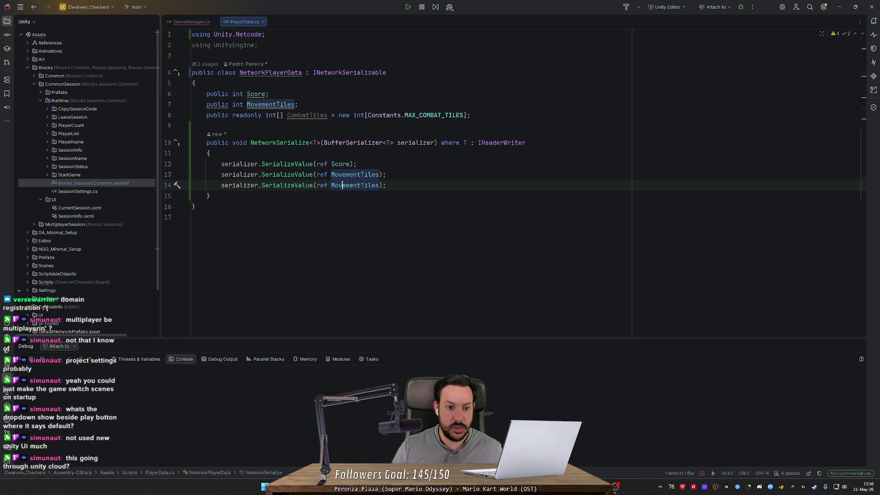
- Change line 14 to serializer.SerializeValue(ref CombatTiles)
{"action": "left_click_drag", "start_coordinate": [343, 185], "coordinate": [356, 185]}
{"action": "type", "text": "Combat"}
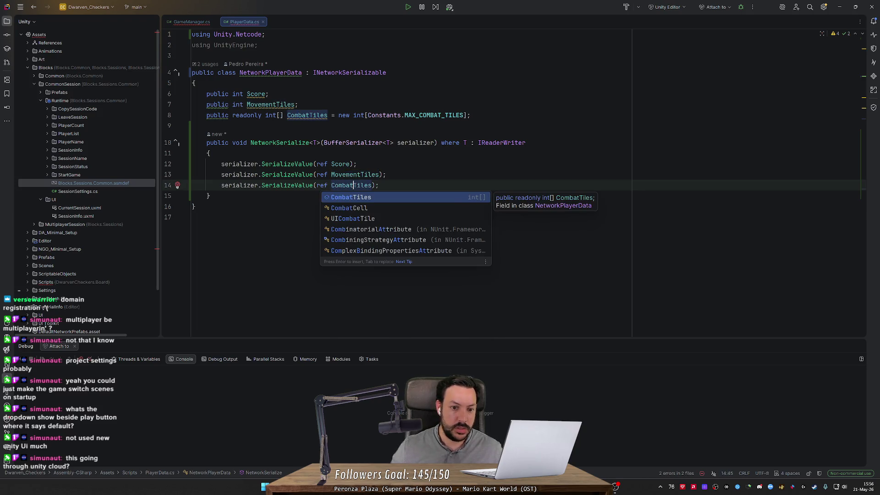
{"action": "left_click", "coordinate": [192, 126]}
{"action": "mouse_move", "coordinate": [357, 186]}
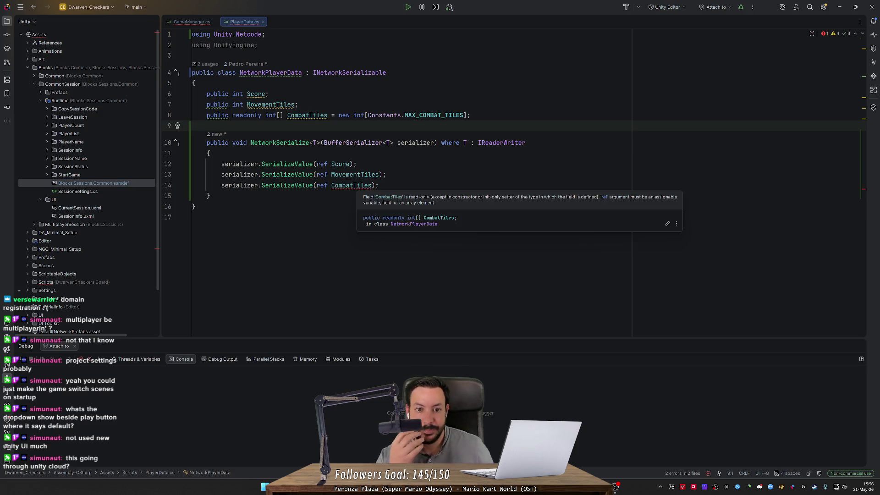
- Delete the readonly modifier from the CombatTiles field
{"action": "double_click", "coordinate": [247, 115]}
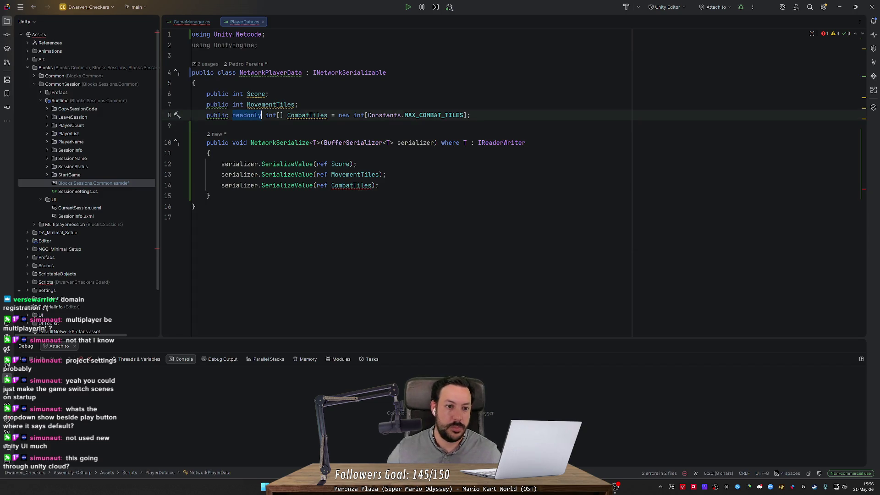
{"action": "key", "text": "Delete"}
{"action": "key", "text": "ctrl+z"}
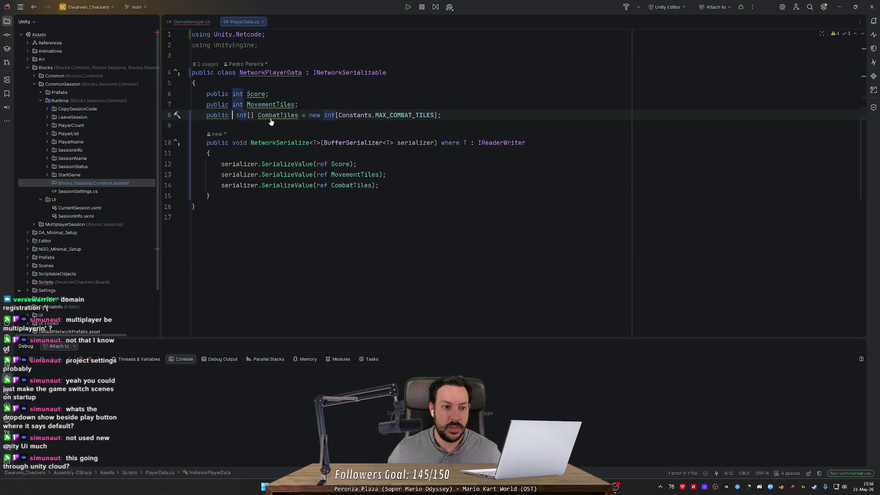
{"action": "key", "text": "Down"}
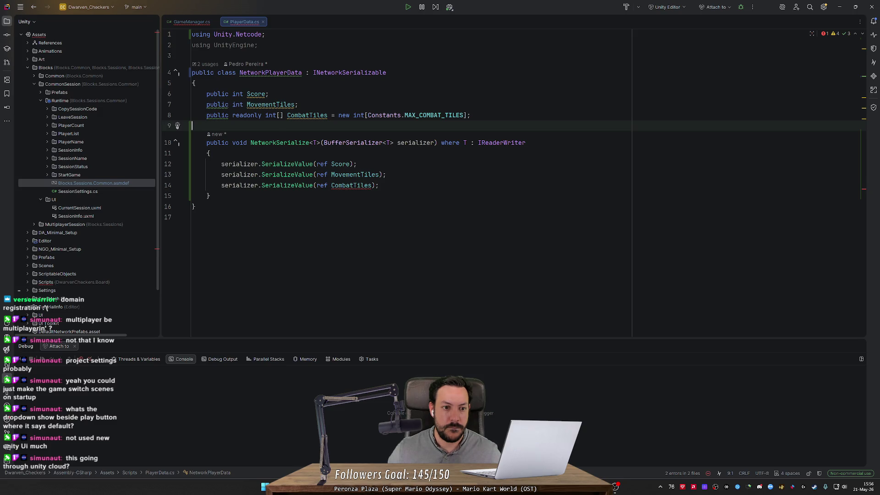
{"action": "double_click", "coordinate": [247, 115]}
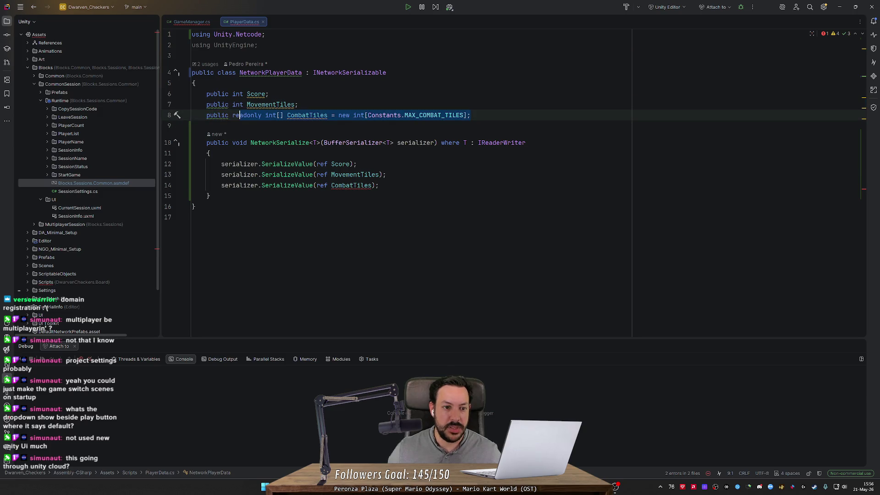
{"action": "key", "text": "Delete"}
{"action": "key", "text": "Delete"}
- Compare the NetworkSerialize lines against the ChatGPT example code, then go to GameManager.cs
{"action": "left_click", "coordinate": [379, 175]}
{"action": "key", "text": "alt+Tab"}
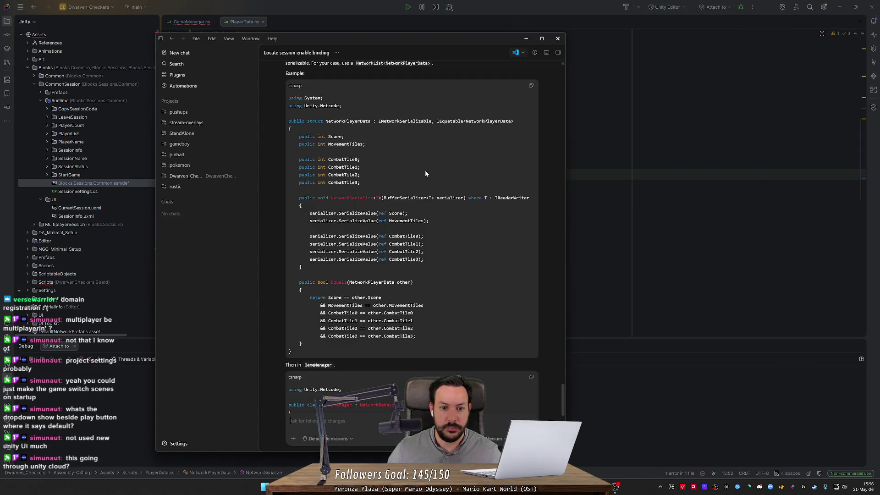
{"action": "key", "text": "alt+Tab"}
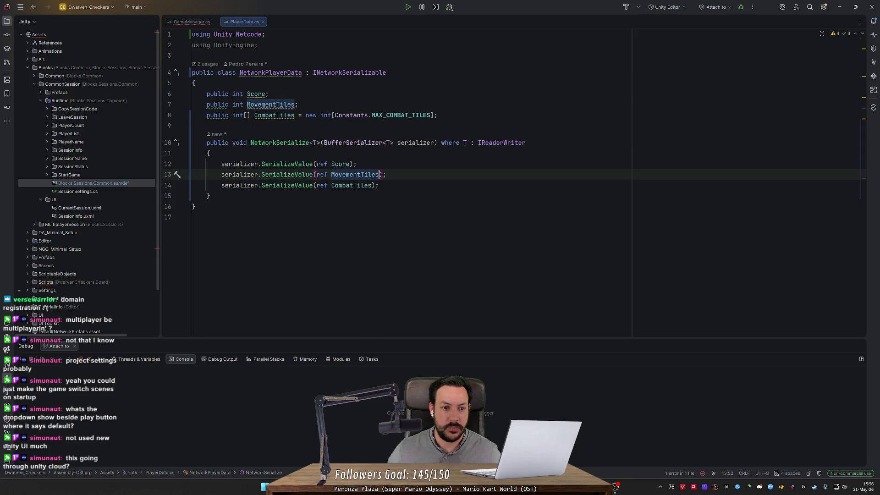
{"action": "left_click", "coordinate": [240, 115]}
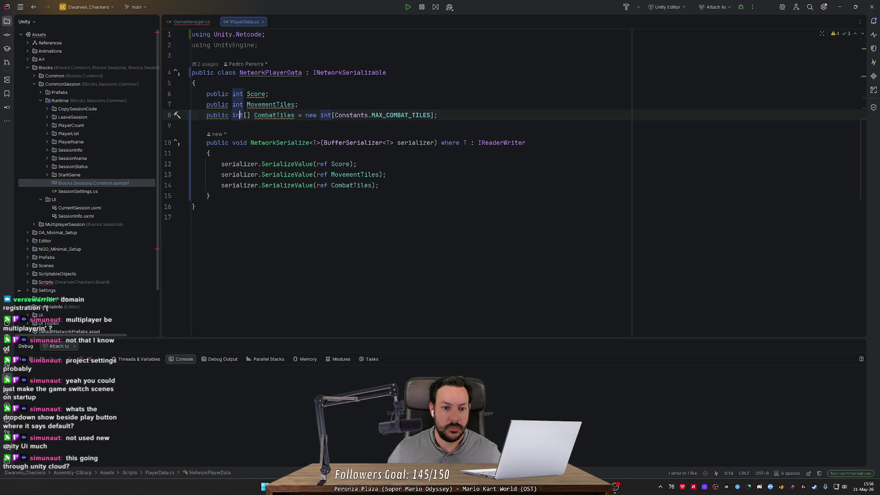
{"action": "left_click", "coordinate": [379, 186]}
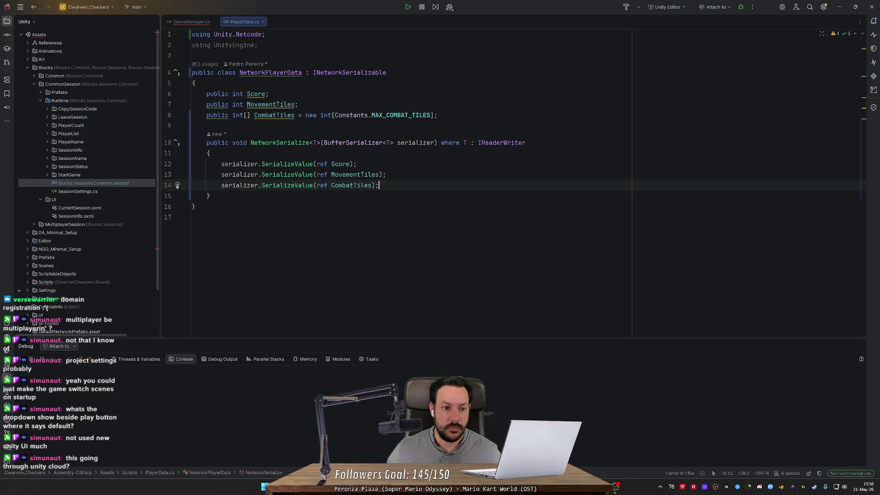
{"action": "key", "text": "alt+Tab"}
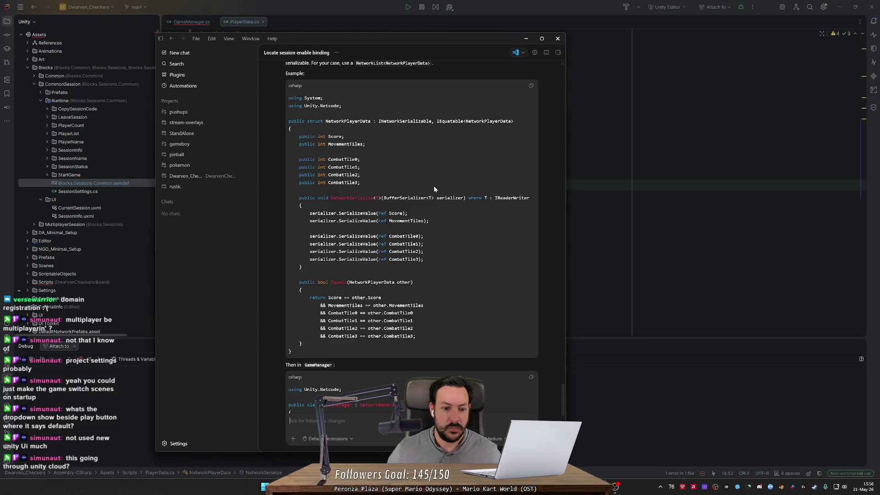
{"action": "key", "text": "alt+Tab"}
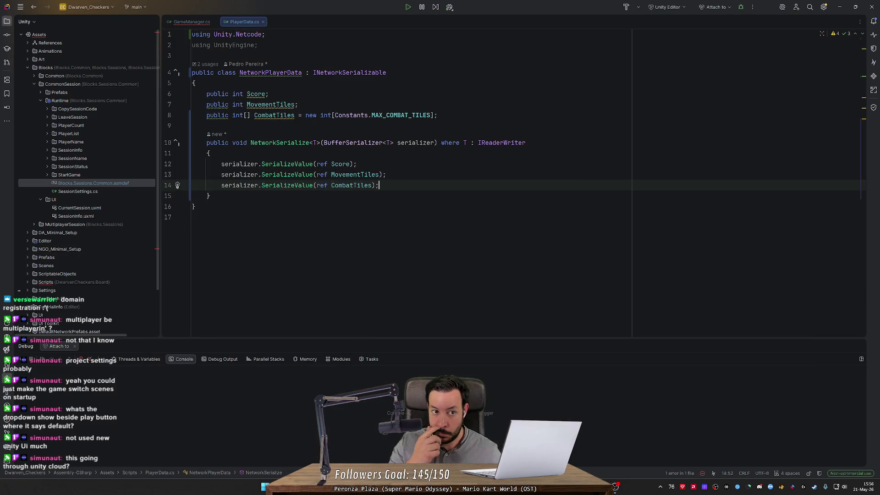
{"action": "left_click", "coordinate": [186, 23]}
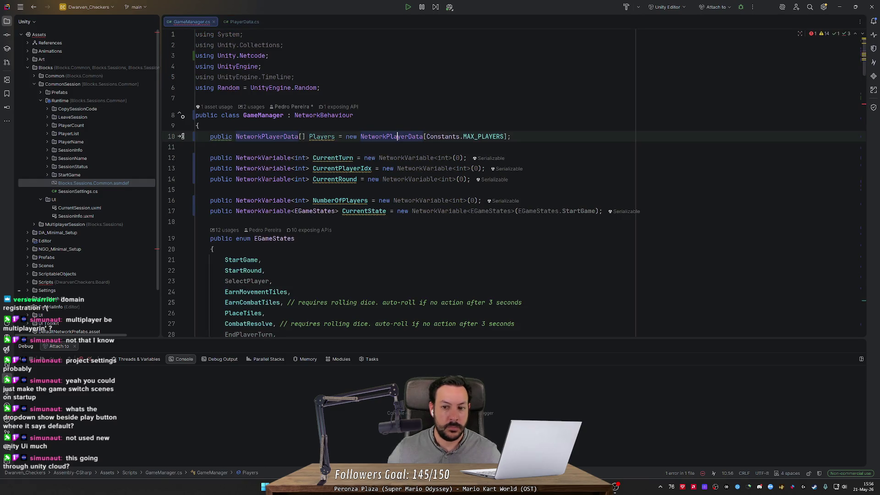
- Replace new PlayerData() with new NetworkPlayerData() on line 48
{"action": "scroll", "coordinate": [397, 136], "scroll_direction": "down", "scroll_amount": 10}
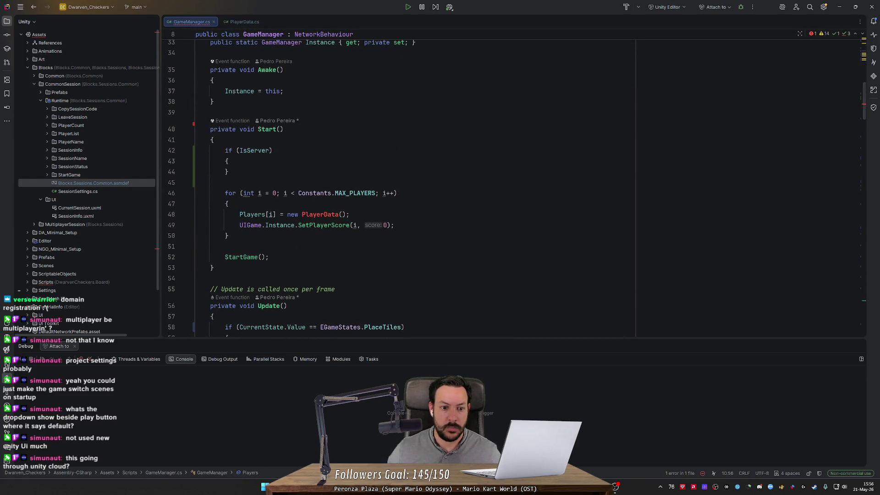
{"action": "left_click", "coordinate": [302, 214]}
{"action": "type", "text": "N"}
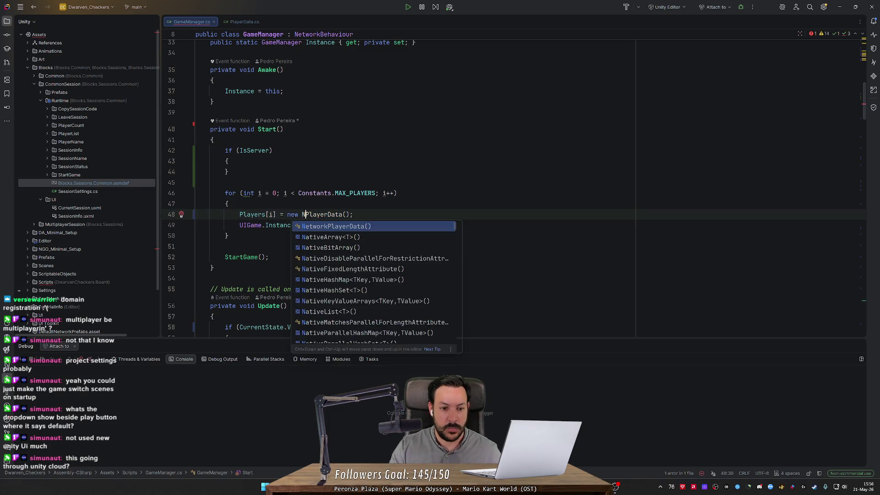
{"action": "key", "text": "Return"}
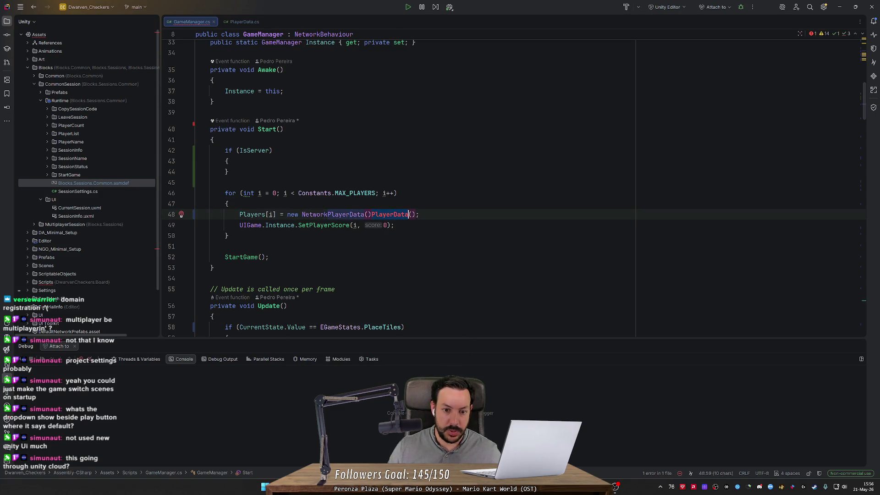
{"action": "key", "text": "Delete"}
{"action": "key", "text": "Delete"}
{"action": "key", "text": "Delete"}
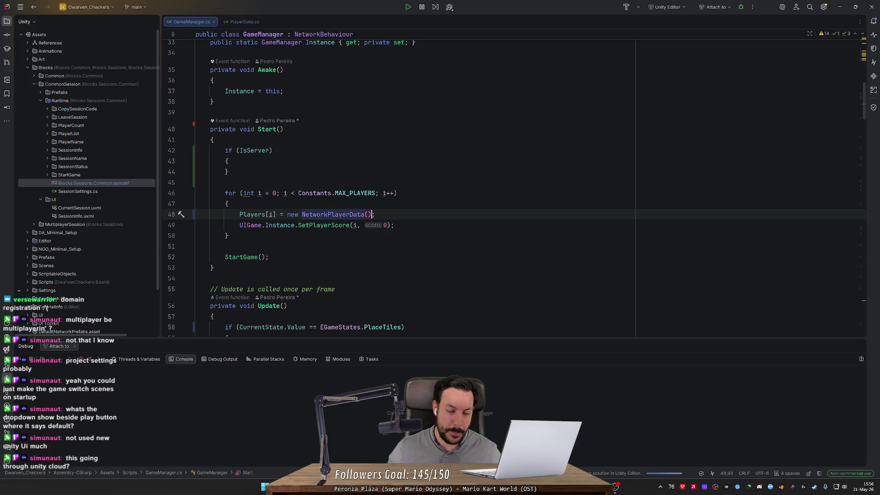
- Scroll through GameManager.cs reviewing the Start method and IsServer block
{"action": "scroll", "coordinate": [399, 184], "scroll_direction": "up", "scroll_amount": 10}
{"action": "scroll", "coordinate": [399, 184], "scroll_direction": "down", "scroll_amount": 1}
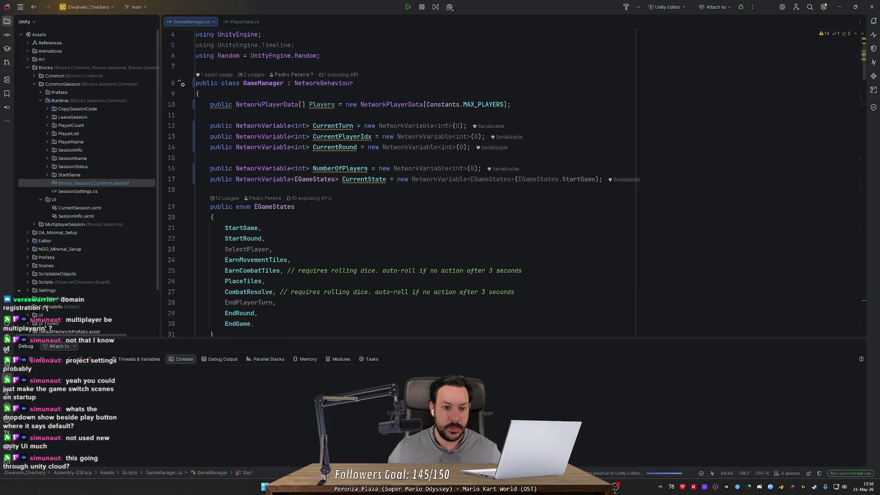
{"action": "left_click", "coordinate": [660, 180]}
{"action": "scroll", "coordinate": [515, 183], "scroll_direction": "down", "scroll_amount": 6}
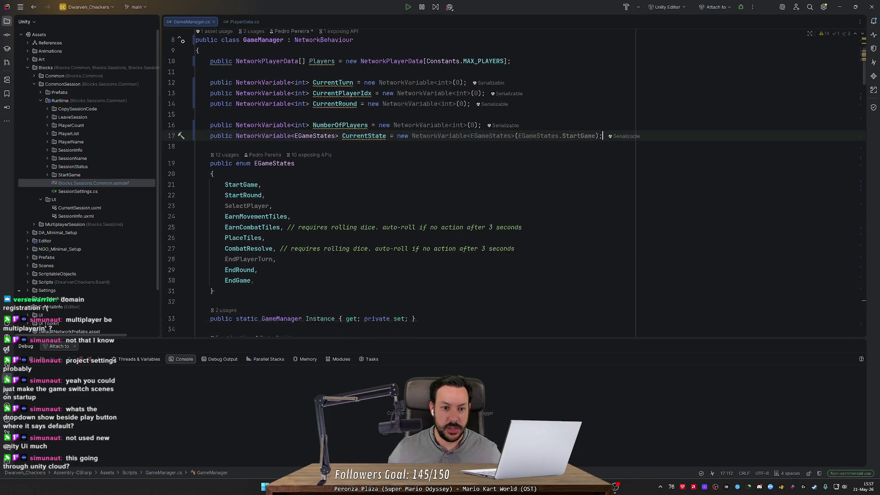
{"action": "scroll", "coordinate": [399, 184], "scroll_direction": "down", "scroll_amount": 3}
{"action": "left_click", "coordinate": [228, 161]}
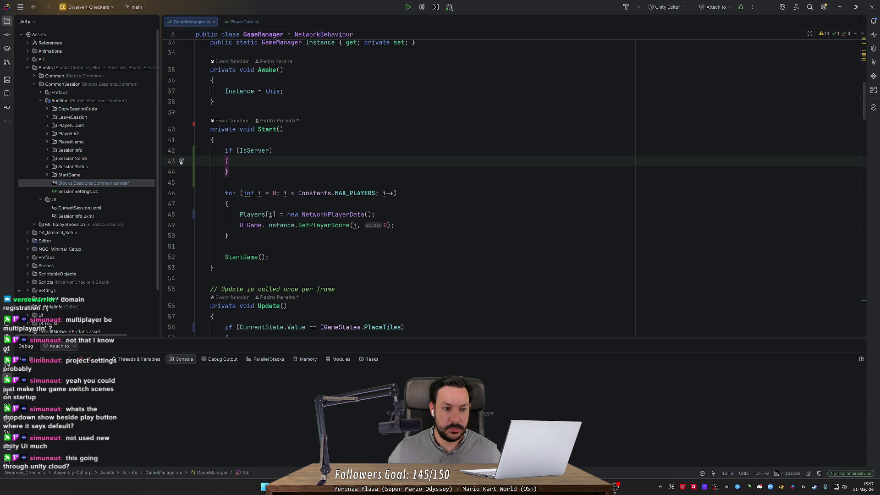
{"action": "scroll", "coordinate": [399, 184], "scroll_direction": "down", "scroll_amount": 5}
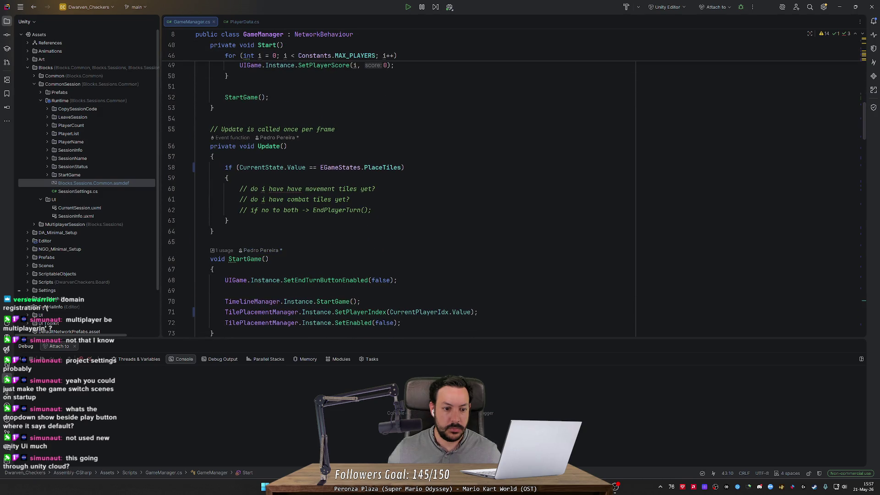
{"action": "scroll", "coordinate": [399, 192], "scroll_direction": "down", "scroll_amount": 1}
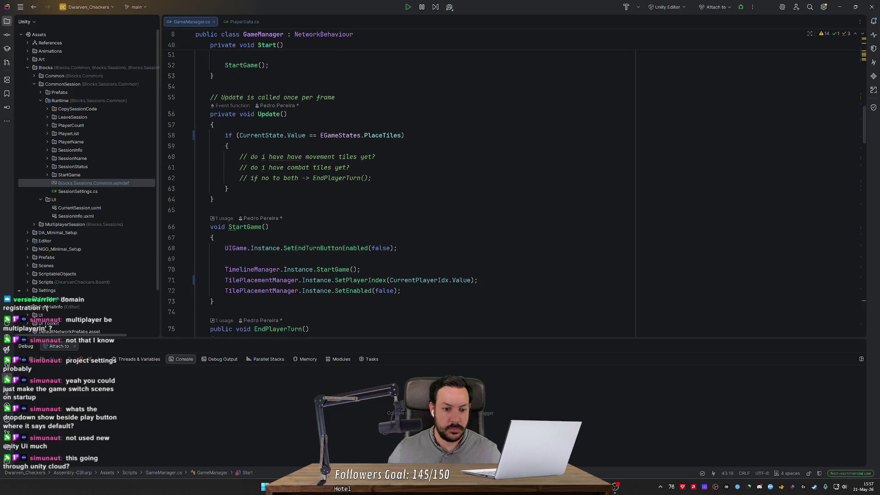
- Search for CurrentPlayerIdx and step through its usages on lines 86, 92 and 105
{"action": "double_click", "coordinate": [417, 280]}
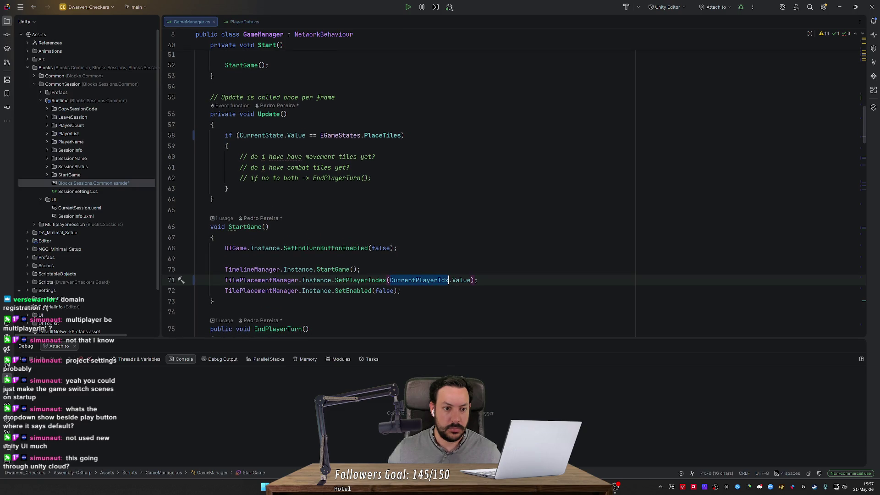
{"action": "scroll", "coordinate": [418, 280], "scroll_direction": "up", "scroll_amount": 6}
{"action": "scroll", "coordinate": [399, 184], "scroll_direction": "up", "scroll_amount": 11}
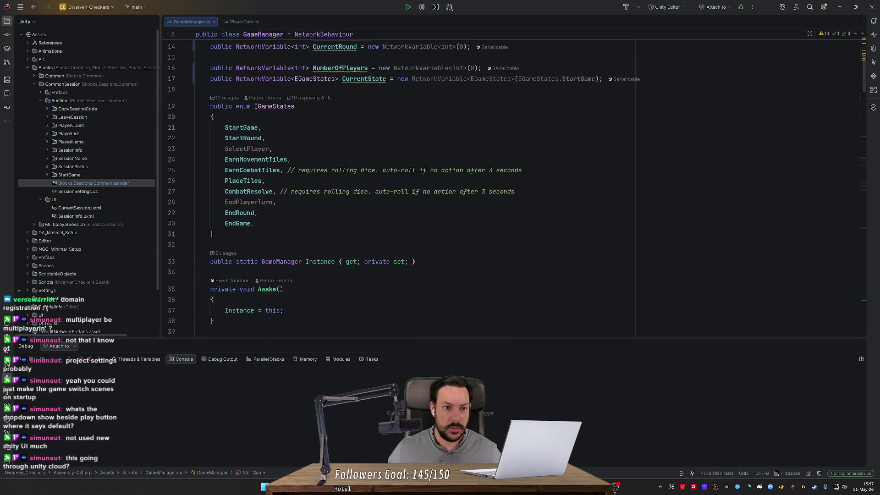
{"action": "double_click", "coordinate": [342, 169]}
{"action": "key", "text": "ctrl+f"}
{"action": "key", "text": "Return"}
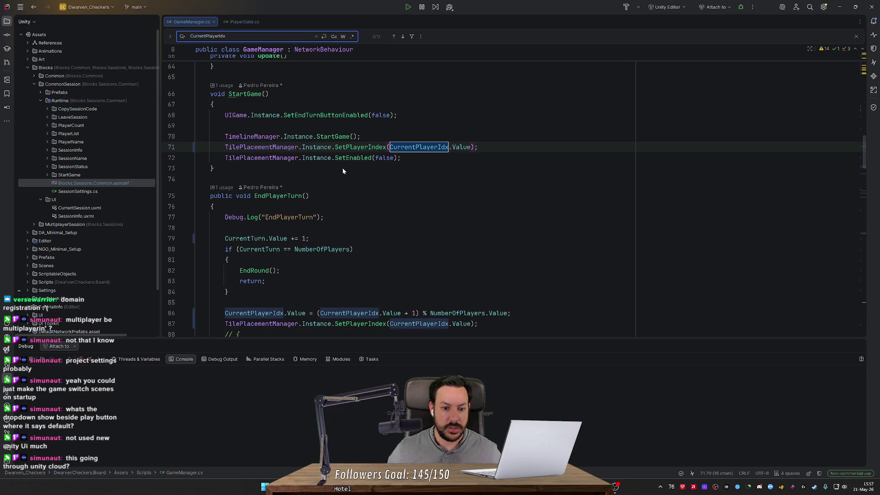
{"action": "key", "text": "Return"}
{"action": "key", "text": "Return"}
{"action": "key", "text": "Return"}
{"action": "key", "text": "Return"}
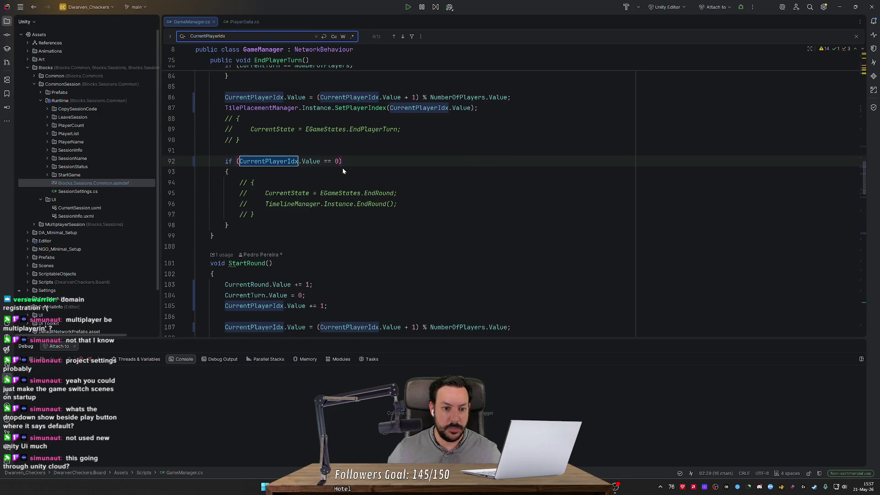
{"action": "key", "text": "Return"}
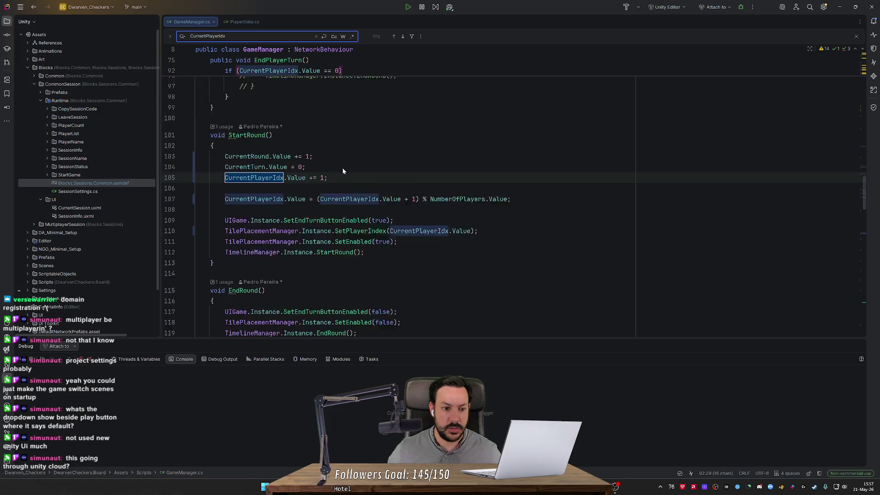
{"action": "key", "text": "Return"}
{"action": "key", "text": "Return"}
{"action": "key", "text": "Return"}
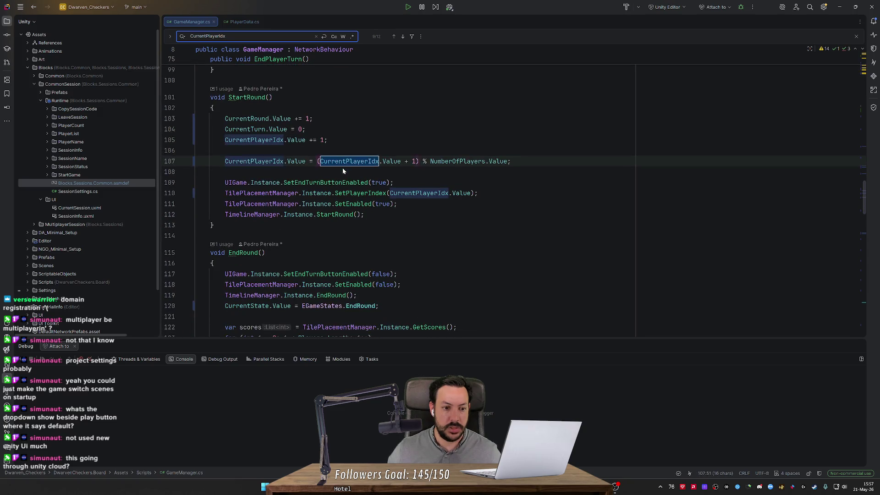
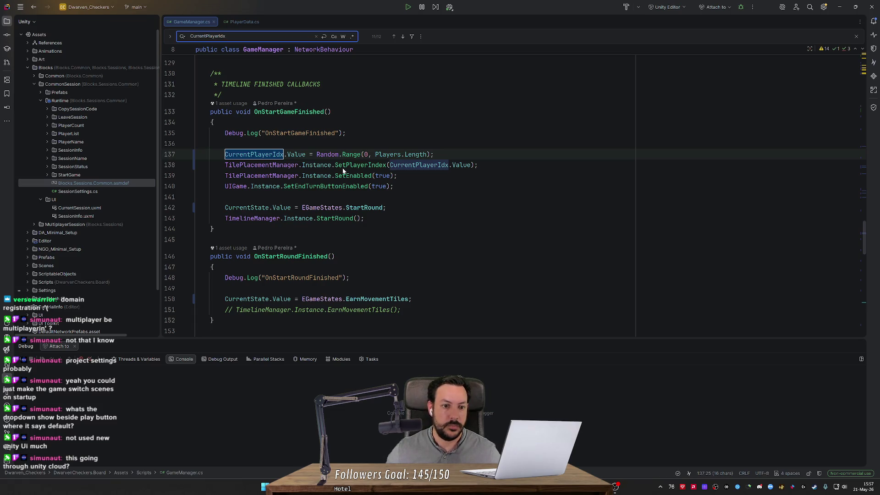
- Delete the CurrentPlayerIdx = Random.Range(...) line from OnStartGameFinished and save GameManager.cs
{"action": "key", "text": "Escape"}
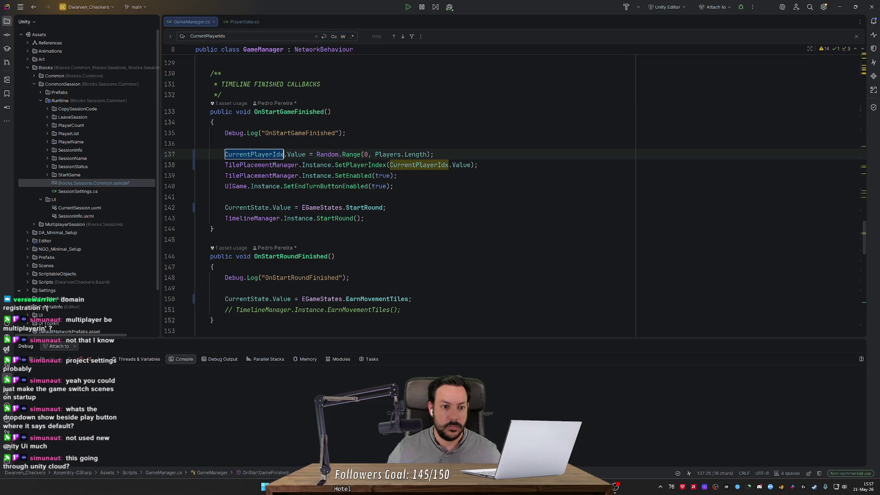
{"action": "key", "text": "shift+End"}
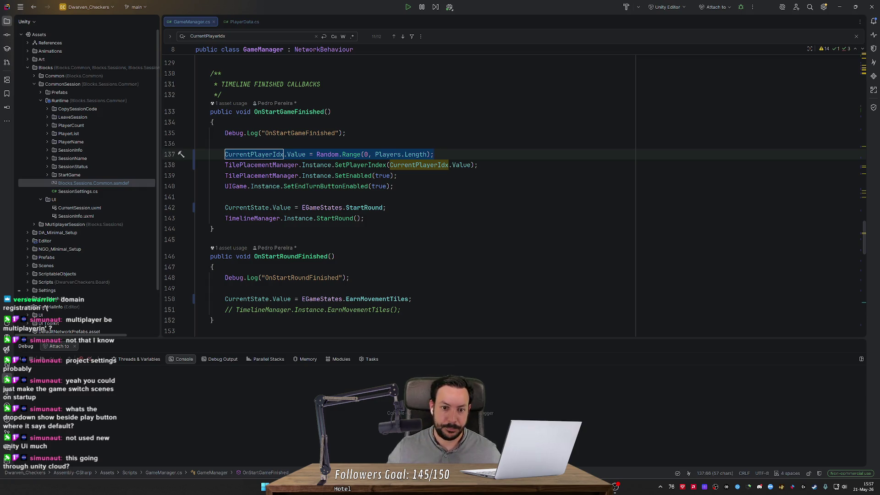
{"action": "key", "text": "End"}
{"action": "key", "text": "shift+Home"}
{"action": "key", "text": "shift+Left"}
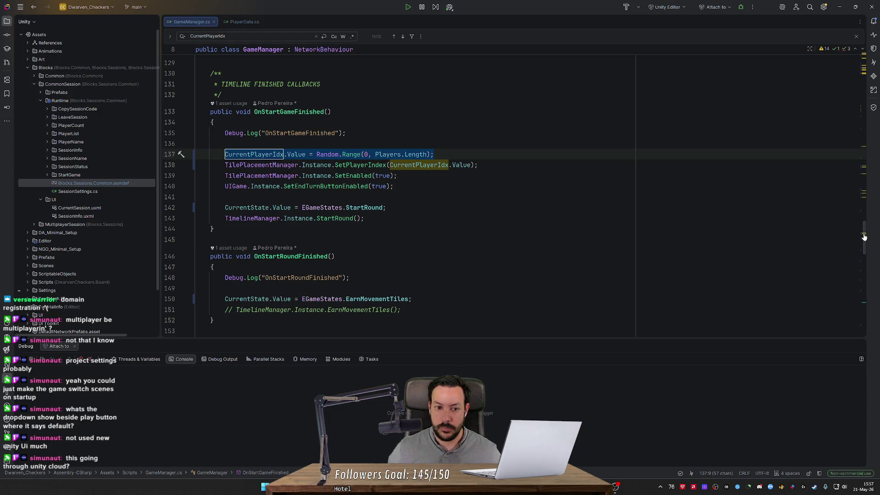
{"action": "key", "text": "End"}
{"action": "key", "text": "shift+Home"}
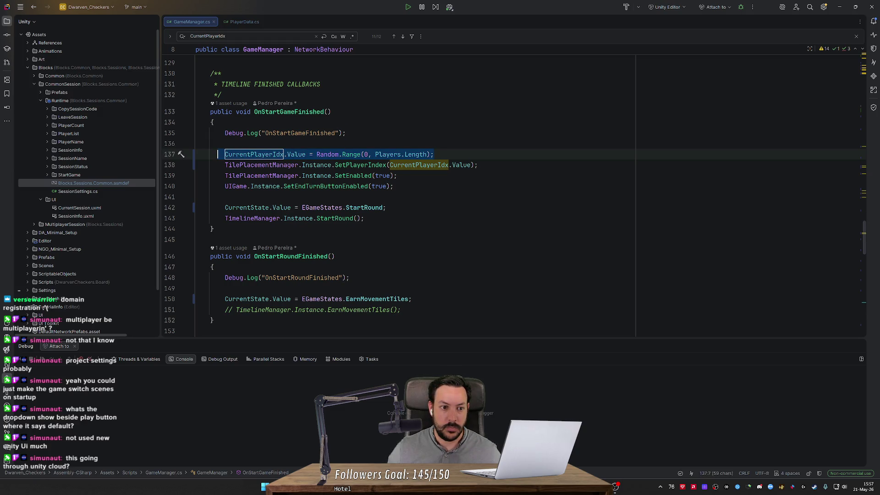
{"action": "key", "text": "BackSpace"}
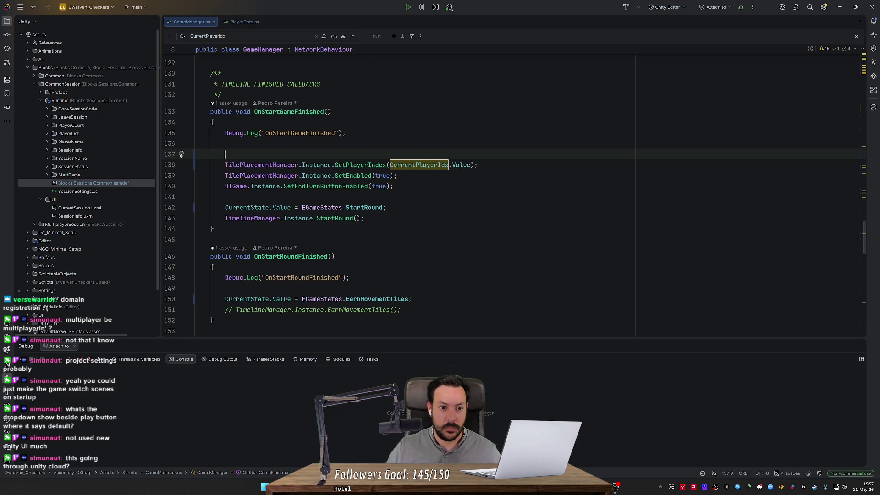
{"action": "key", "text": "BackSpace"}
{"action": "key", "text": "ctrl+s"}
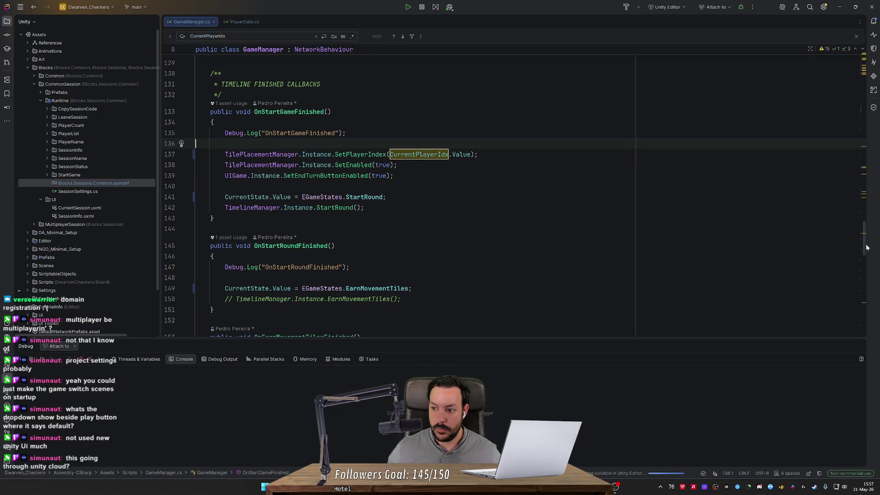
{"action": "left_click", "coordinate": [865, 93]}
{"action": "scroll", "coordinate": [865, 94], "scroll_direction": "down", "scroll_amount": 6}
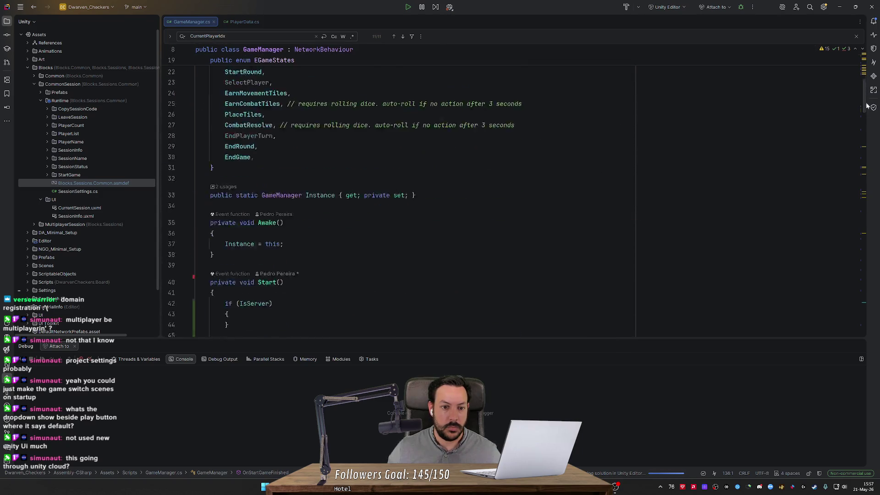
- Paste the CurrentPlayerIdx = Random.Range(0, Players.Length) assignment into Start()'s IsServer block
{"action": "left_click", "coordinate": [229, 189]}
{"action": "key", "text": "Return"}
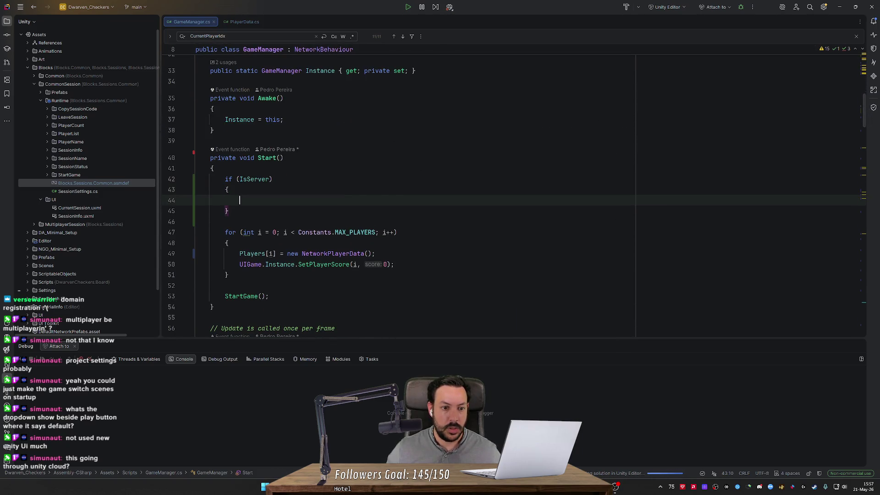
{"action": "key", "text": "Tab"}
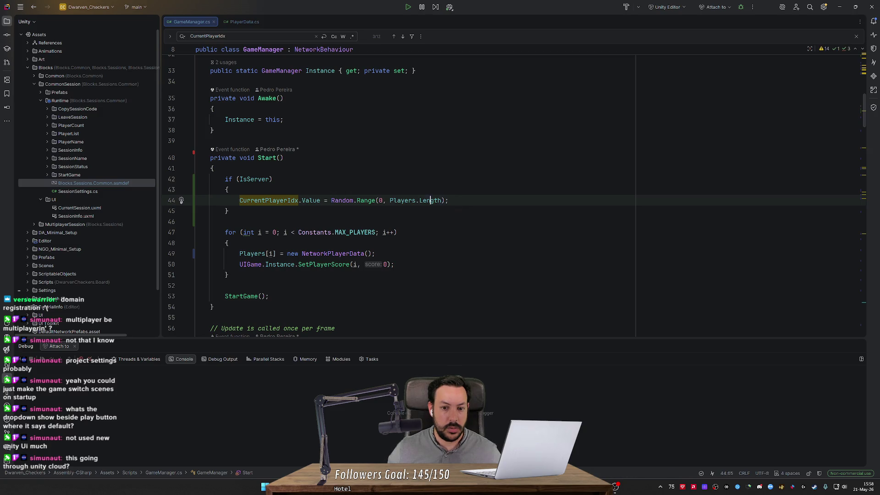
{"action": "double_click", "coordinate": [431, 201]}
{"action": "scroll", "coordinate": [431, 200], "scroll_direction": "up", "scroll_amount": 4}
{"action": "scroll", "coordinate": [431, 201], "scroll_direction": "up", "scroll_amount": 4}
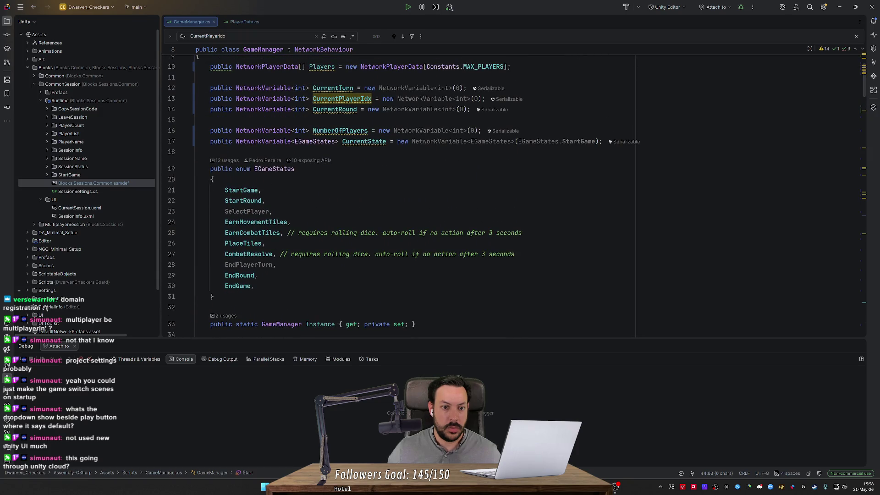
{"action": "scroll", "coordinate": [431, 201], "scroll_direction": "up", "scroll_amount": 1}
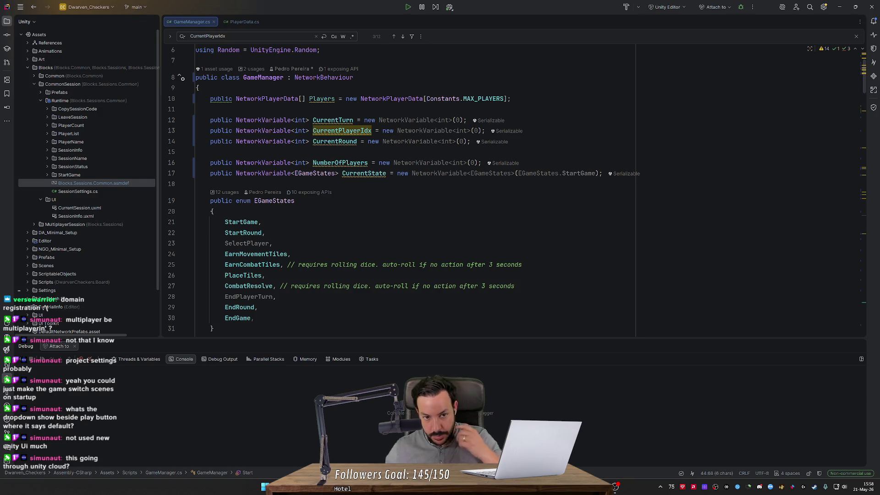
{"action": "scroll", "coordinate": [431, 200], "scroll_direction": "down", "scroll_amount": 7}
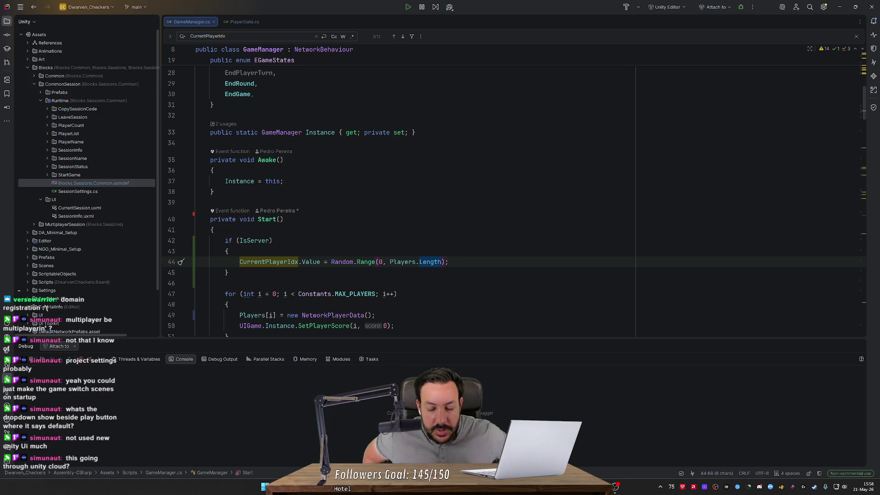
{"action": "left_click", "coordinate": [390, 262]}
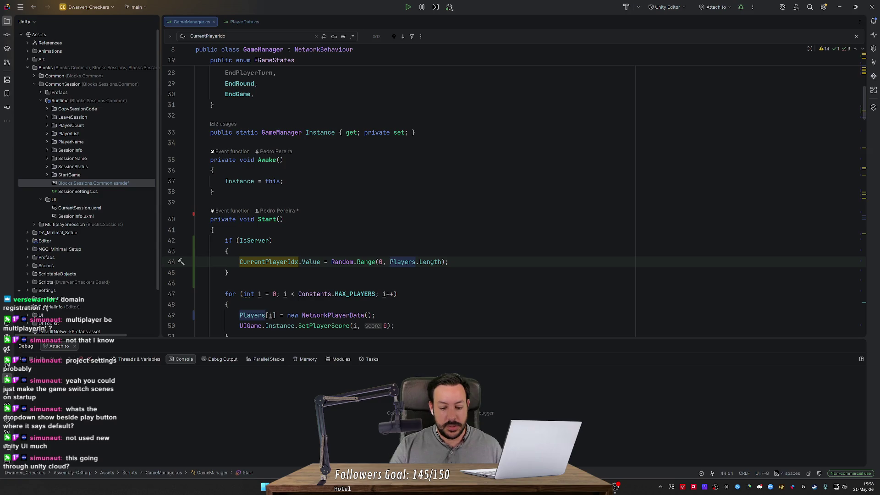
{"action": "type", "text": "Sess"}
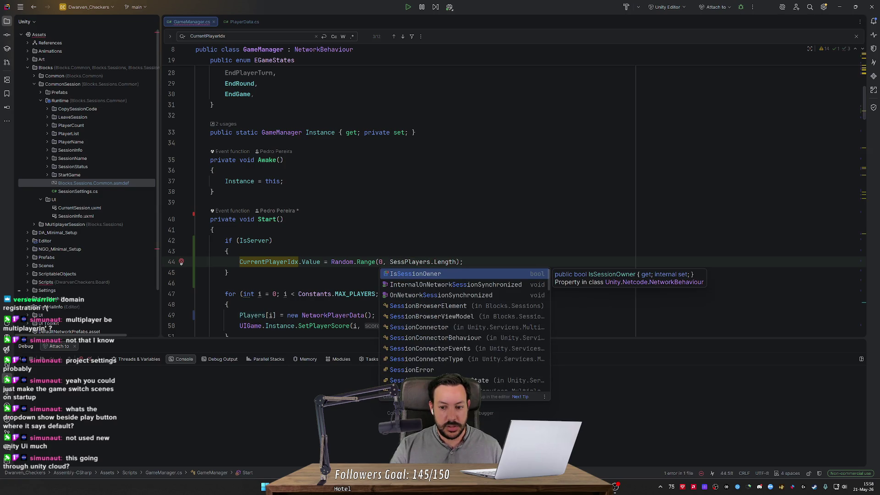
{"action": "key", "text": "BackSpace"}
{"action": "key", "text": "BackSpace"}
{"action": "key", "text": "BackSpace"}
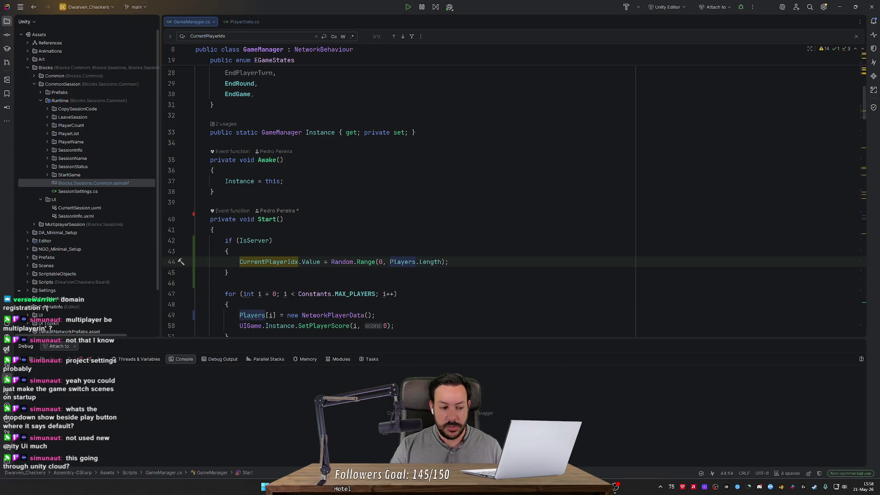
{"action": "type", "text": "Pla"}
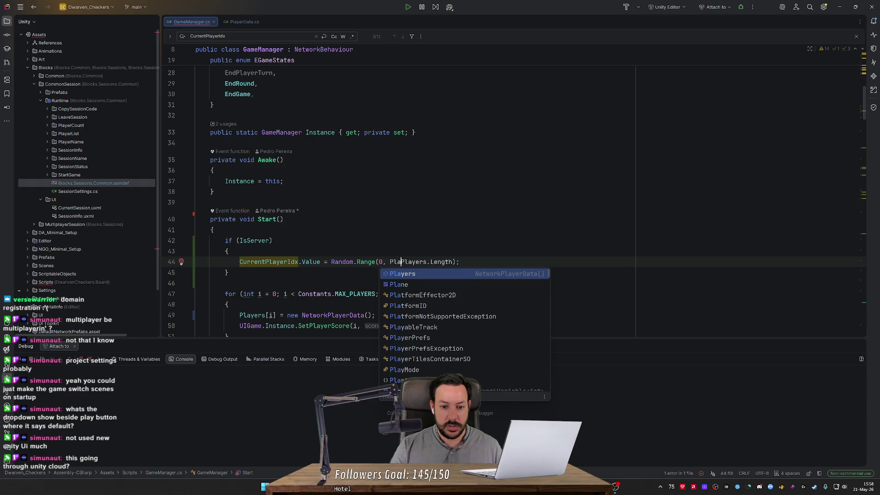
{"action": "key", "text": "BackSpace"}
{"action": "key", "text": "BackSpace"}
{"action": "key", "text": "BackSpace"}
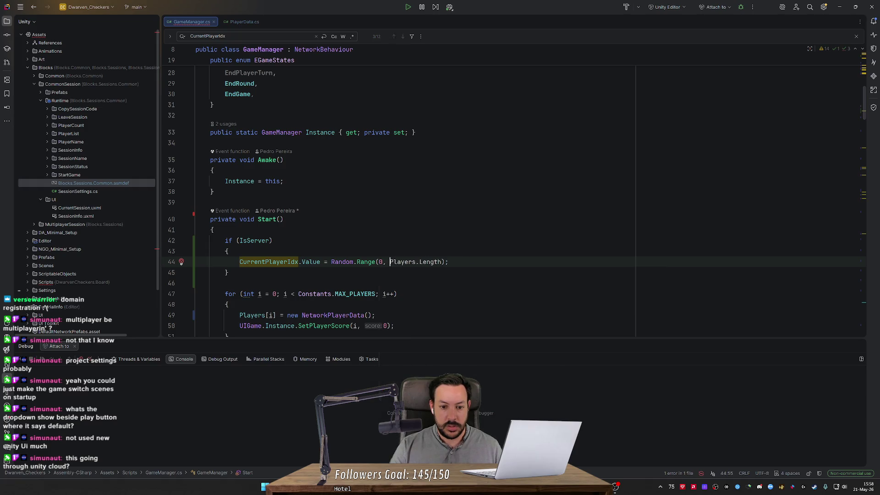
{"action": "type", "text": "Network"}
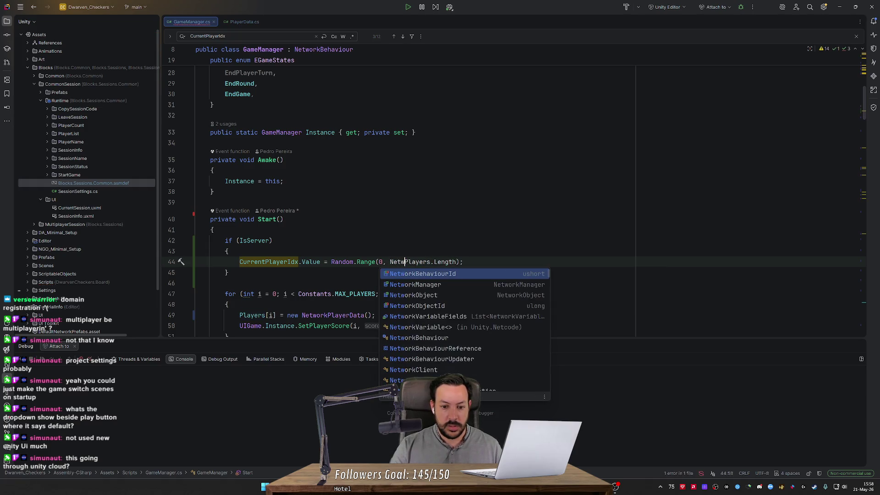
{"action": "key", "text": "Return"}
{"action": "type", "text": ".Ins"}
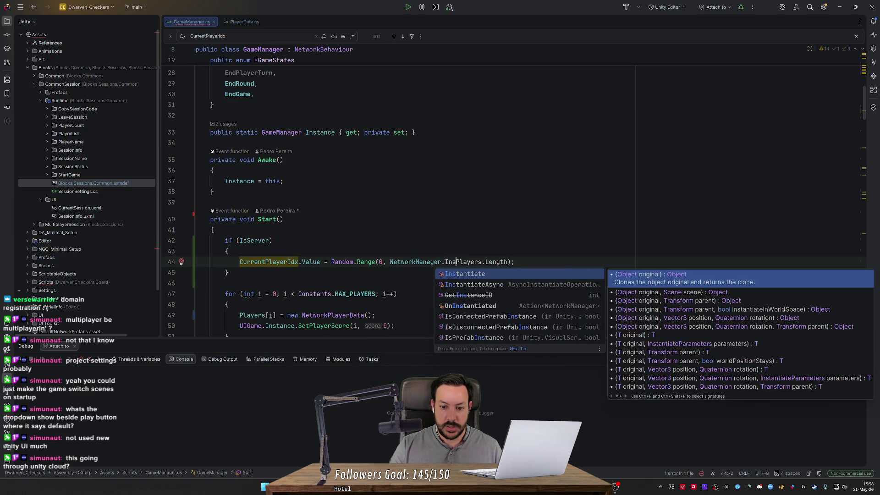
{"action": "type", "text": "tanc"}
{"action": "key", "text": "BackSpace"}
{"action": "key", "text": "BackSpace"}
{"action": "key", "text": "BackSpace"}
{"action": "type", "text": "."}
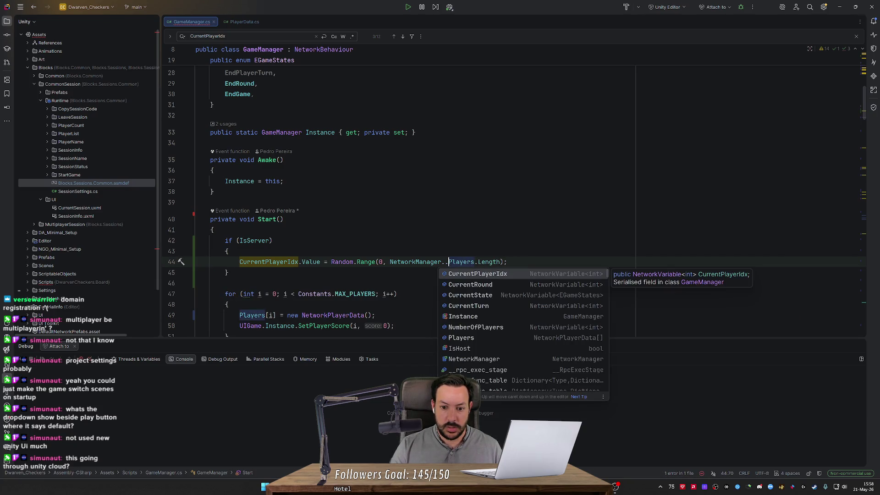
{"action": "key", "text": "BackSpace"}
{"action": "type", "text": "pl"}
{"action": "key", "text": "BackSpace"}
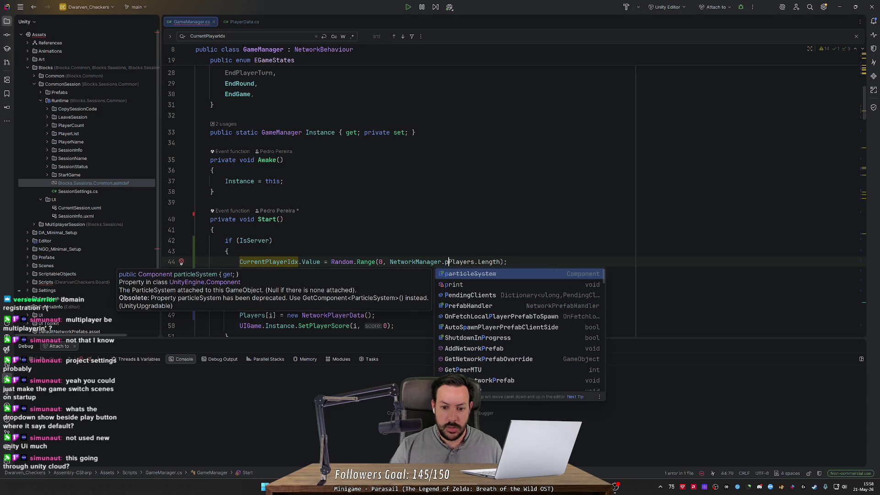
{"action": "key", "text": "Down"}
{"action": "key", "text": "Down"}
{"action": "key", "text": "Down"}
{"action": "key", "text": "Down"}
{"action": "key", "text": "Down"}
{"action": "key", "text": "Down"}
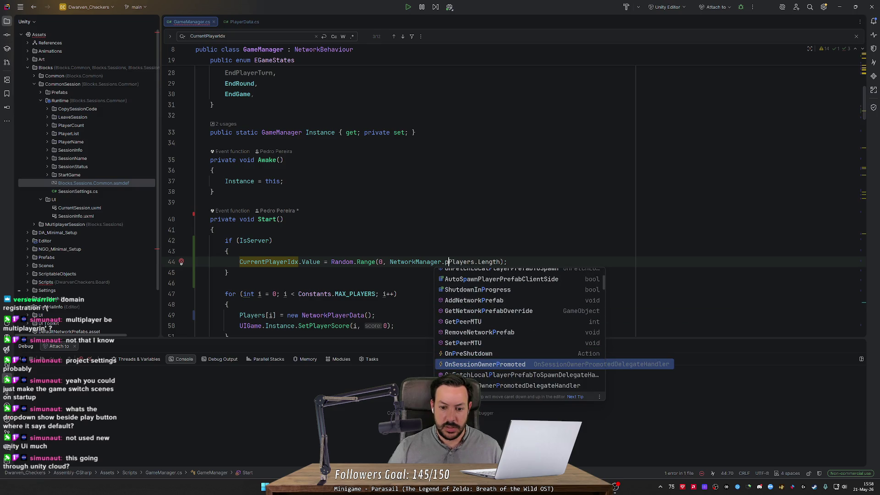
{"action": "key", "text": "Down"}
{"action": "key", "text": "Down"}
{"action": "key", "text": "Down"}
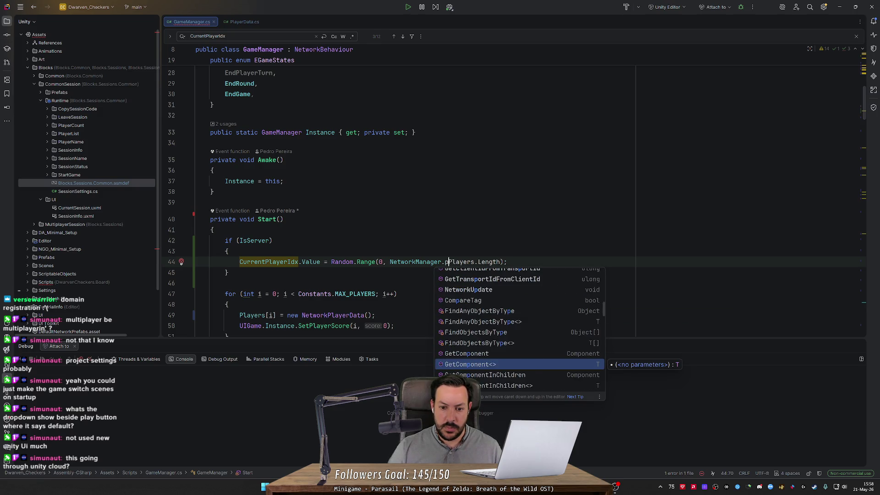
{"action": "key", "text": "Down"}
{"action": "key", "text": "Down"}
{"action": "key", "text": "Down"}
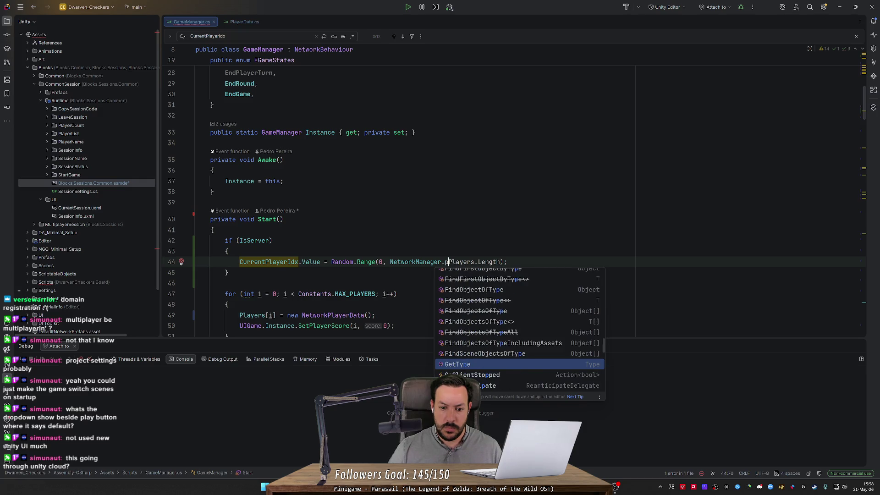
{"action": "key", "text": "Down"}
{"action": "key", "text": "Down"}
{"action": "key", "text": "Down"}
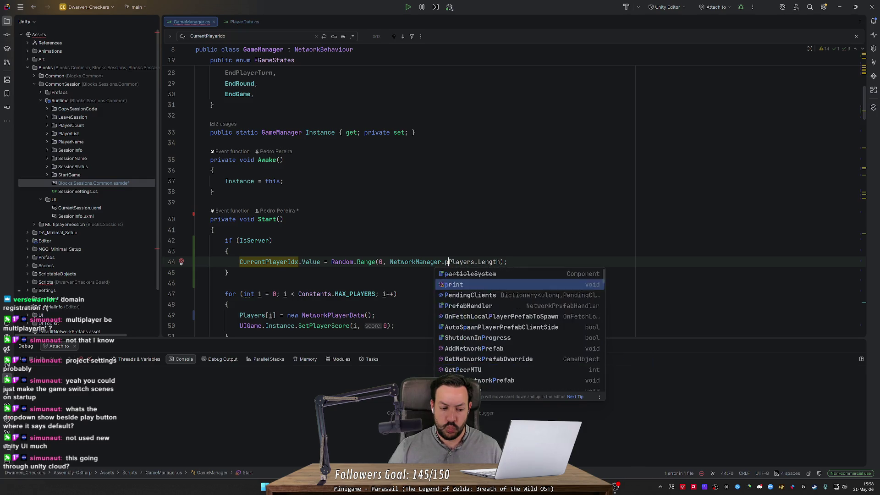
{"action": "key", "text": "Down"}
{"action": "key", "text": "Down"}
{"action": "key", "text": "Down"}
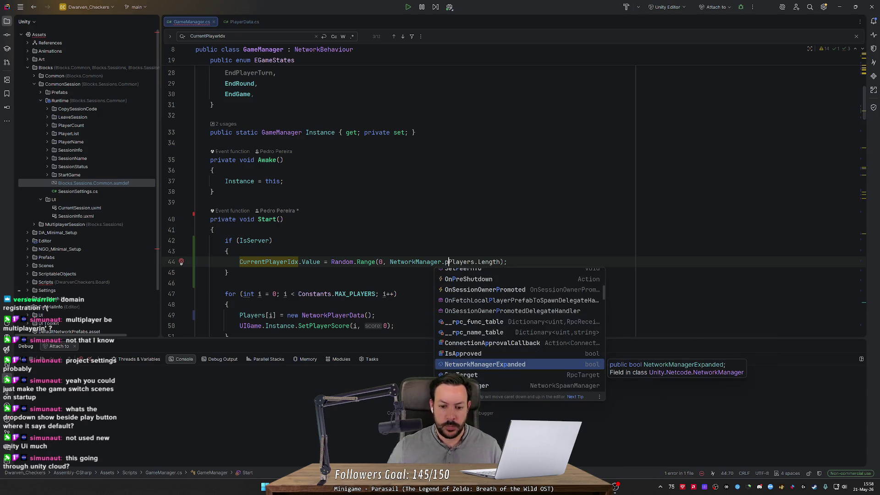
{"action": "key", "text": "BackSpace"}
{"action": "type", "text": "Instance"}
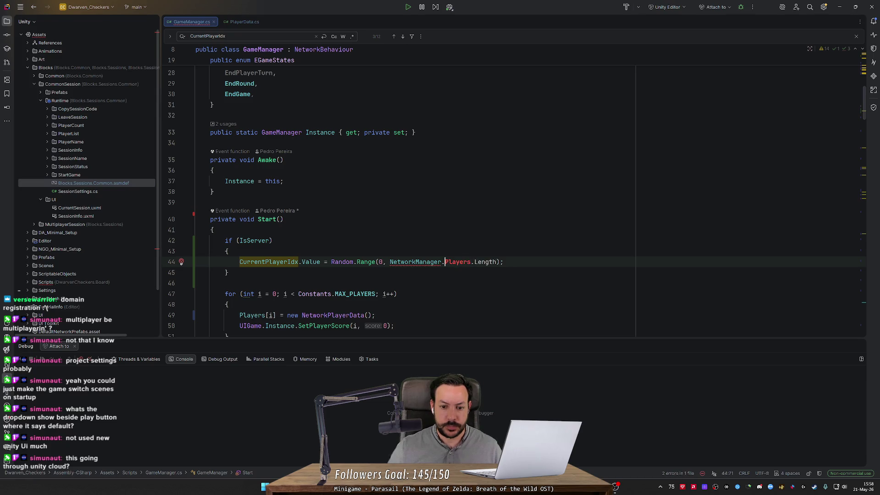
{"action": "key", "text": "BackSpace"}
{"action": "key", "text": "BackSpace"}
{"action": "key", "text": "BackSpace"}
{"action": "key", "text": "ctrl+BackSpace"}
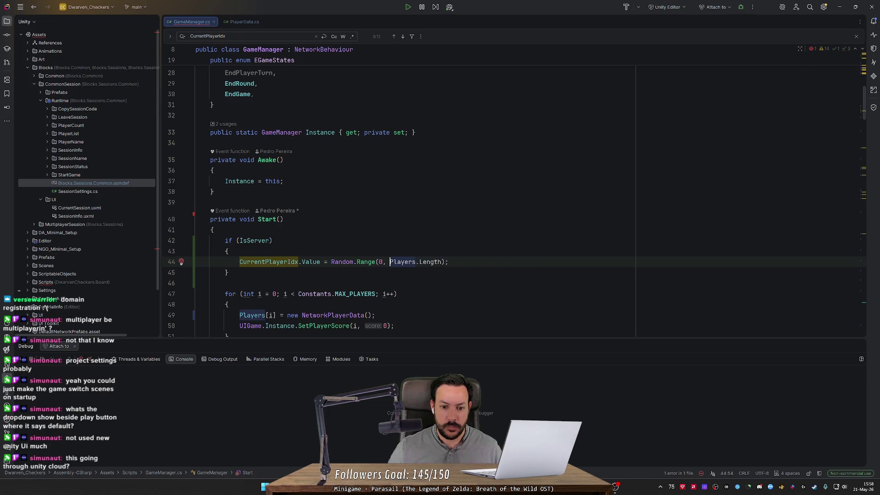
- Add var PlayersCount = Players.Length; in the IsServer block and use PlayersCount in Random.Range
{"action": "left_click", "coordinate": [273, 241]}
{"action": "key", "text": "Down"}
{"action": "key", "text": "Return"}
{"action": "type", "text": "var PlayersCo"}
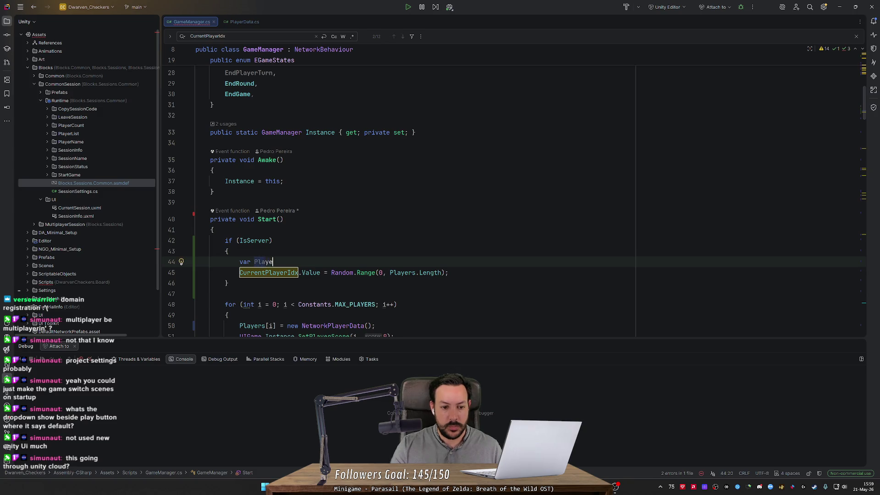
{"action": "type", "text": "unt = Players.Length;"}
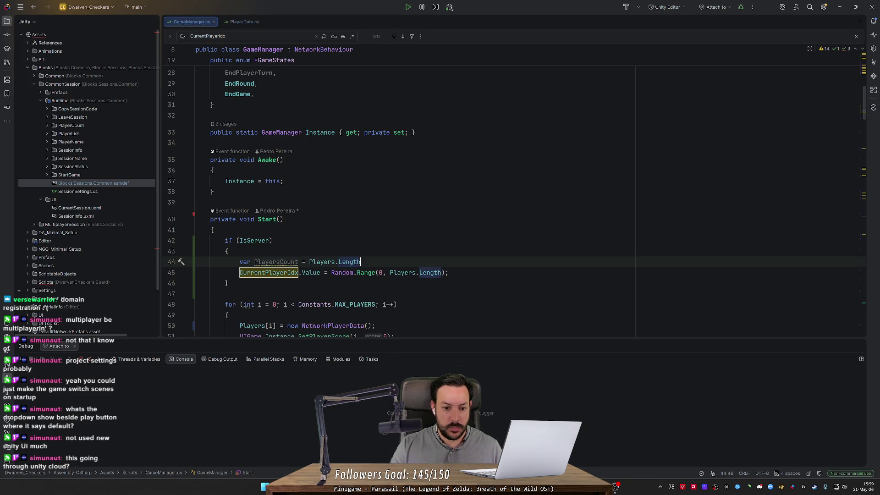
{"action": "left_click_drag", "start_coordinate": [390, 273], "coordinate": [441, 273]}
{"action": "key", "text": "ctrl+alt+v"}
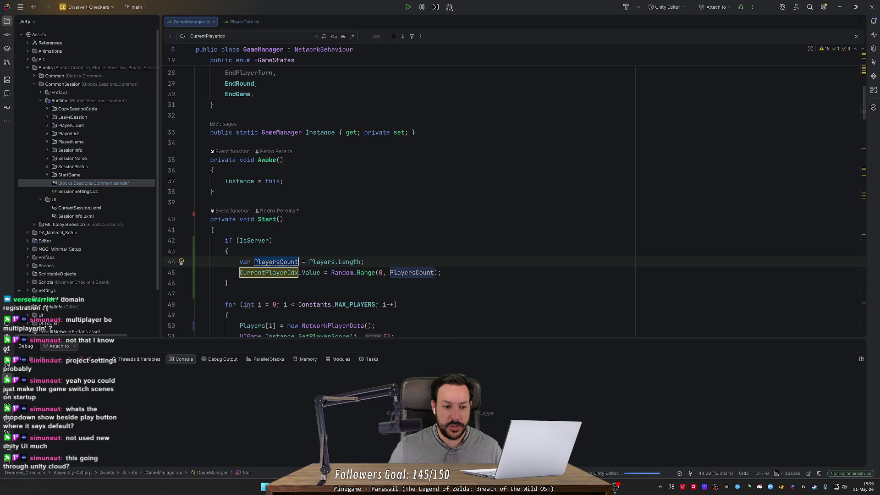
{"action": "scroll", "coordinate": [399, 193], "scroll_direction": "down", "scroll_amount": 3}
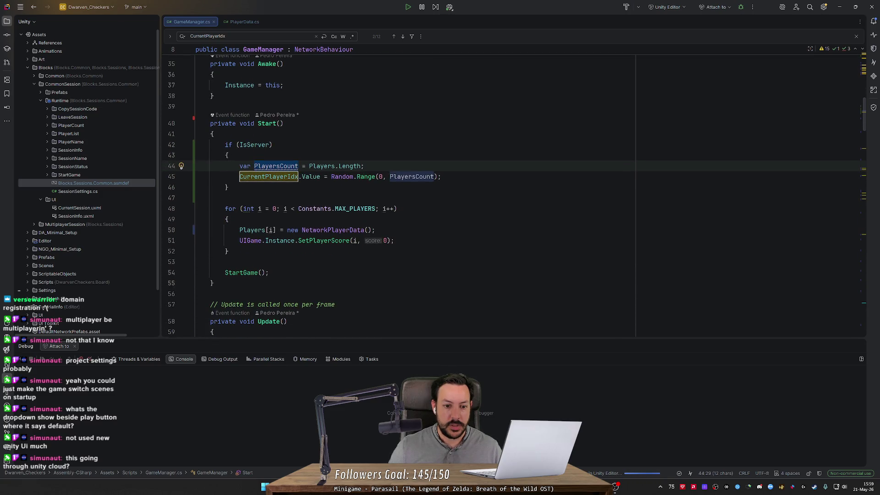
{"action": "left_click", "coordinate": [196, 197]}
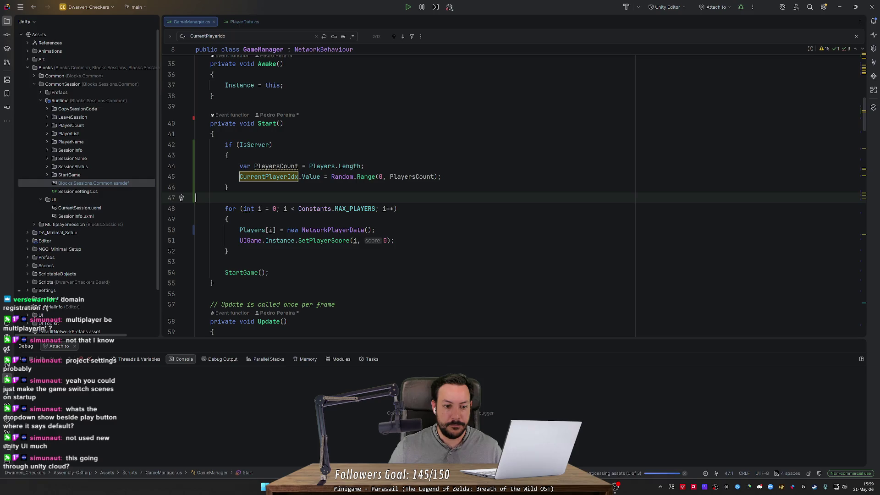
- Select the whole Start() method, lines 40 to 55
{"action": "double_click", "coordinate": [412, 177]}
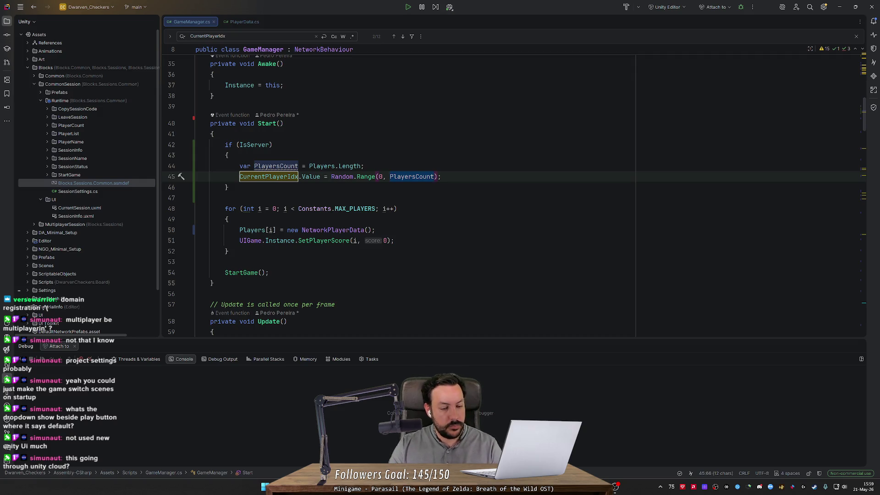
{"action": "mouse_move", "coordinate": [442, 177]}
{"action": "left_mouse_down"}
{"action": "mouse_move", "coordinate": [159, 177]}
{"action": "mouse_move", "coordinate": [153, 169]}
{"action": "left_mouse_up"}
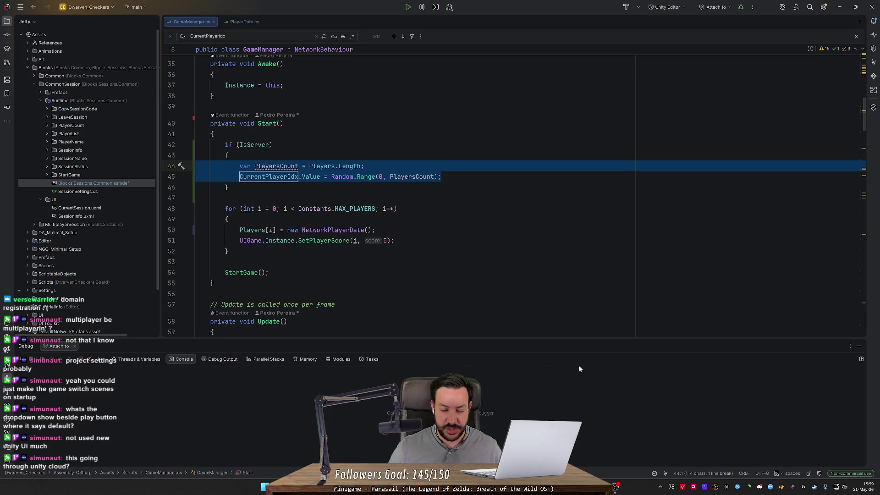
{"action": "left_click", "coordinate": [214, 283]}
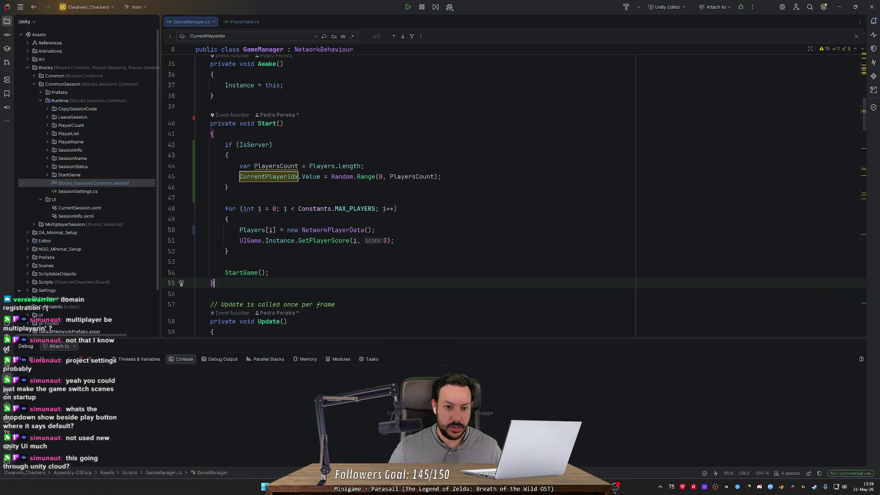
{"action": "mouse_move", "coordinate": [215, 282]}
{"action": "left_mouse_down"}
{"action": "mouse_move", "coordinate": [135, 142]}
{"action": "mouse_move", "coordinate": [136, 122]}
{"action": "left_mouse_up"}
{"action": "left_click", "coordinate": [616, 487]}
- Paste Start() into ChatGPT and ask how to get the connected player count via NetworkManager
{"action": "left_click", "coordinate": [616, 487]}
{"action": "key", "text": "ctrl+c"}
{"action": "key", "text": "alt+Tab"}
{"action": "key", "text": "ctrl+v"}
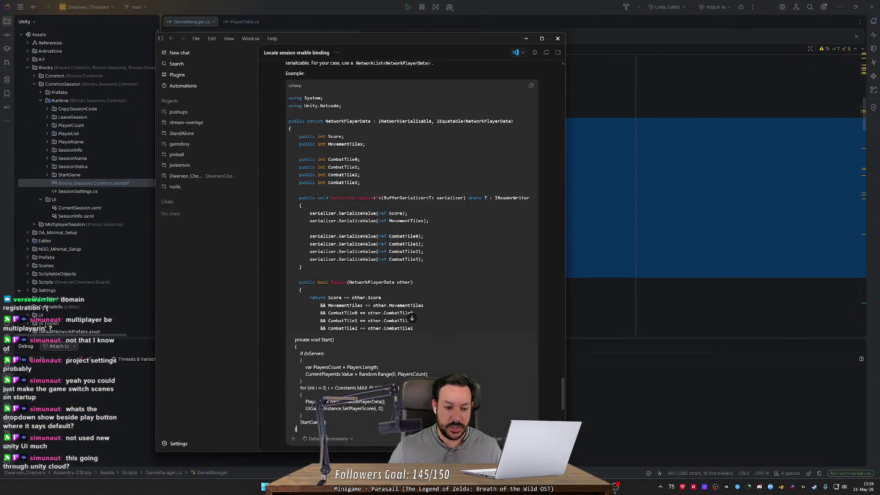
{"action": "key", "text": "shift+Return"}
{"action": "key", "text": "shift+Return"}
{"action": "type", "text": "H"}
{"action": "type", "text": "ow di"}
{"action": "type", "text": "et t"}
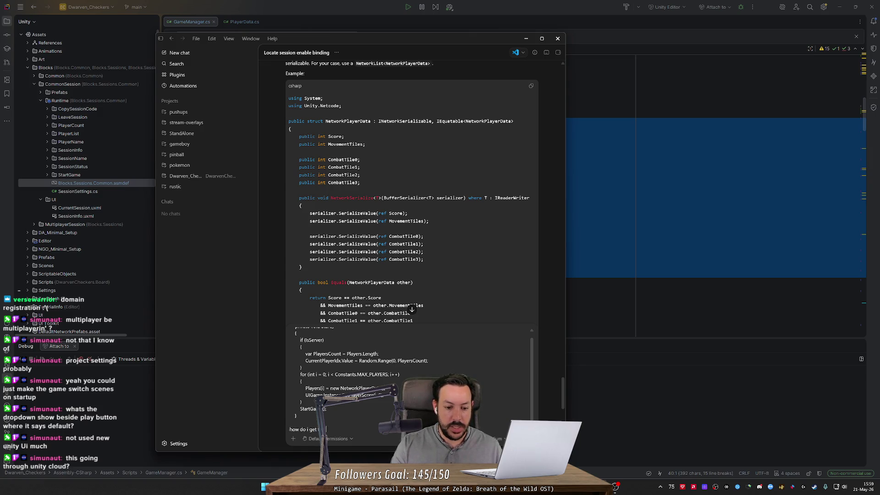
{"action": "type", "text": "he number of ac"}
{"action": "key", "text": "BackSpace"}
{"action": "key", "text": "BackSpace"}
{"action": "type", "text": "connected pla"}
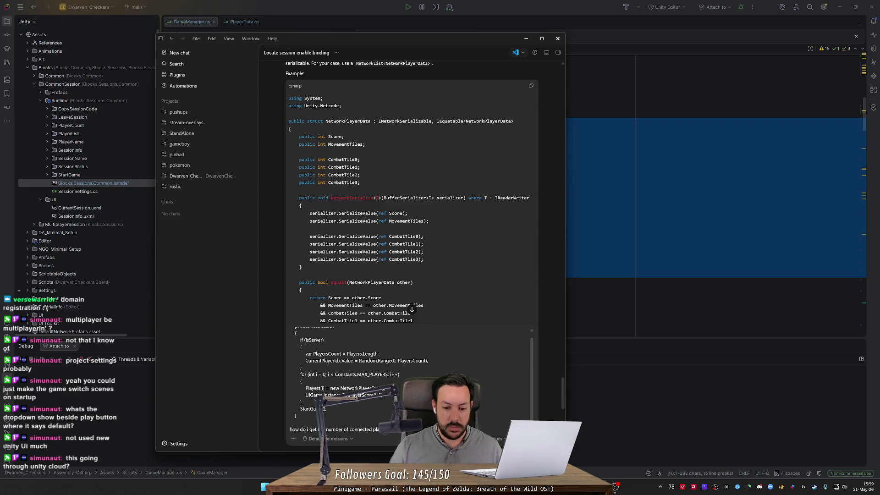
{"action": "type", "text": "anager?"}
{"action": "key", "text": "Return"}
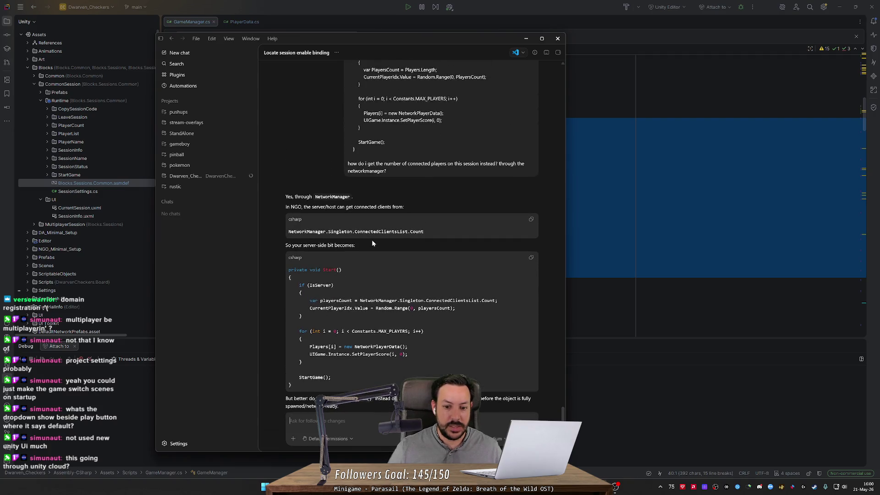
- Copy ChatGPT's suggested var playersCount line into Start() in GameManager.cs
{"action": "left_click_drag", "start_coordinate": [499, 301], "coordinate": [289, 301]}
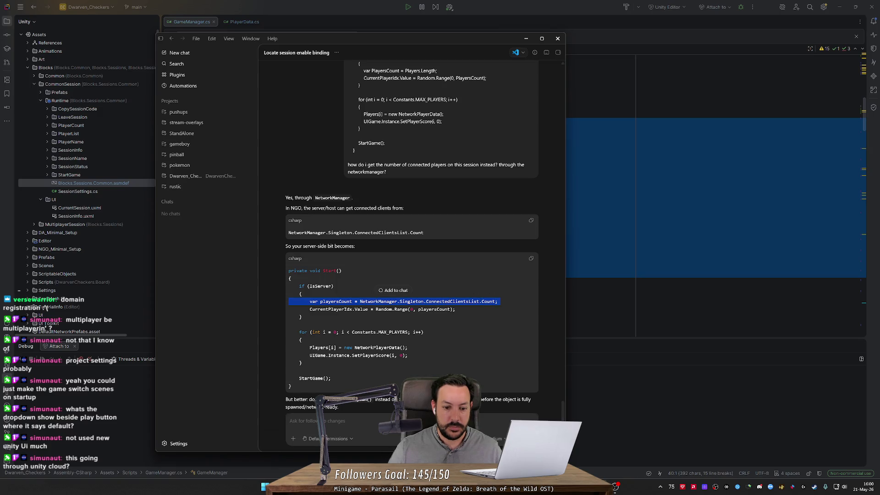
{"action": "key", "text": "alt+Tab"}
{"action": "left_click", "coordinate": [229, 155]}
{"action": "key", "text": "Return"}
{"action": "key", "text": "ctrl+v"}
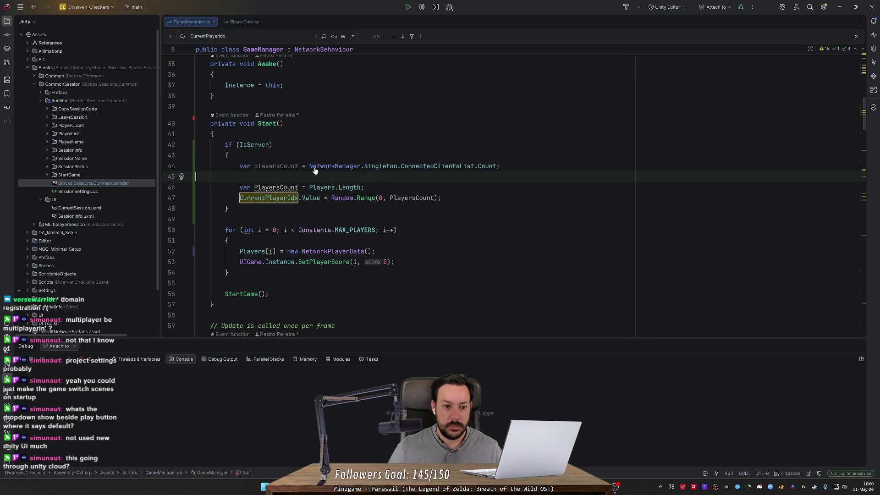
- Remove the old Players.Length line and make playersCount the Random.Range bound
{"action": "left_click", "coordinate": [438, 166]}
{"action": "double_click", "coordinate": [382, 166]}
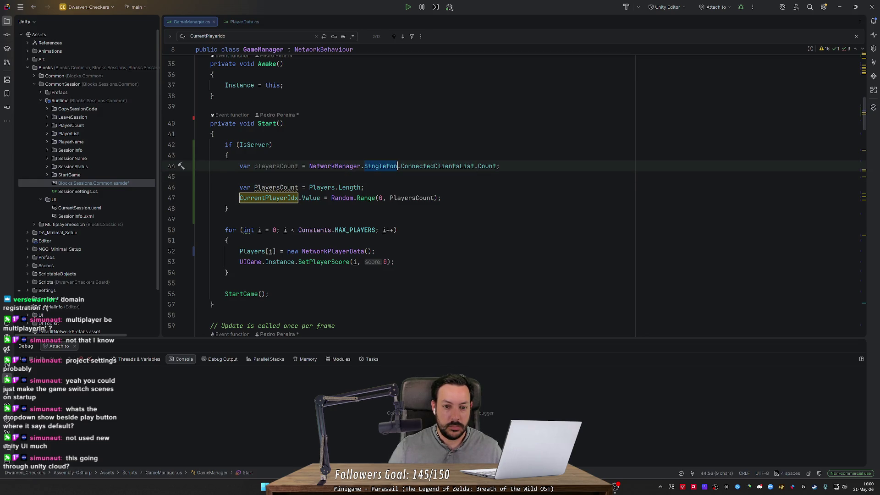
{"action": "double_click", "coordinate": [276, 166]}
{"action": "type", "text": "PlayersCount"}
{"action": "key", "text": "ctrl+z"}
{"action": "key", "text": "Down"}
{"action": "key", "text": "ctrl+y"}
{"action": "key", "text": "ctrl+y"}
{"action": "double_click", "coordinate": [276, 166]}
{"action": "key", "text": "ctrl+c"}
{"action": "double_click", "coordinate": [412, 177]}
{"action": "key", "text": "ctrl+v"}
- Search GameManager.cs for NumberOfPlayers and step through all its usages
{"action": "scroll", "coordinate": [399, 192], "scroll_direction": "up", "scroll_amount": 5}
{"action": "scroll", "coordinate": [399, 192], "scroll_direction": "up", "scroll_amount": 6}
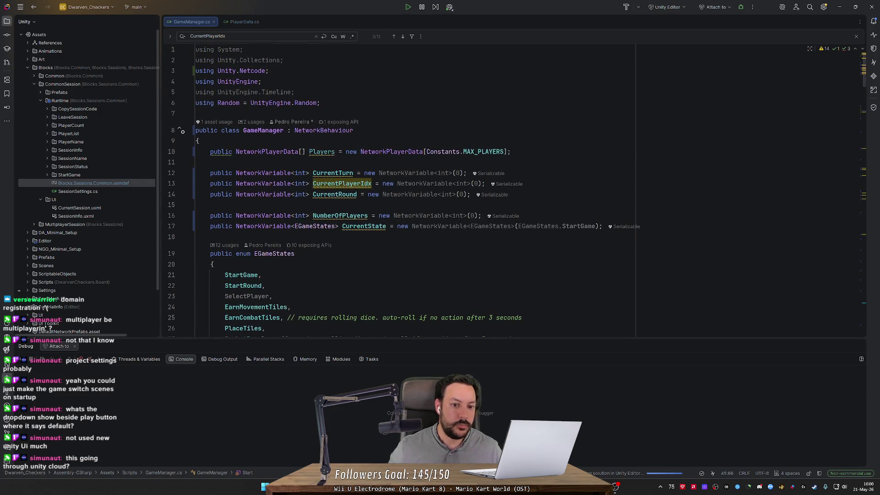
{"action": "left_click", "coordinate": [197, 162]}
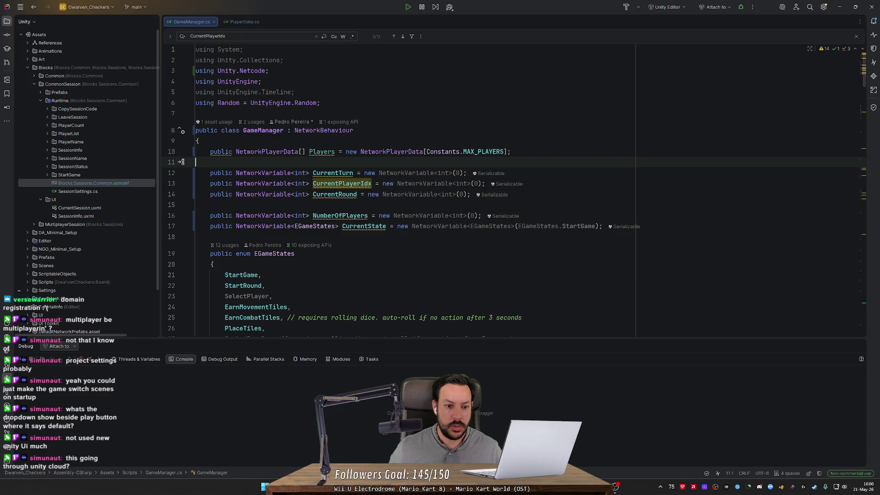
{"action": "double_click", "coordinate": [340, 216]}
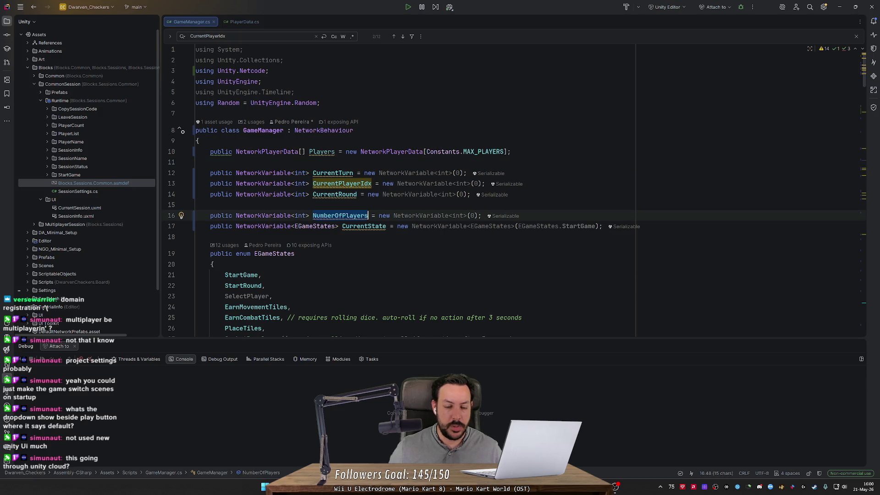
{"action": "scroll", "coordinate": [399, 190], "scroll_direction": "down", "scroll_amount": 10}
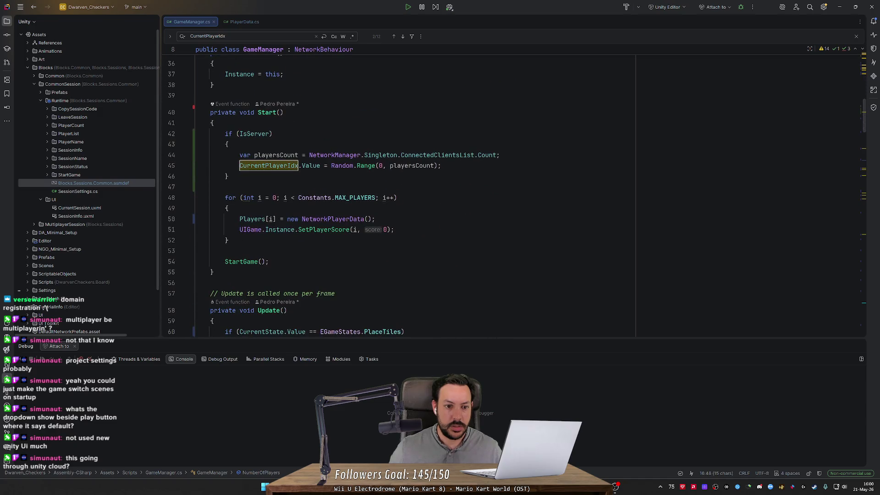
{"action": "scroll", "coordinate": [399, 190], "scroll_direction": "down", "scroll_amount": 4}
{"action": "scroll", "coordinate": [399, 190], "scroll_direction": "up", "scroll_amount": 9}
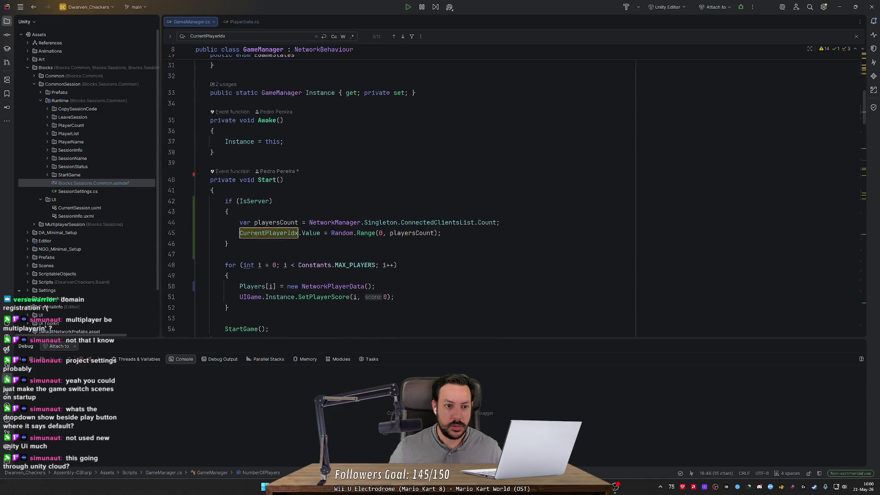
{"action": "scroll", "coordinate": [399, 191], "scroll_direction": "up", "scroll_amount": 4}
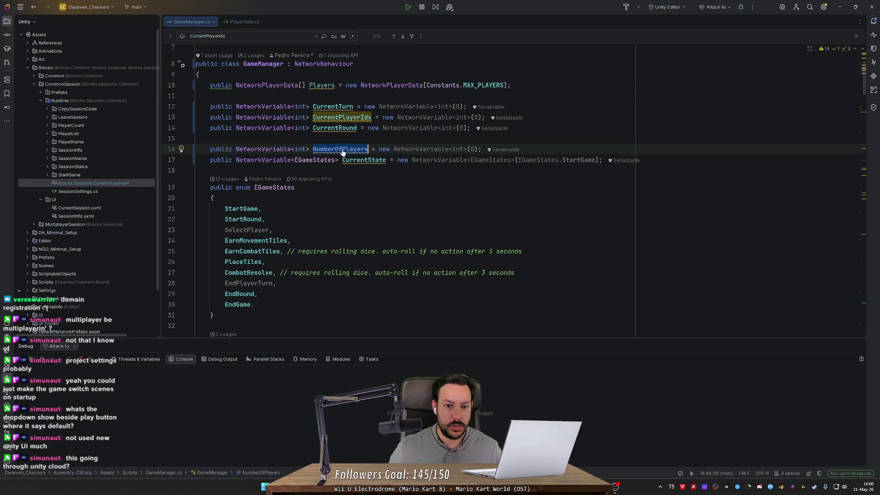
{"action": "key", "text": "ctrl+f"}
{"action": "key", "text": "Return"}
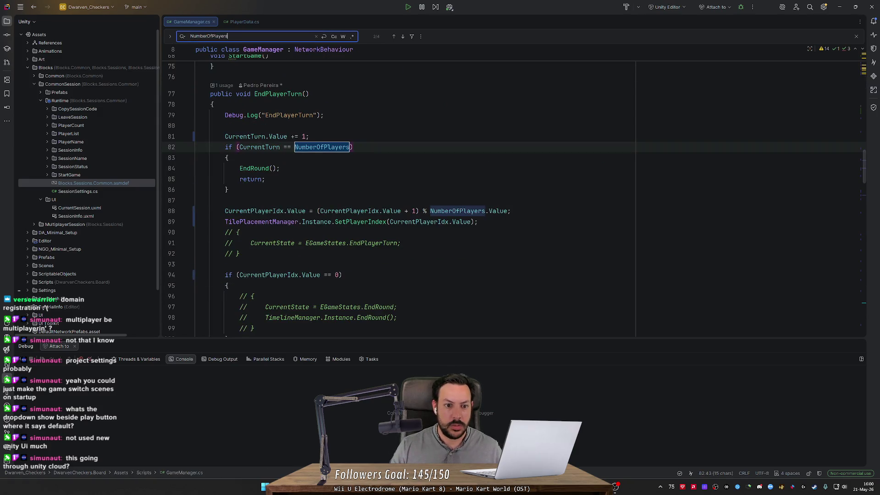
{"action": "key", "text": "Return"}
{"action": "key", "text": "Return"}
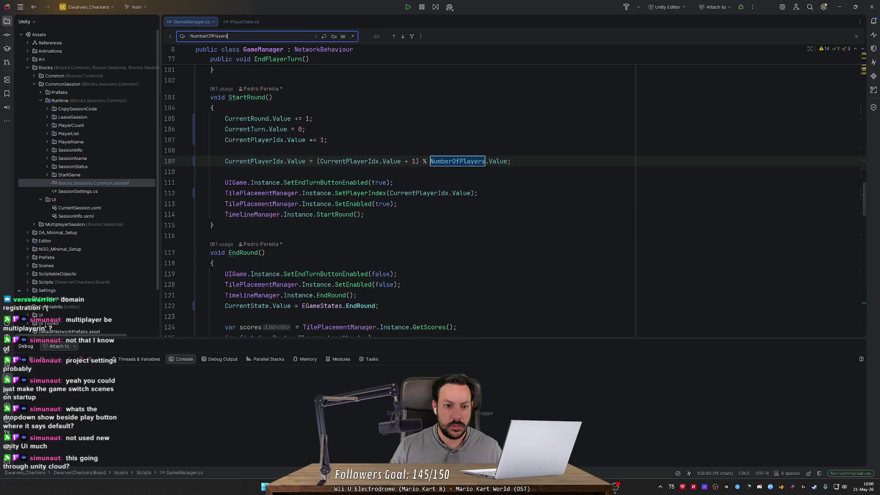
{"action": "key", "text": "Return"}
{"action": "key", "text": "Return"}
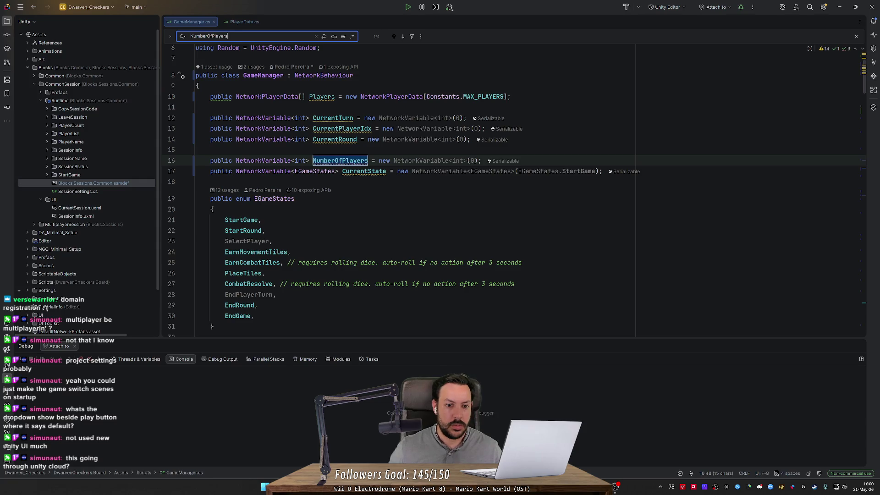
{"action": "left_click", "coordinate": [338, 162]}
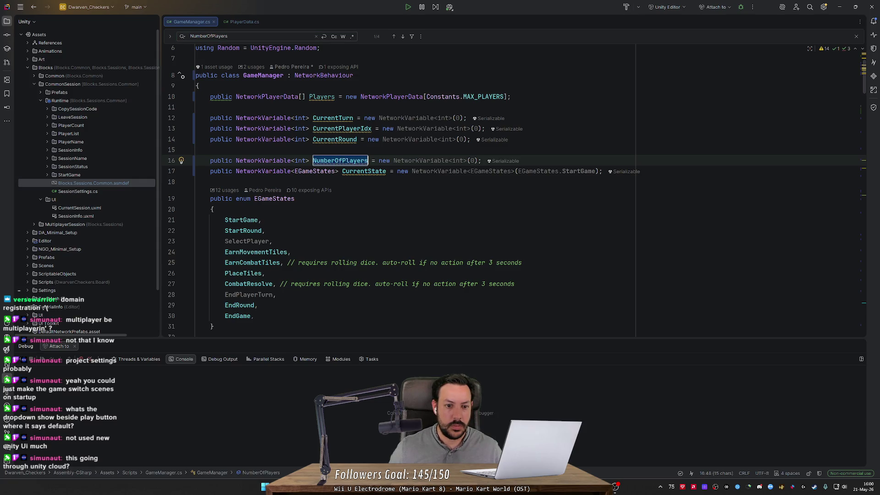
{"action": "scroll", "coordinate": [340, 162], "scroll_direction": "down", "scroll_amount": 7}
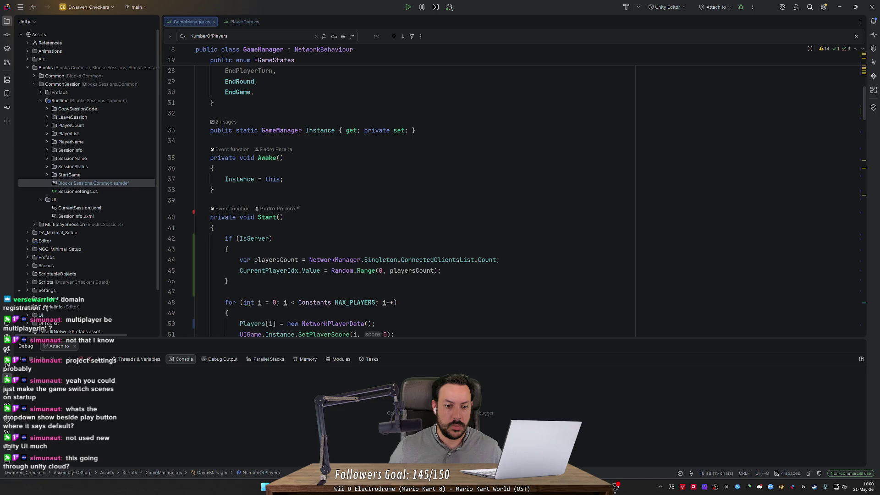
- Add NumberOfPlayers.Value = NetworkManager.Singleton.ConnectedClientsList.Count; above the playersCount line
{"action": "mouse_move", "coordinate": [487, 260]}
{"action": "left_click", "coordinate": [240, 260]}
{"action": "key", "text": "Return"}
{"action": "key", "text": "Up"}
{"action": "key", "text": "ctrl+v"}
{"action": "type", "text": ".Value ="}
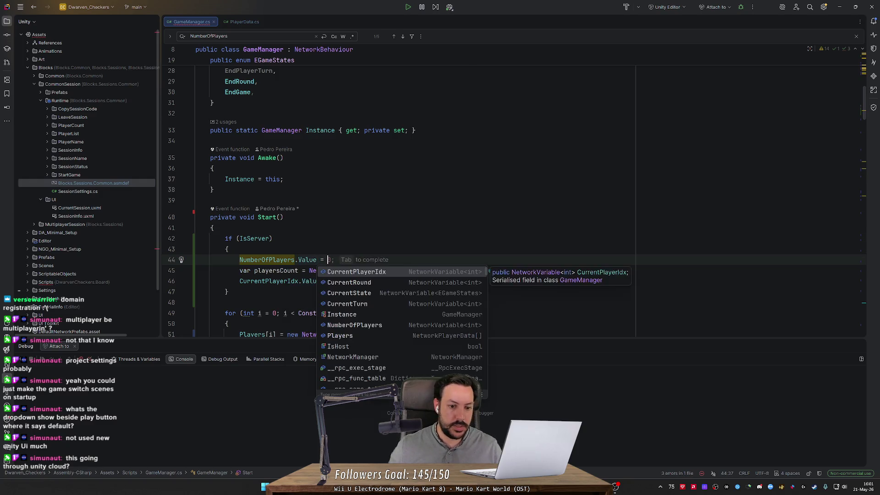
{"action": "key", "text": "Escape"}
{"action": "key", "text": "Tab"}
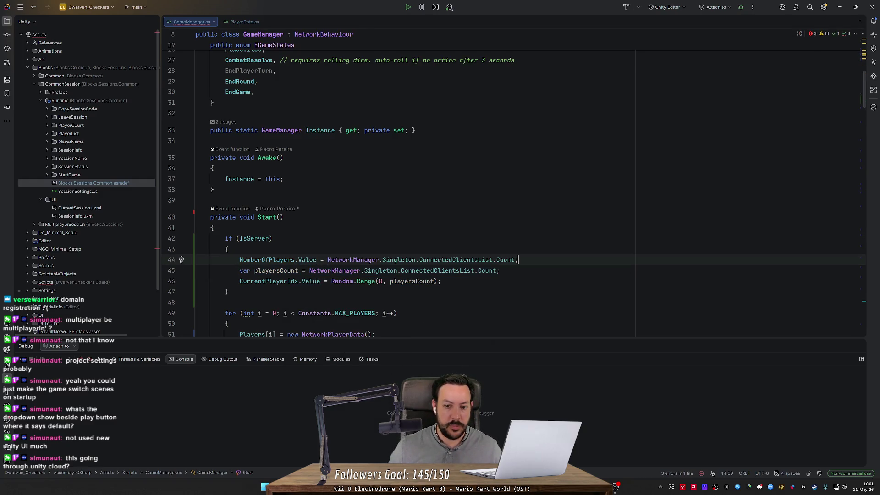
- Use NumberOfPlayers.Value as the Random.Range bound and delete the unused var playersCount line
{"action": "left_click", "coordinate": [298, 260]}
{"action": "key", "text": "ctrl+w"}
{"action": "key", "text": "ctrl+w"}
{"action": "key", "text": "ctrl+c"}
{"action": "double_click", "coordinate": [411, 281]}
{"action": "key", "text": "ctrl+v"}
{"action": "key", "text": "Up"}
{"action": "key", "text": "ctrl+y"}
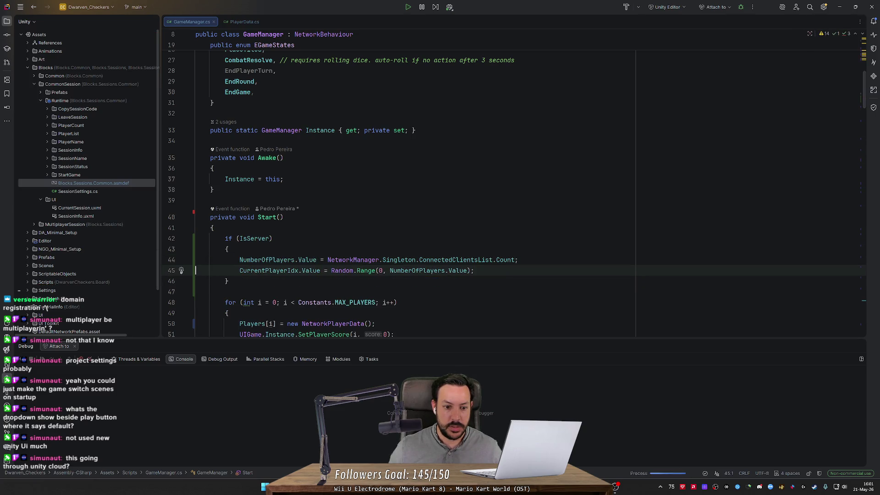
{"action": "mouse_move", "coordinate": [366, 271]}
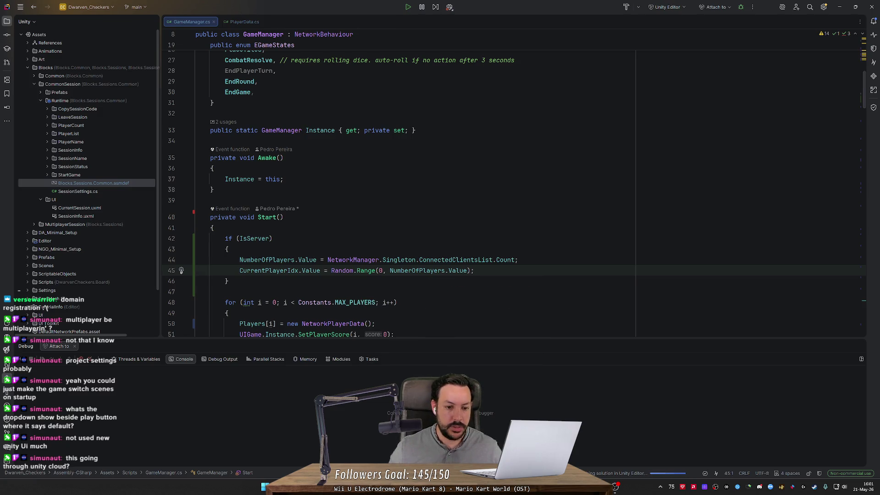
{"action": "left_click", "coordinate": [361, 260]}
{"action": "scroll", "coordinate": [361, 260], "scroll_direction": "down", "scroll_amount": 4}
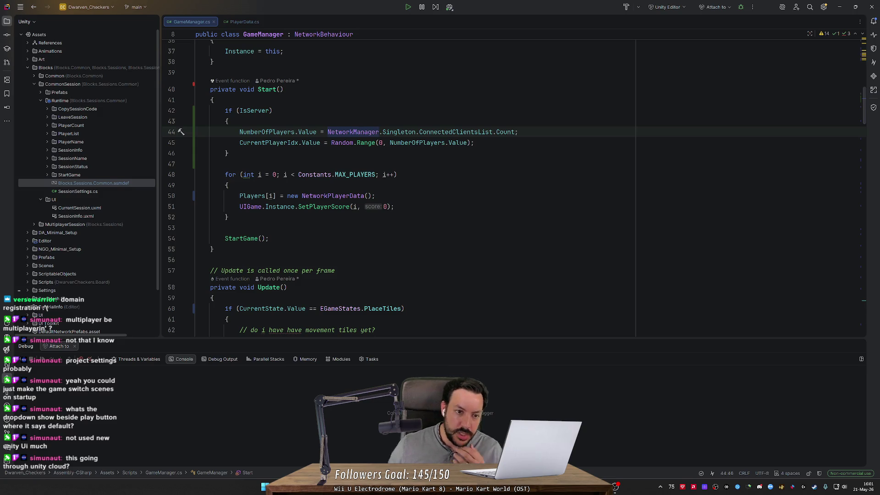
{"action": "mouse_move", "coordinate": [255, 111]}
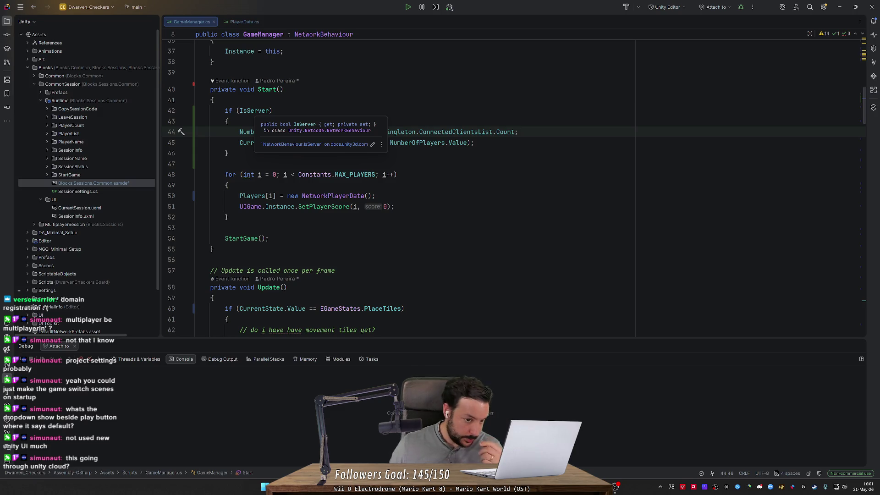
{"action": "double_click", "coordinate": [255, 110]}
{"action": "type", "text": "IsHo"}
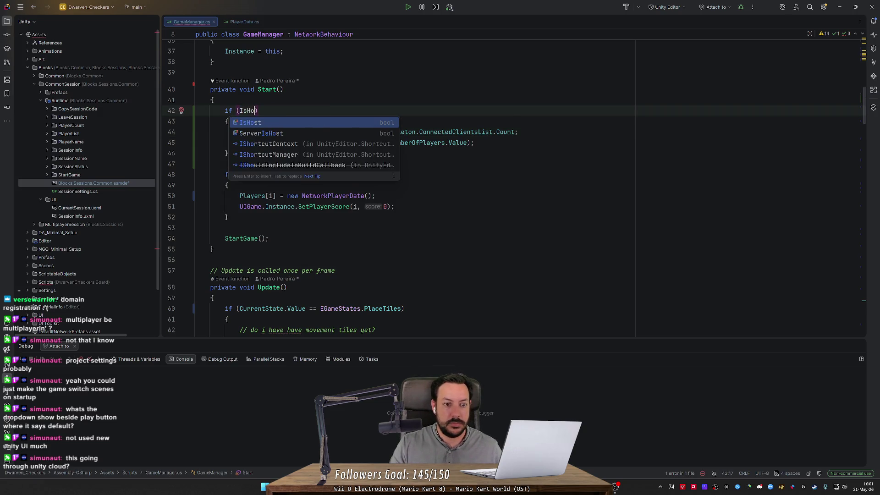
{"action": "key", "text": "Return"}
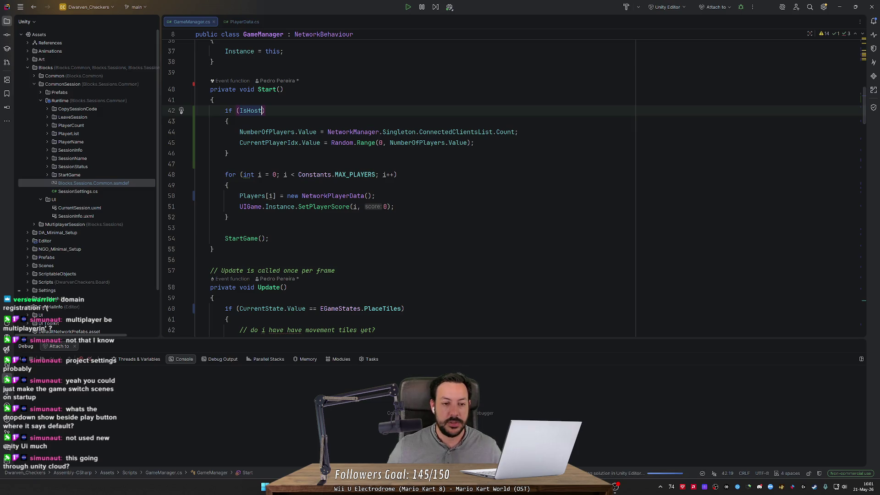
{"action": "mouse_move", "coordinate": [293, 143]}
{"action": "scroll", "coordinate": [293, 143], "scroll_direction": "up", "scroll_amount": 3}
{"action": "scroll", "coordinate": [294, 143], "scroll_direction": "down", "scroll_amount": 2}
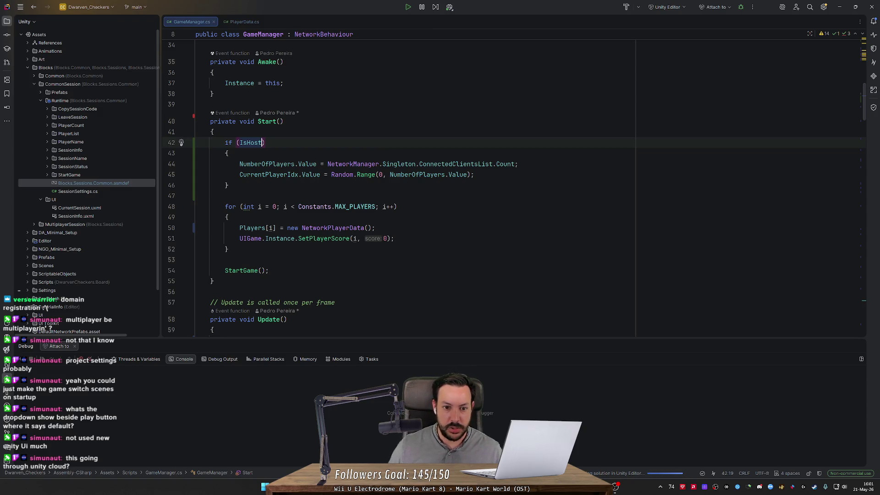
{"action": "left_click_drag", "start_coordinate": [266, 174], "coordinate": [471, 174]}
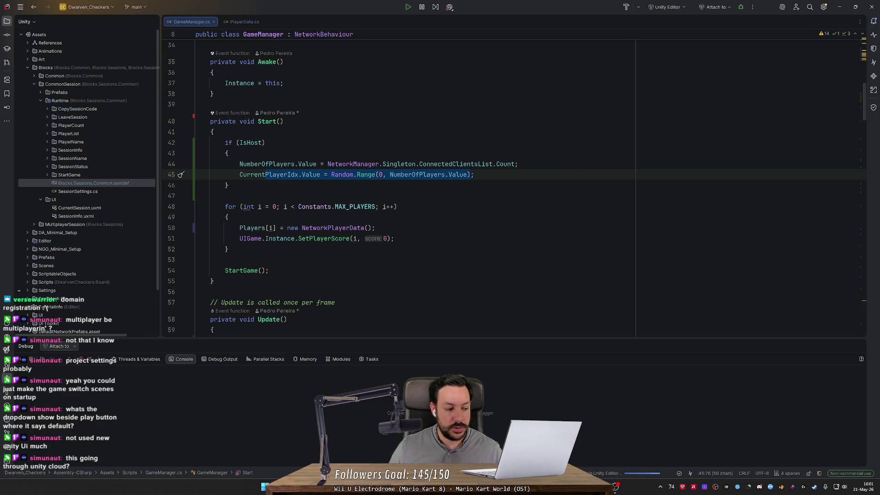
{"action": "scroll", "coordinate": [399, 188], "scroll_direction": "down", "scroll_amount": 3}
{"action": "scroll", "coordinate": [399, 188], "scroll_direction": "up", "scroll_amount": 4}
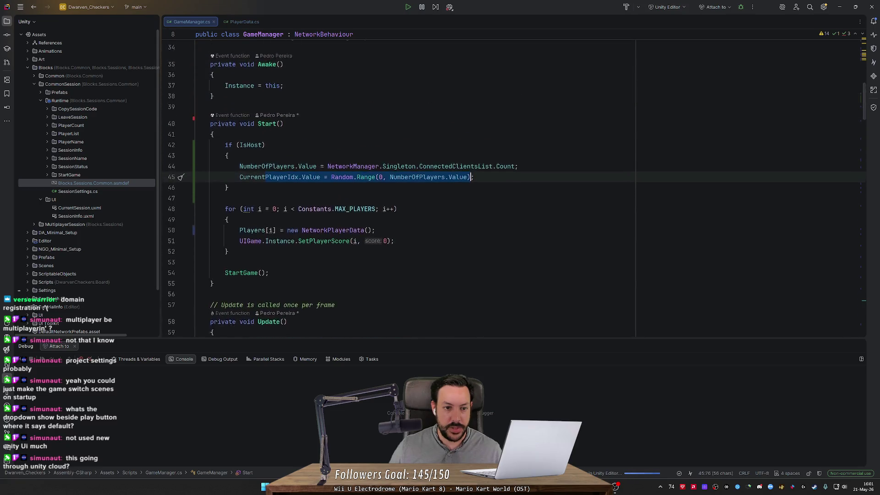
{"action": "scroll", "coordinate": [399, 188], "scroll_direction": "down", "scroll_amount": 1}
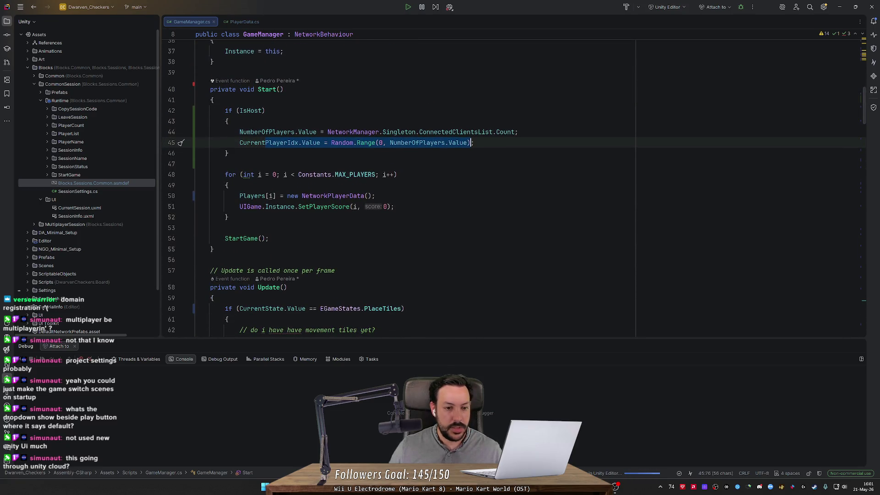
{"action": "scroll", "coordinate": [514, 189], "scroll_direction": "down", "scroll_amount": 1}
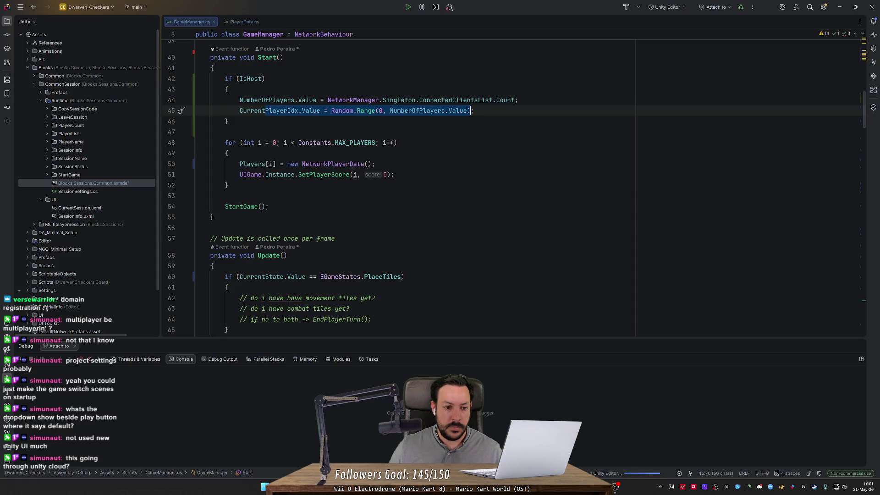
{"action": "scroll", "coordinate": [399, 188], "scroll_direction": "down", "scroll_amount": 6}
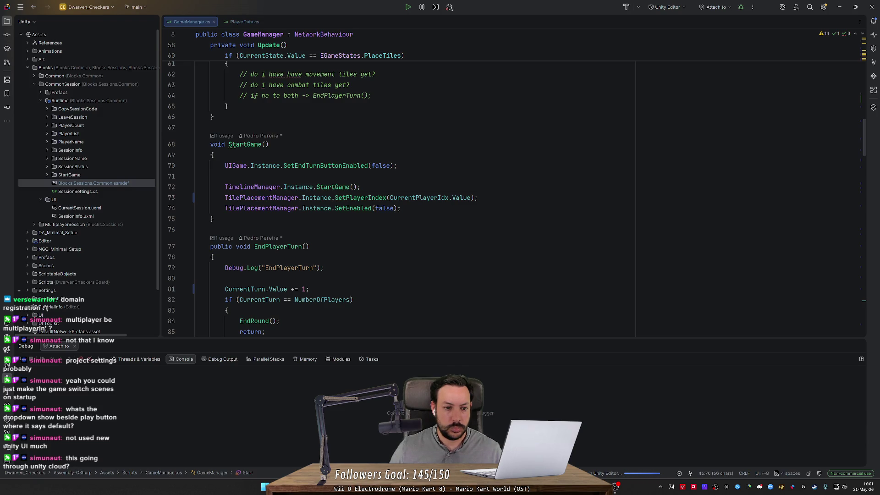
- Inspect SetPlayerIndex's implementation in TilePlacementManager.cs, then return to GameManager.cs
{"action": "left_click", "coordinate": [372, 208]}
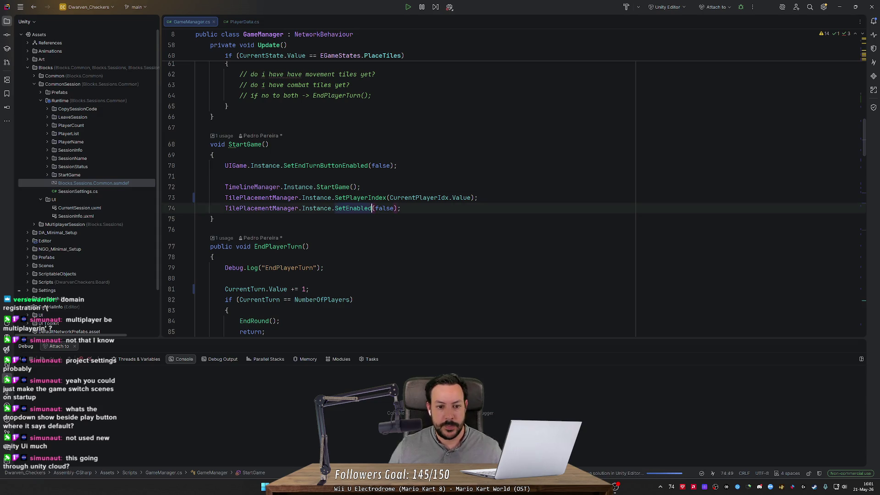
{"action": "left_click", "coordinate": [362, 198], "text": "ctrl"}
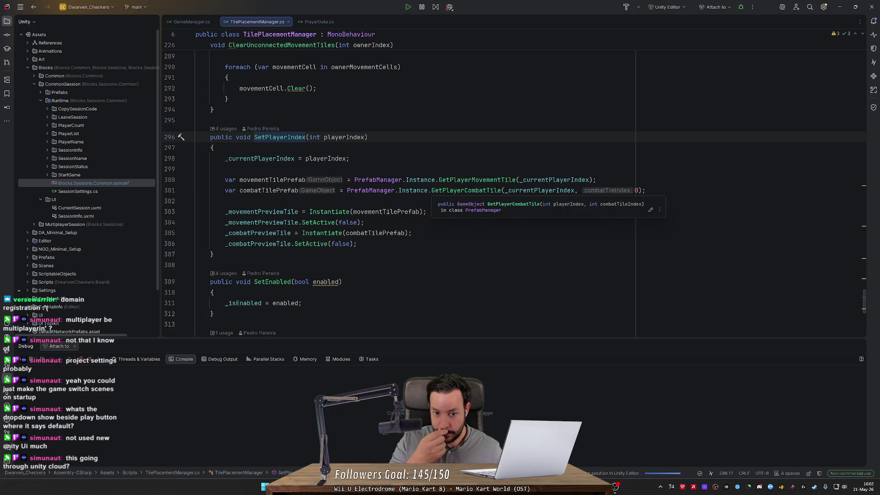
{"action": "left_click", "coordinate": [256, 159]}
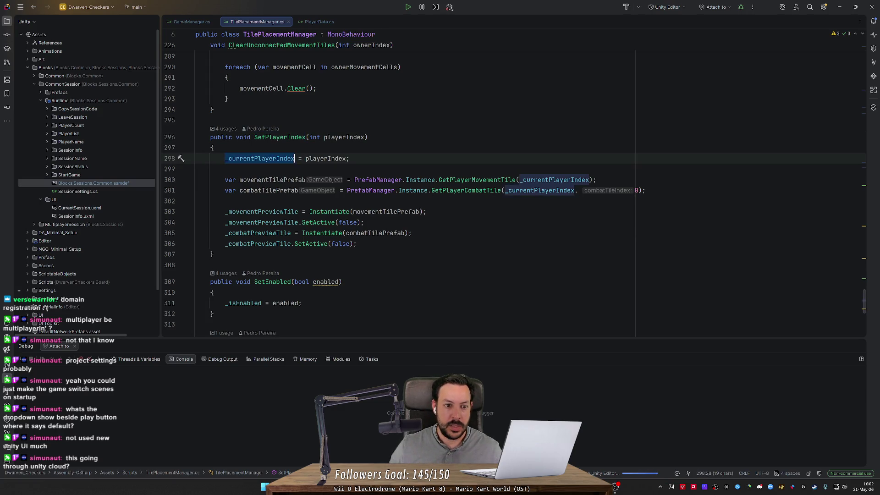
{"action": "key", "text": "ctrl+alt+Left"}
- Review the CurrentPlayerIdx field and its use in Start(), then select NetworkManager on line 44
{"action": "scroll", "coordinate": [399, 183], "scroll_direction": "up", "scroll_amount": 15}
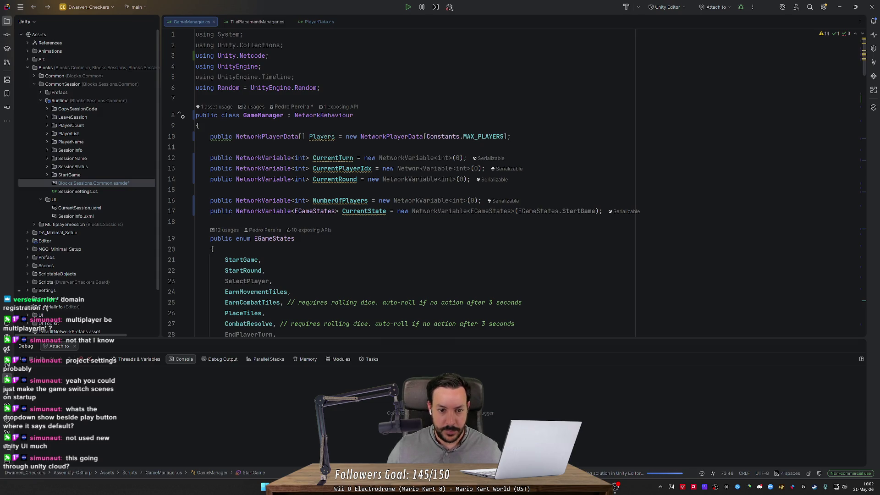
{"action": "mouse_move", "coordinate": [412, 138]}
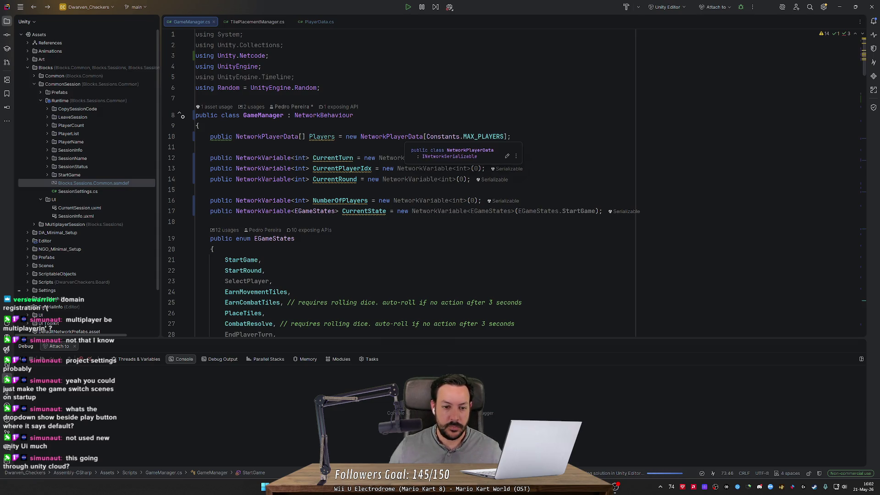
{"action": "double_click", "coordinate": [369, 169]}
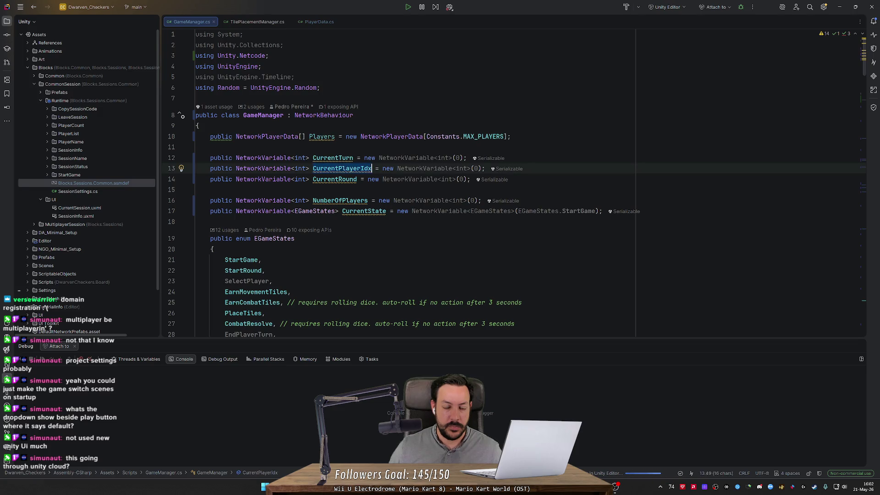
{"action": "mouse_move", "coordinate": [429, 168]}
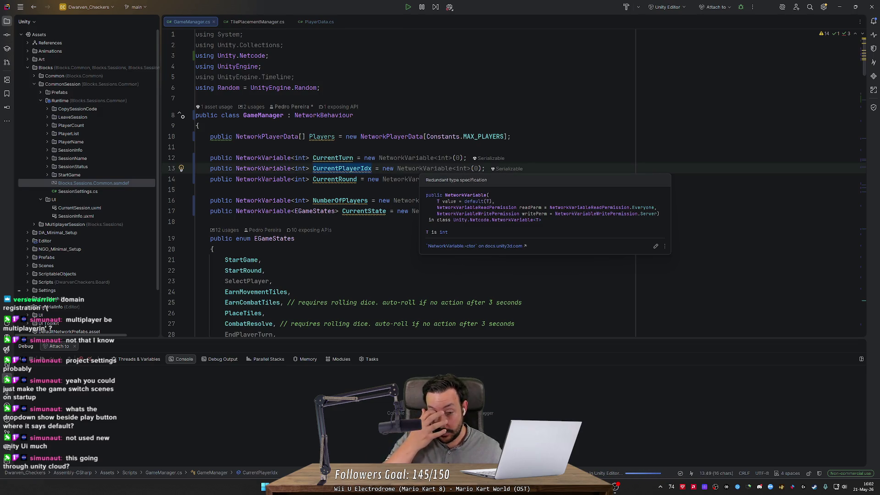
{"action": "scroll", "coordinate": [429, 184], "scroll_direction": "down", "scroll_amount": 4}
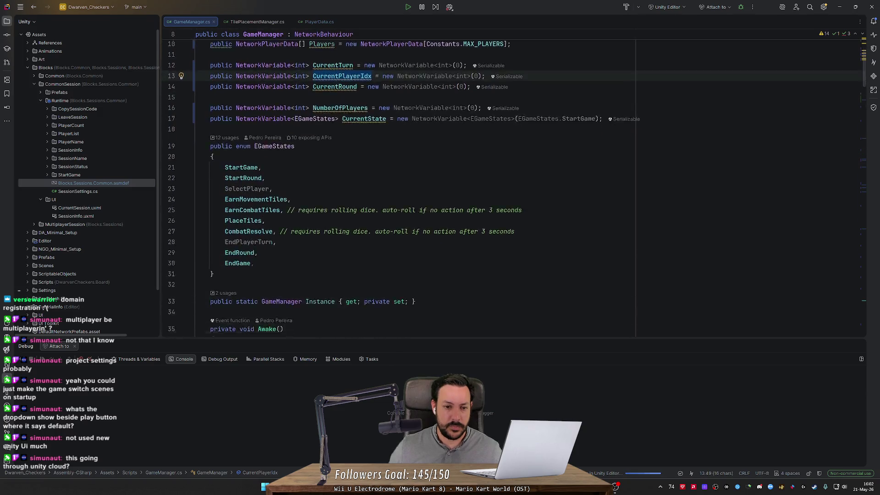
{"action": "scroll", "coordinate": [413, 184], "scroll_direction": "down", "scroll_amount": 5}
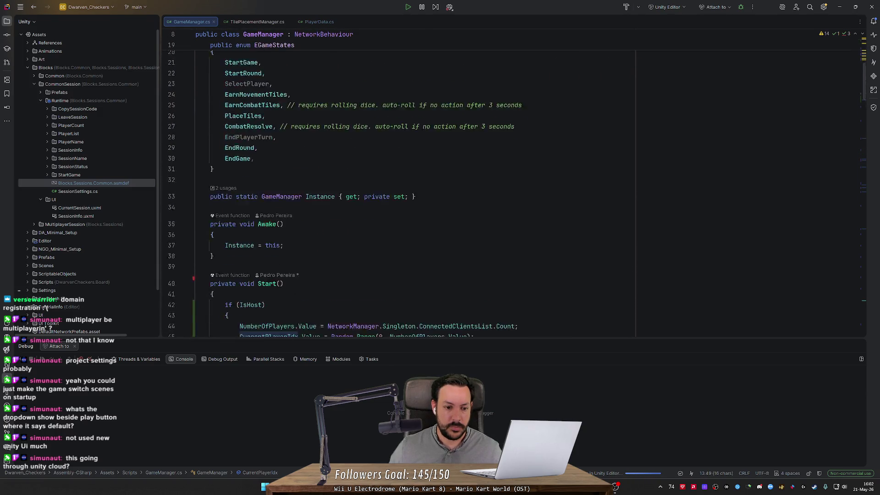
{"action": "scroll", "coordinate": [413, 184], "scroll_direction": "down", "scroll_amount": 3}
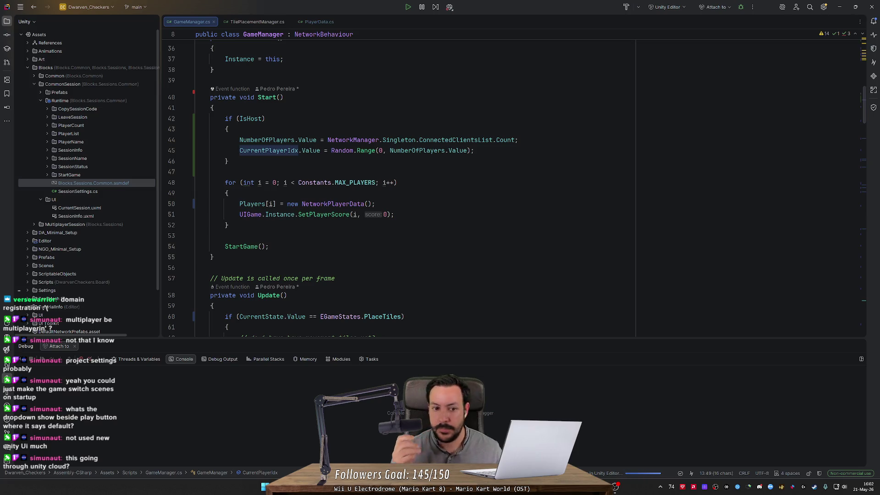
{"action": "scroll", "coordinate": [413, 183], "scroll_direction": "up", "scroll_amount": 2}
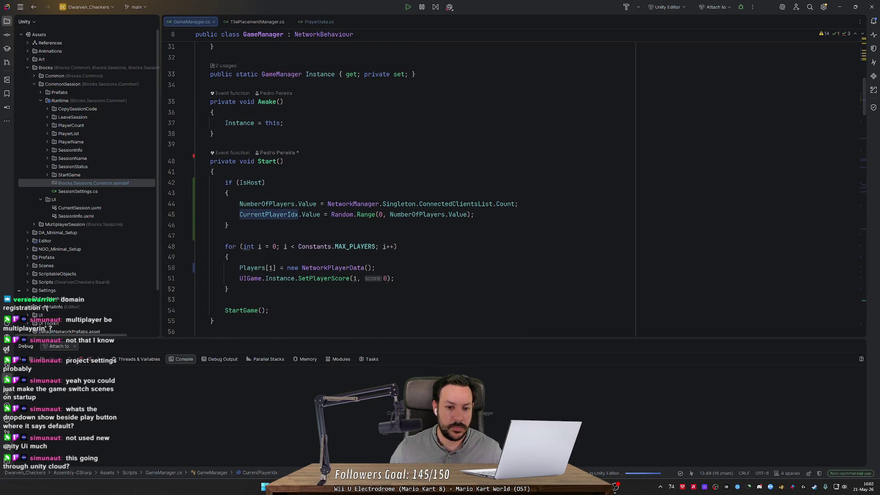
{"action": "scroll", "coordinate": [399, 184], "scroll_direction": "up", "scroll_amount": 4}
{"action": "scroll", "coordinate": [299, 251], "scroll_direction": "down", "scroll_amount": 3}
{"action": "double_click", "coordinate": [276, 251]}
{"action": "scroll", "coordinate": [399, 184], "scroll_direction": "up", "scroll_amount": 9}
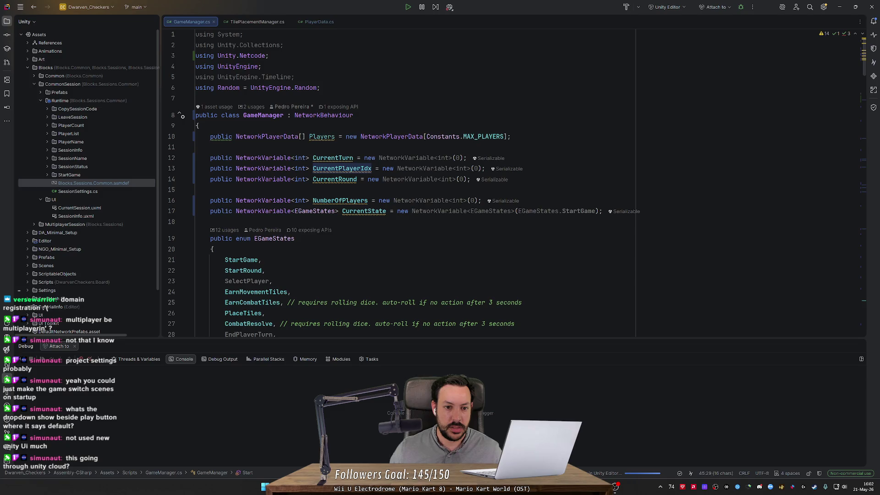
{"action": "scroll", "coordinate": [399, 183], "scroll_direction": "down", "scroll_amount": 10}
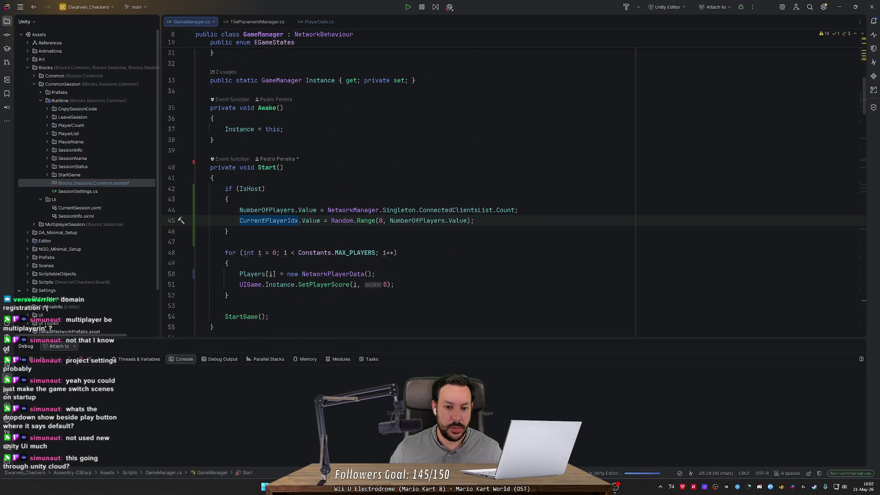
{"action": "double_click", "coordinate": [353, 210]}
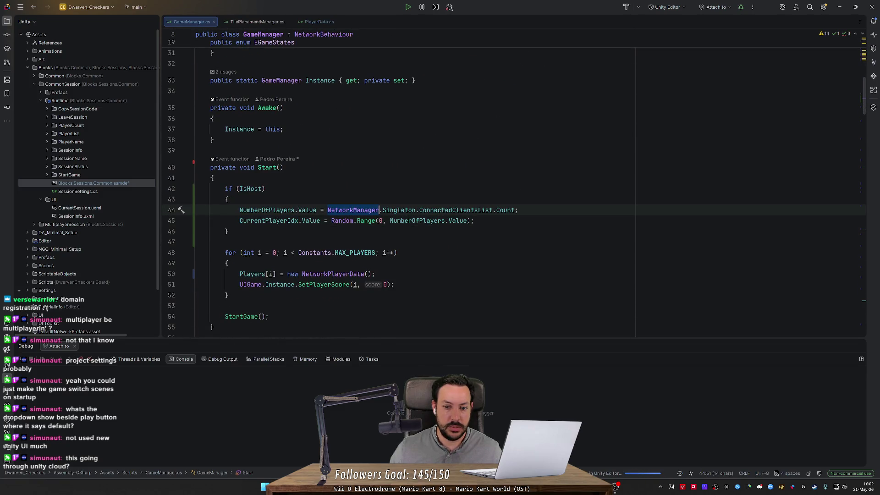
- Inspect ConnectedClientsList in NetworkManager and NetworkClient's ClientId, then return to GameManager.cs
{"action": "left_click", "coordinate": [467, 210], "text": "ctrl"}
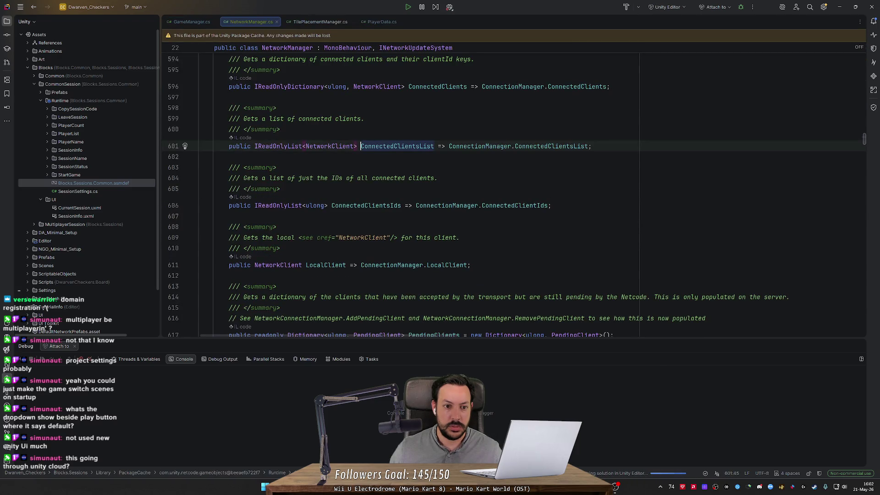
{"action": "left_click", "coordinate": [328, 147], "text": "ctrl"}
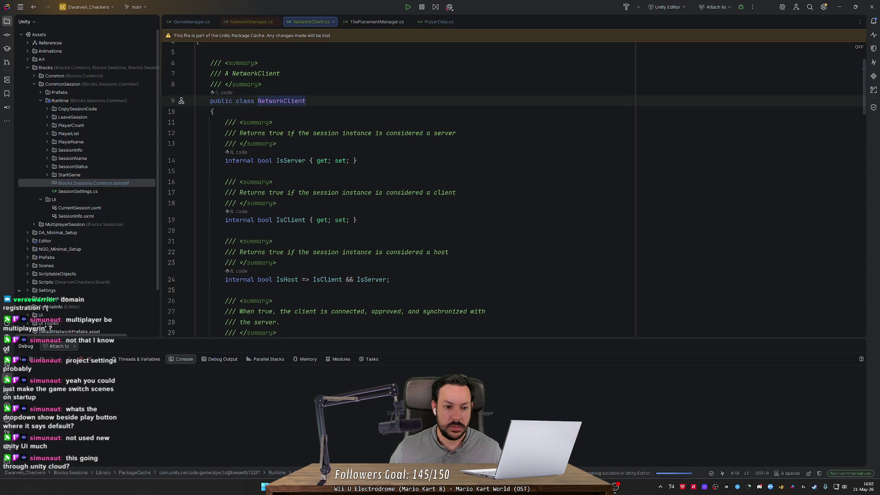
{"action": "scroll", "coordinate": [399, 188], "scroll_direction": "down", "scroll_amount": 8}
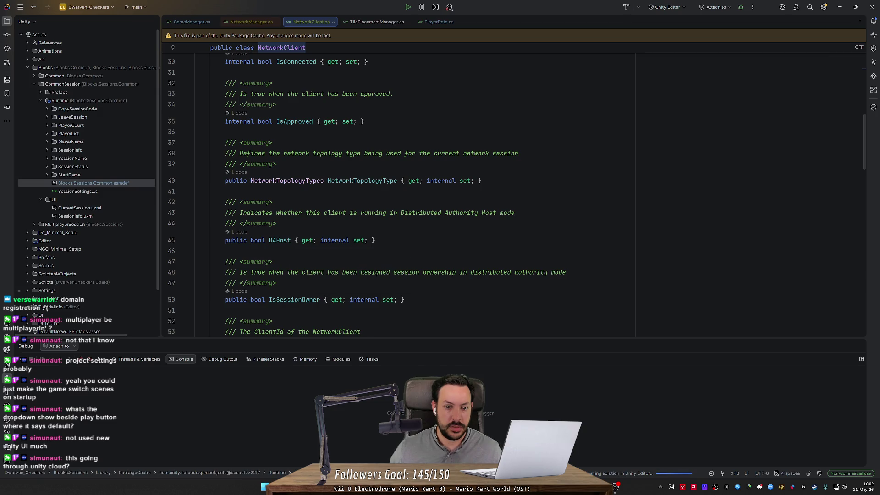
{"action": "scroll", "coordinate": [399, 188], "scroll_direction": "down", "scroll_amount": 5}
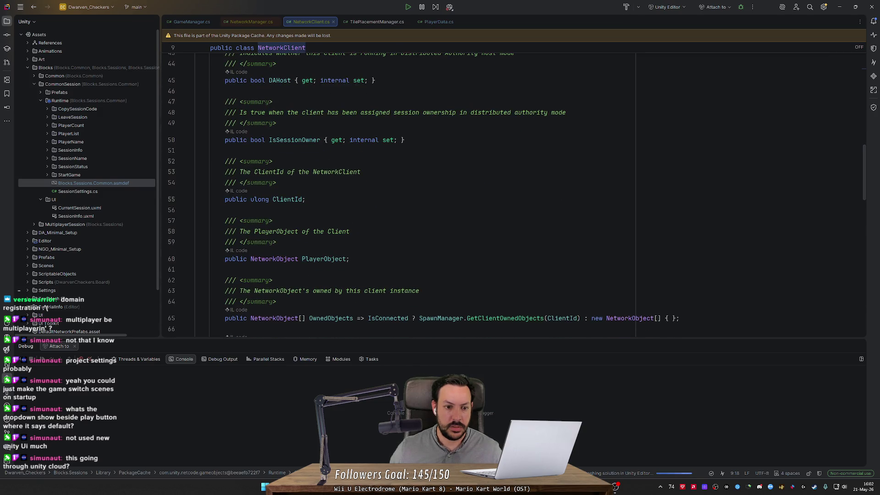
{"action": "double_click", "coordinate": [287, 200]}
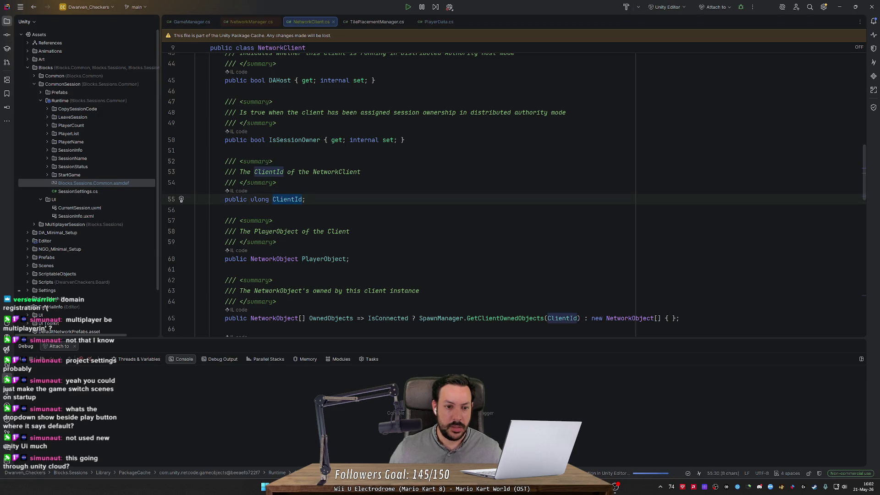
{"action": "scroll", "coordinate": [286, 204], "scroll_direction": "down", "scroll_amount": 2}
{"action": "scroll", "coordinate": [285, 204], "scroll_direction": "down", "scroll_amount": 2}
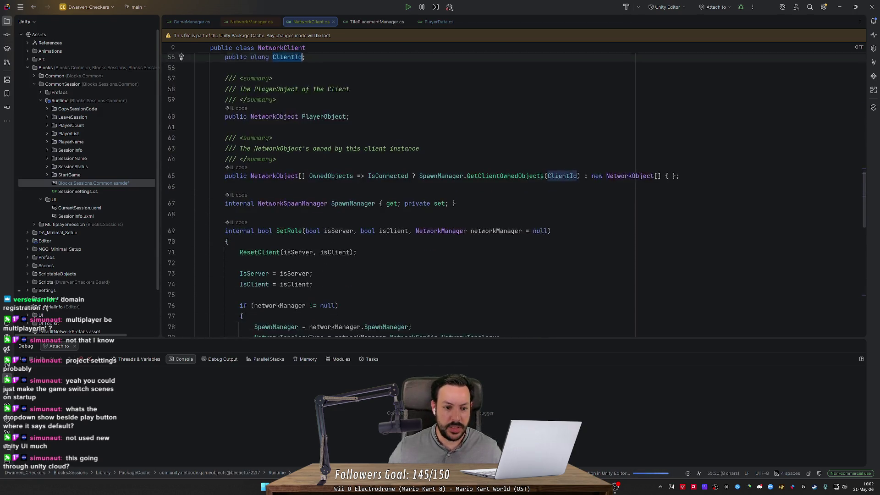
{"action": "left_click", "coordinate": [281, 48]}
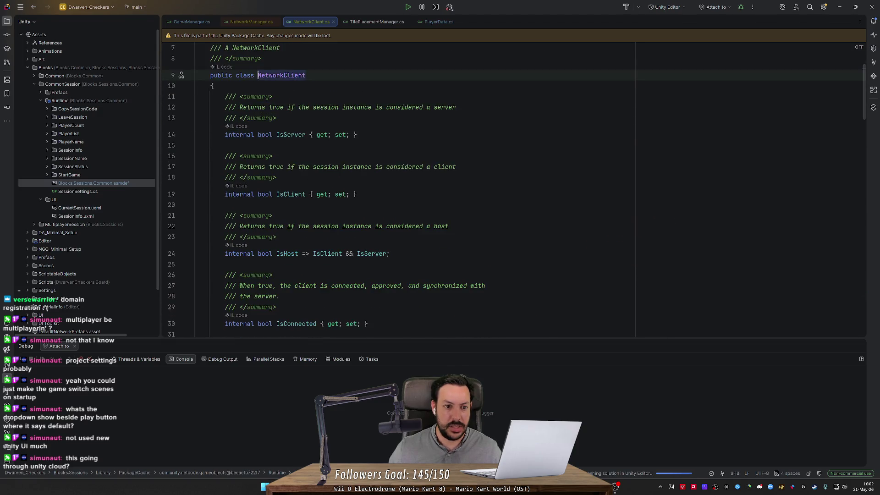
{"action": "left_click", "coordinate": [281, 75], "text": "ctrl"}
{"action": "key", "text": "ctrl+alt+Left"}
{"action": "scroll", "coordinate": [403, 183], "scroll_direction": "up", "scroll_amount": 8}
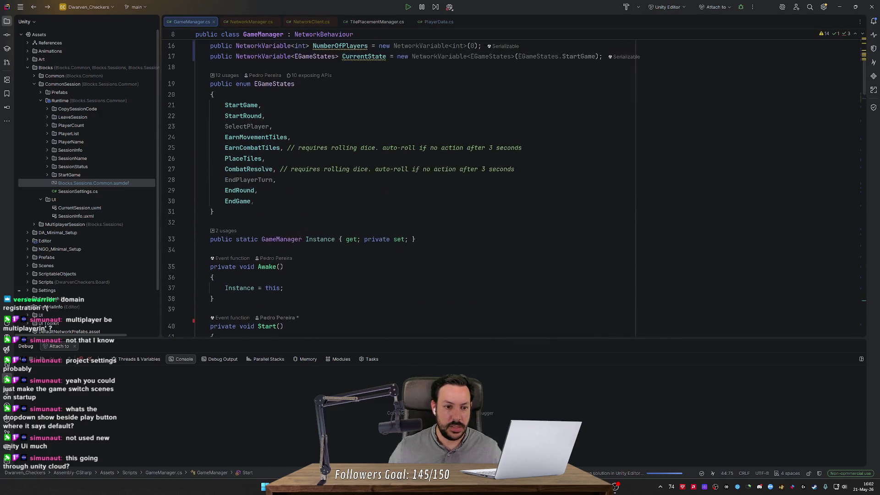
- Insert a temporary OwnerClientId line in the IsHost block and jump to its declaration
{"action": "scroll", "coordinate": [404, 183], "scroll_direction": "up", "scroll_amount": 2}
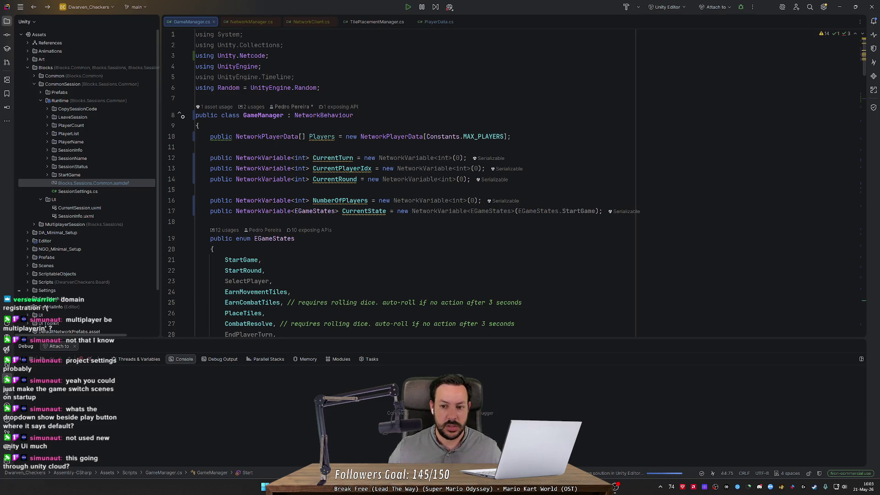
{"action": "scroll", "coordinate": [403, 183], "scroll_direction": "down", "scroll_amount": 9}
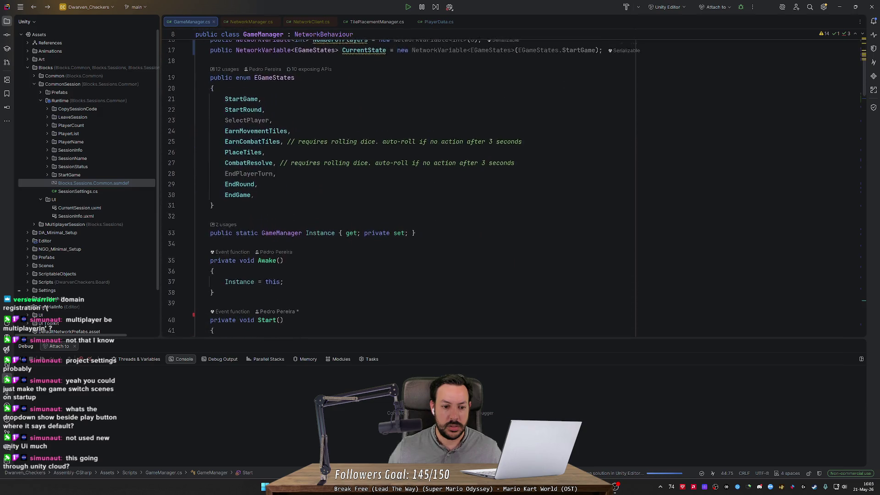
{"action": "double_click", "coordinate": [460, 258]}
{"action": "key", "text": "Up"}
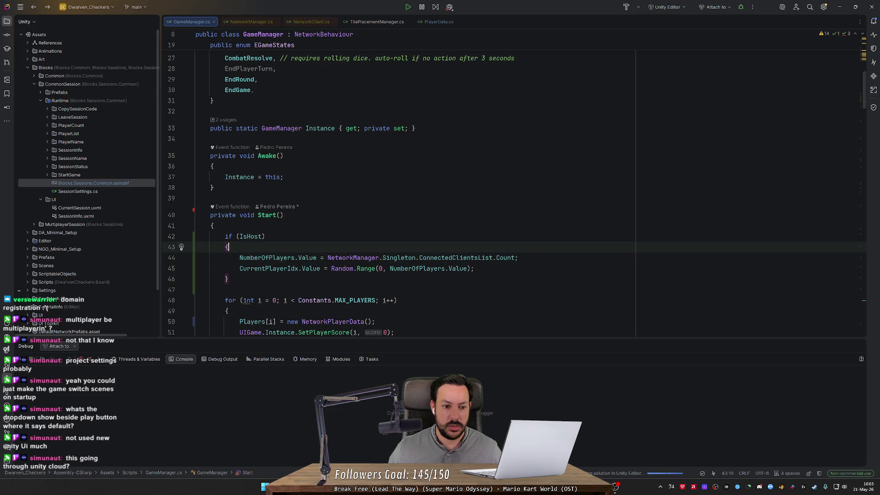
{"action": "key", "text": "Return"}
{"action": "type", "text": "ClientId"}
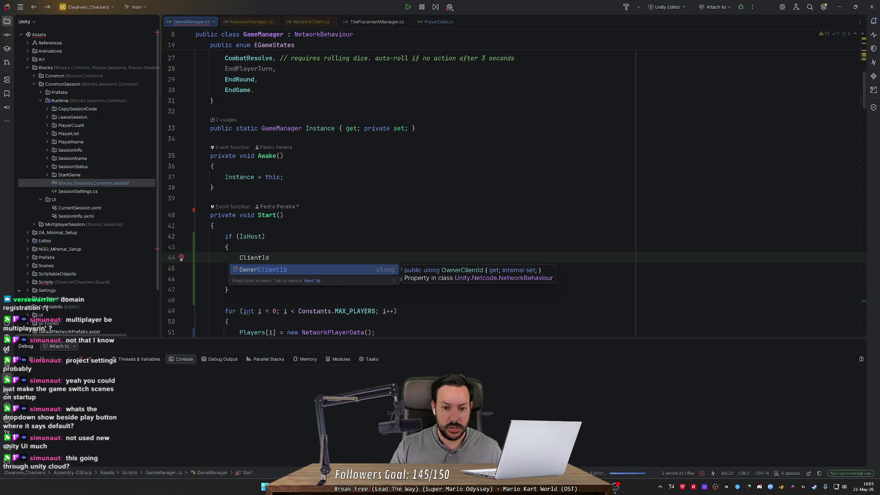
{"action": "key", "text": "Return"}
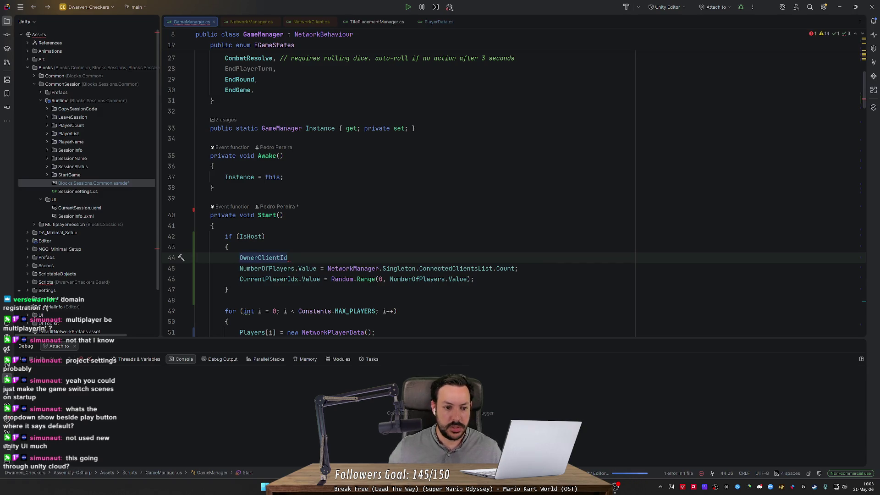
{"action": "key", "text": "F12"}
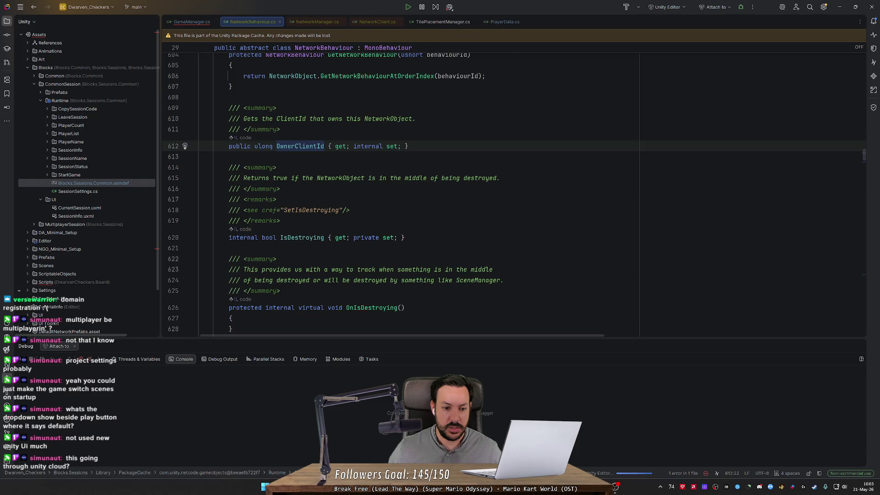
- Return to GameManager.cs and delete the temporary OwnerClientId line
{"action": "key", "text": "ctrl+minus"}
{"action": "key", "text": "shift+Up"}
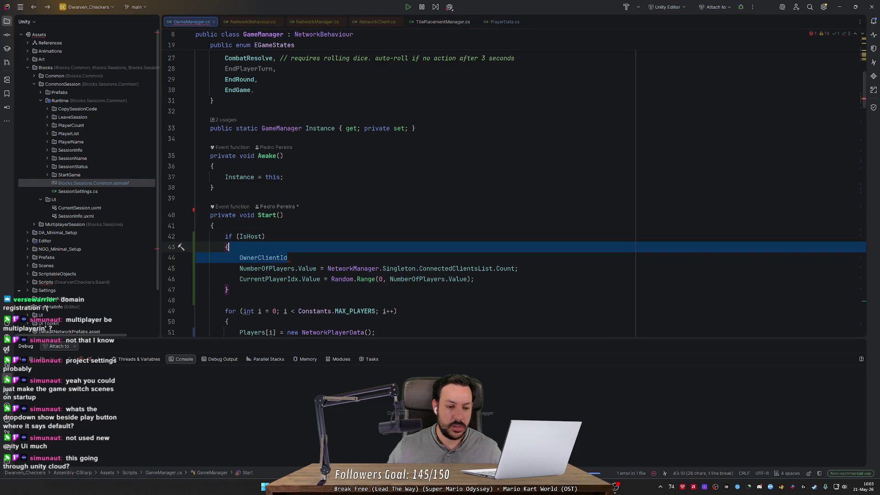
{"action": "key", "text": "BackSpace"}
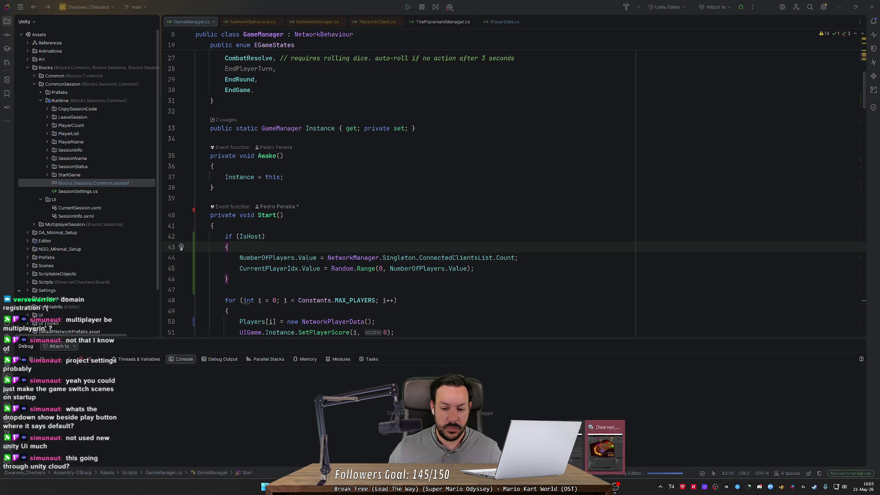
{"action": "key", "text": "alt+Tab"}
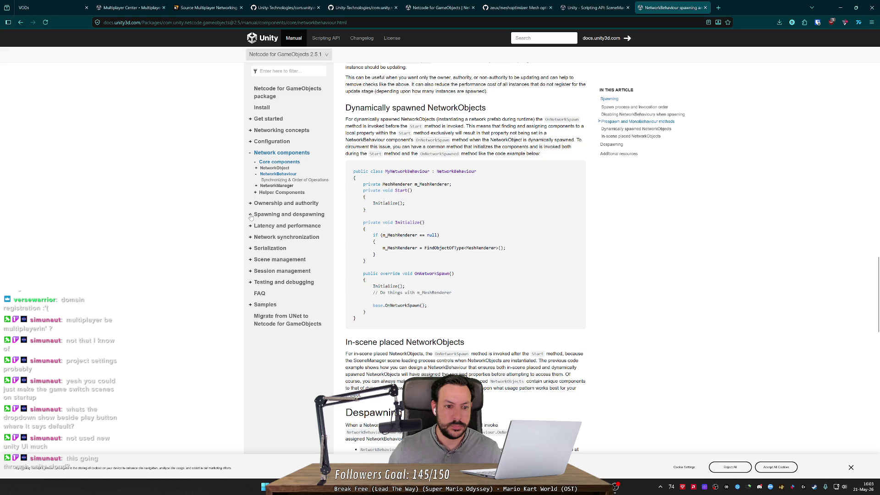
- View Session management's Reconnecting mid-game page, then open Samples > Boss Room in the Netcode manual
{"action": "left_click", "coordinate": [251, 215]}
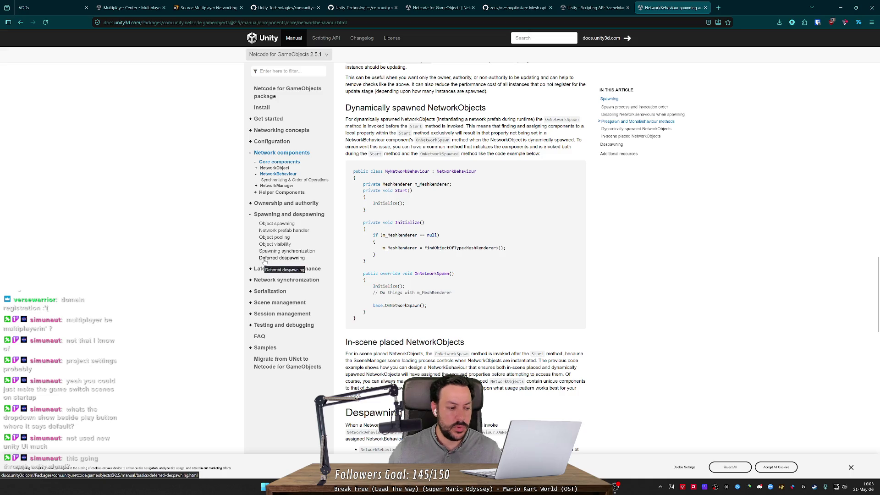
{"action": "left_click", "coordinate": [250, 314]}
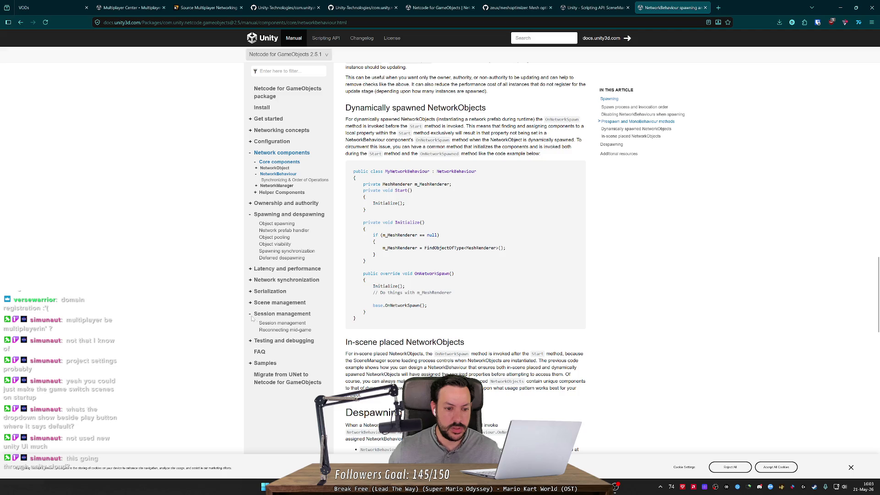
{"action": "left_click", "coordinate": [277, 330]}
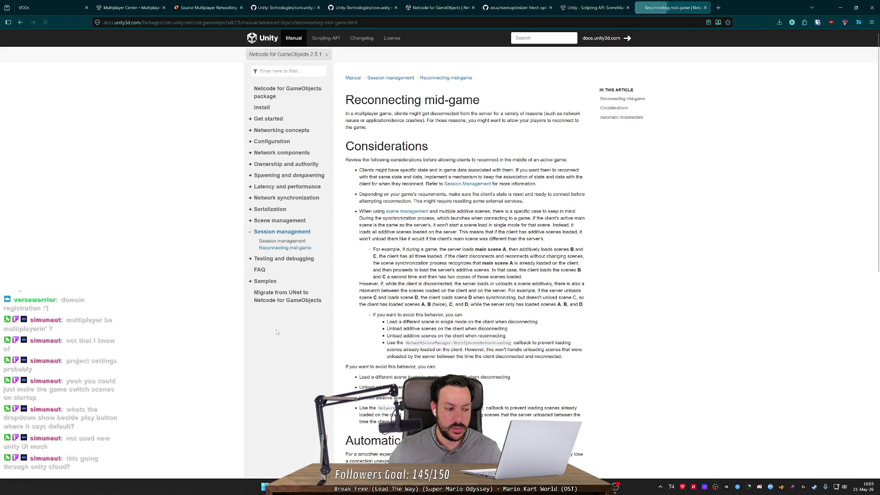
{"action": "scroll", "coordinate": [276, 331], "scroll_direction": "down", "scroll_amount": 7}
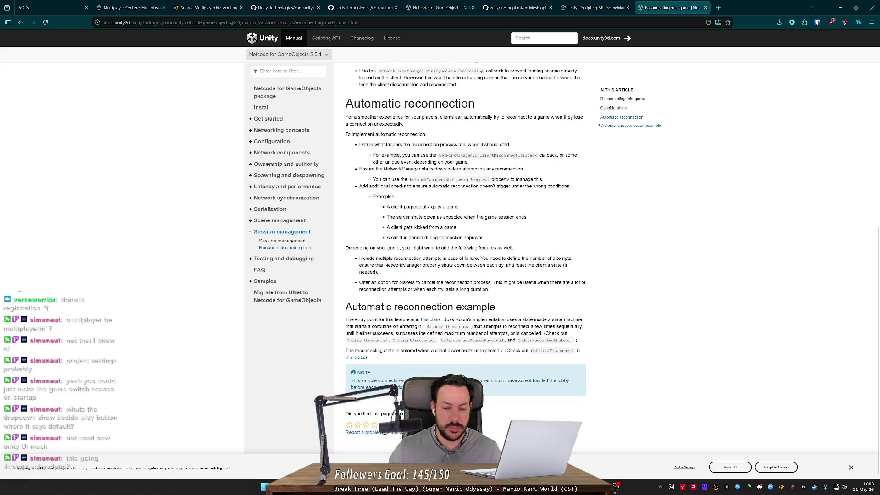
{"action": "left_click", "coordinate": [251, 283]}
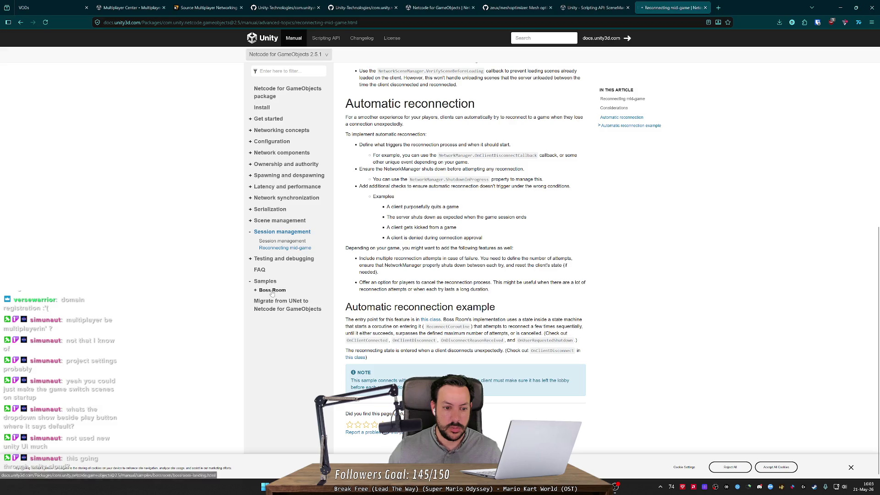
{"action": "left_click", "coordinate": [272, 291]}
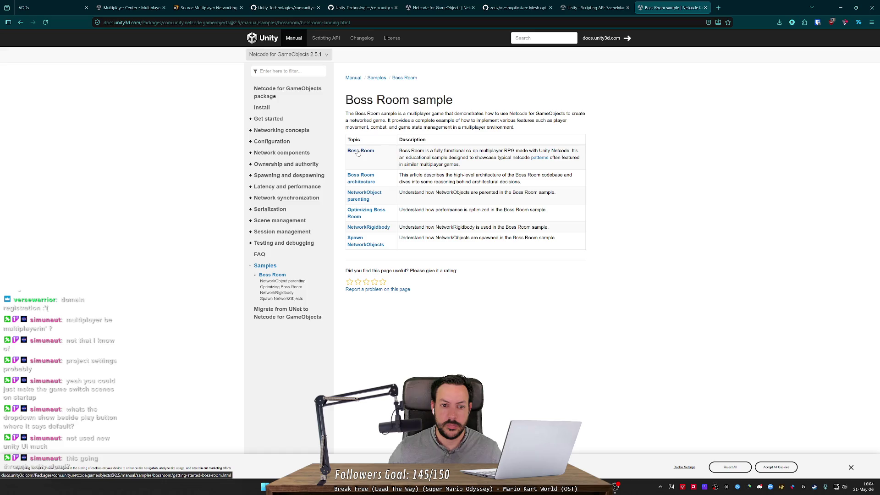
- Open the Boss Room architecture article in its own tab and enlarge the assembly structure diagram
{"action": "middle_click", "coordinate": [363, 179]}
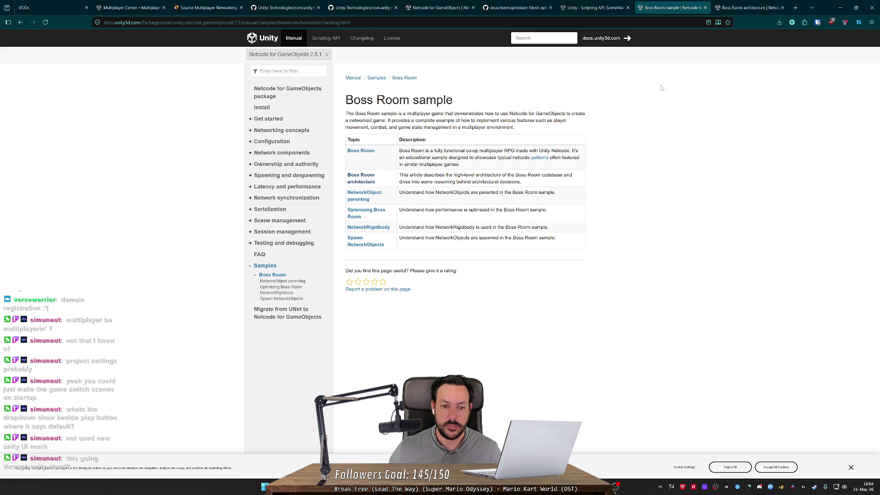
{"action": "left_click", "coordinate": [736, 8]}
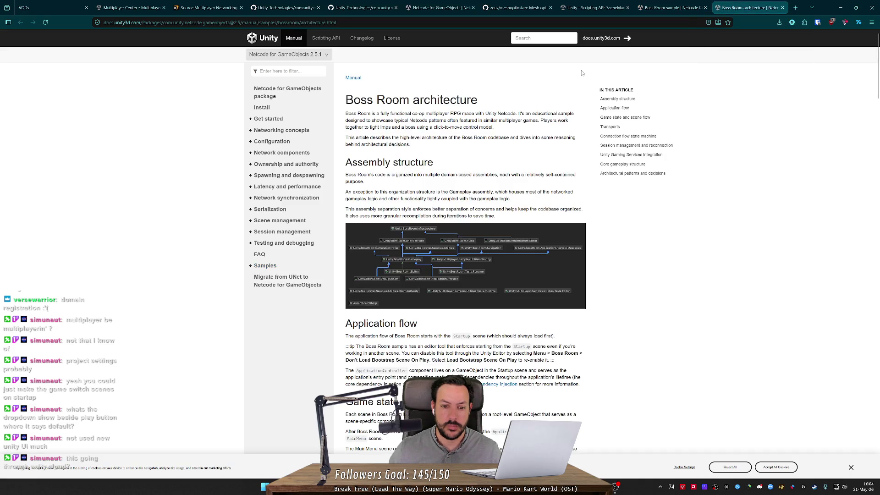
{"action": "left_click", "coordinate": [421, 246]}
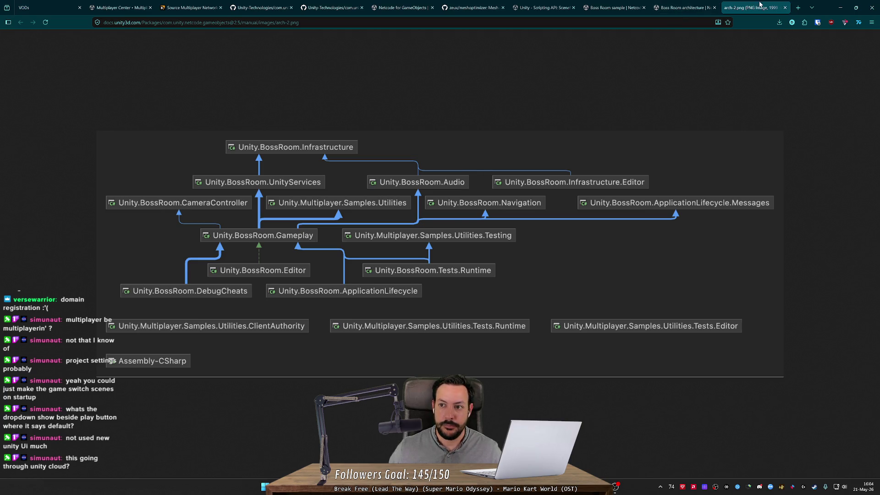
{"action": "left_click", "coordinate": [785, 7]}
- Enlarge the application scene flow diagram, then bring up the Unity Hub project list
{"action": "scroll", "coordinate": [311, 237], "scroll_direction": "down", "scroll_amount": 5}
{"action": "scroll", "coordinate": [311, 237], "scroll_direction": "down", "scroll_amount": 3}
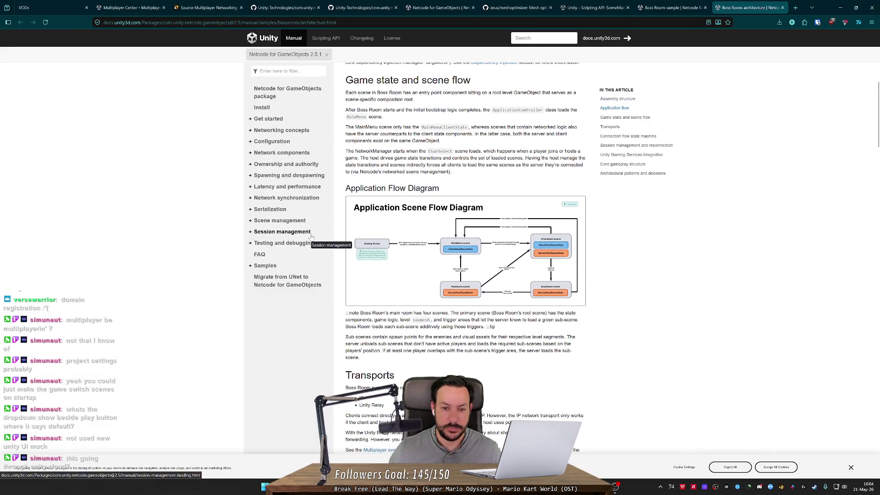
{"action": "left_click", "coordinate": [447, 239]}
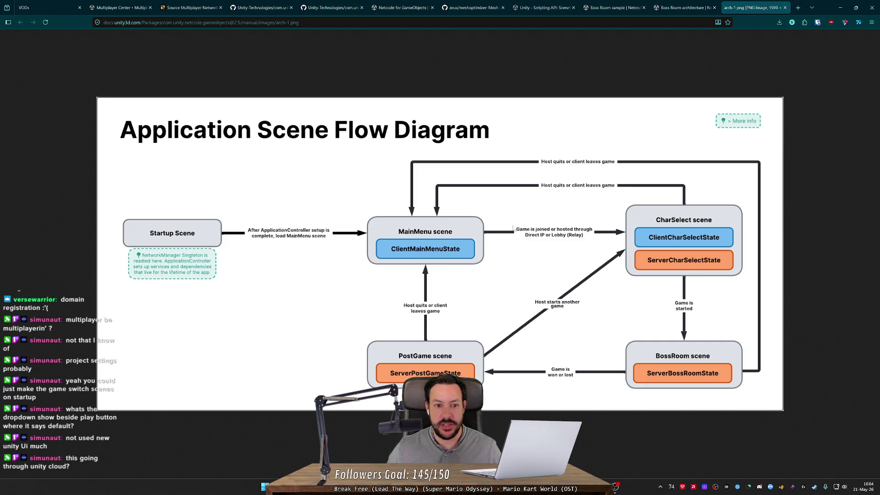
{"action": "left_click", "coordinate": [784, 8]}
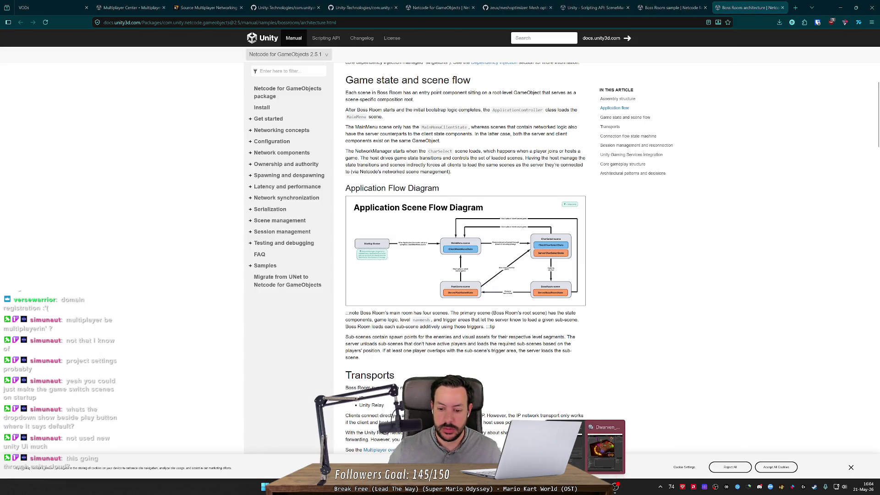
{"action": "key", "text": "alt+Tab"}
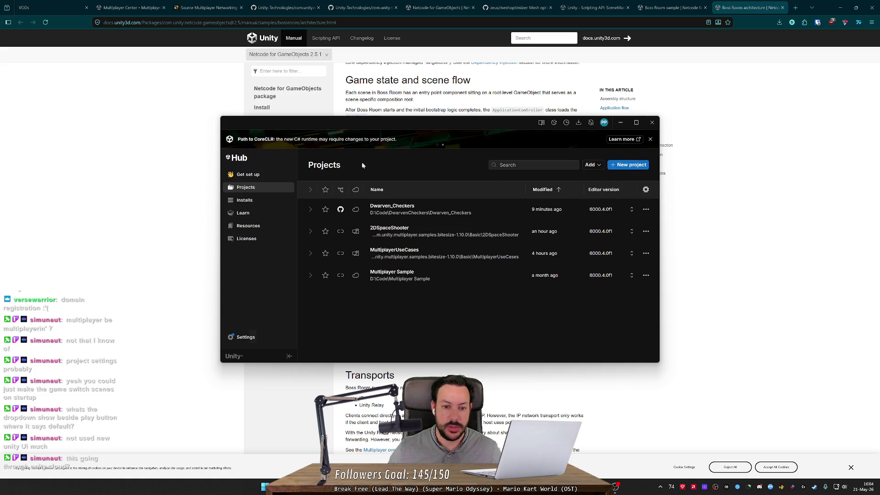
{"action": "double_click", "coordinate": [324, 170]}
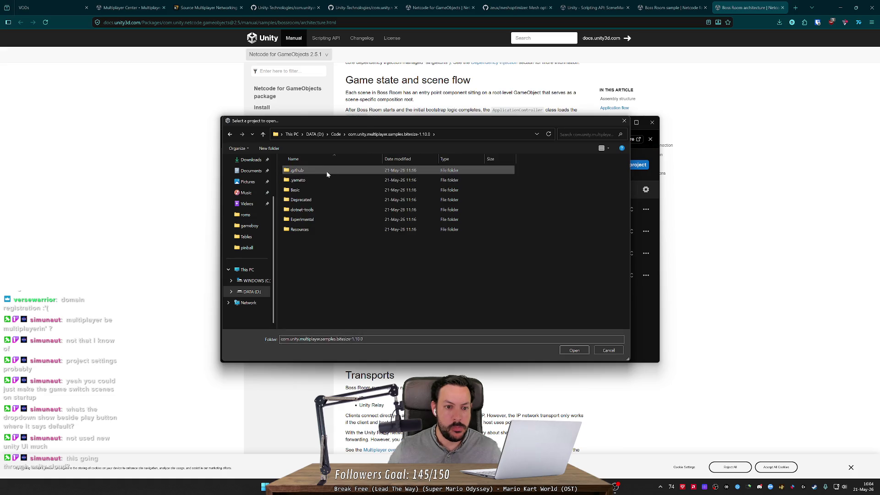
{"action": "double_click", "coordinate": [321, 191]}
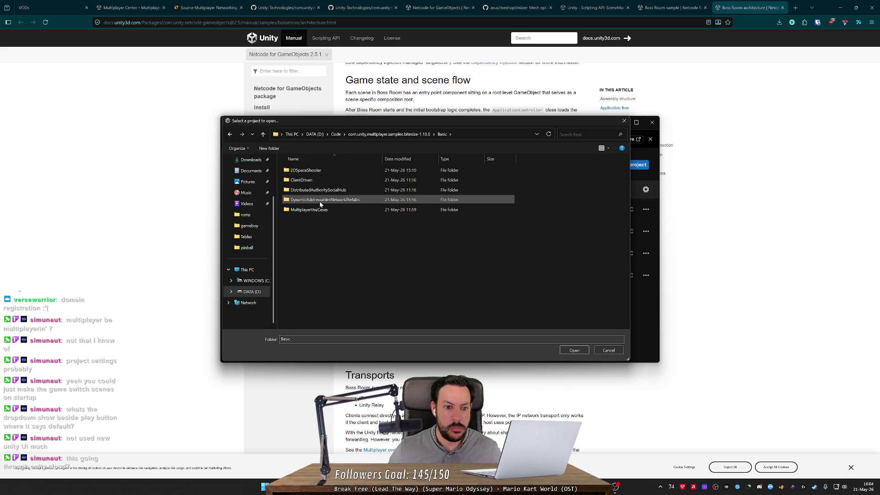
{"action": "key", "text": "alt+Left"}
{"action": "key", "text": "e"}
{"action": "key", "text": "Return"}
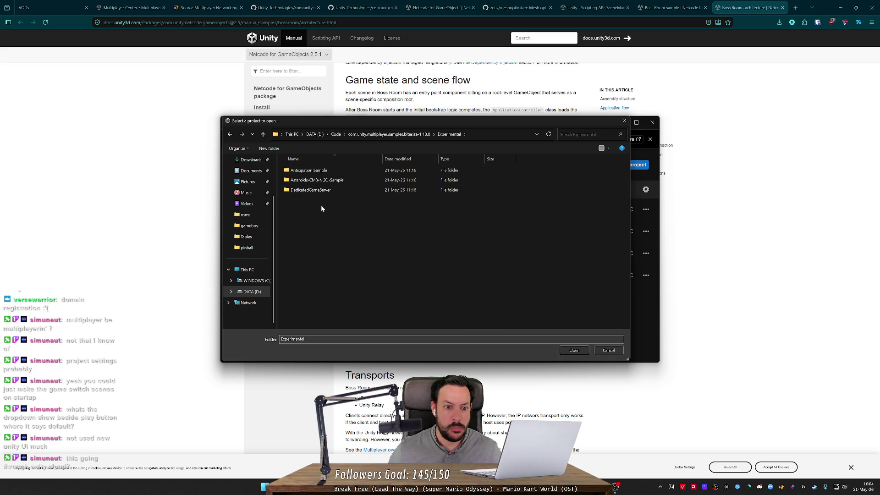
{"action": "key", "text": "alt+Left"}
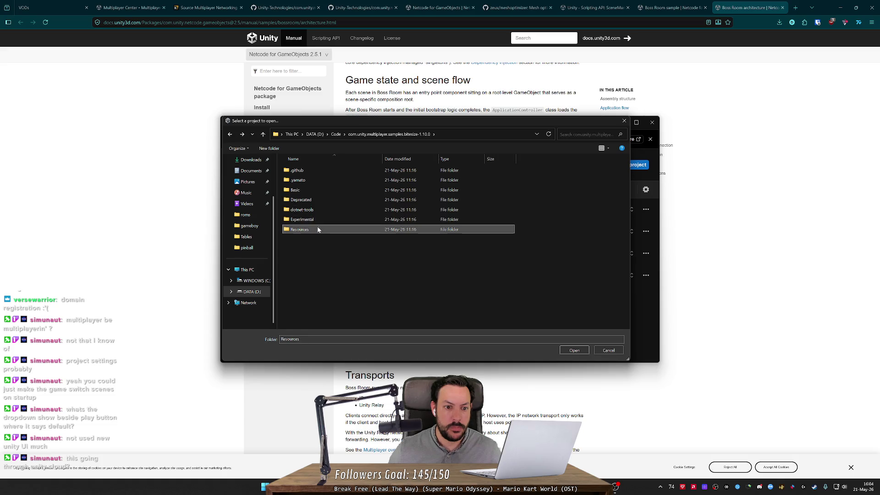
{"action": "double_click", "coordinate": [328, 199]}
{"action": "key", "text": "alt+Left"}
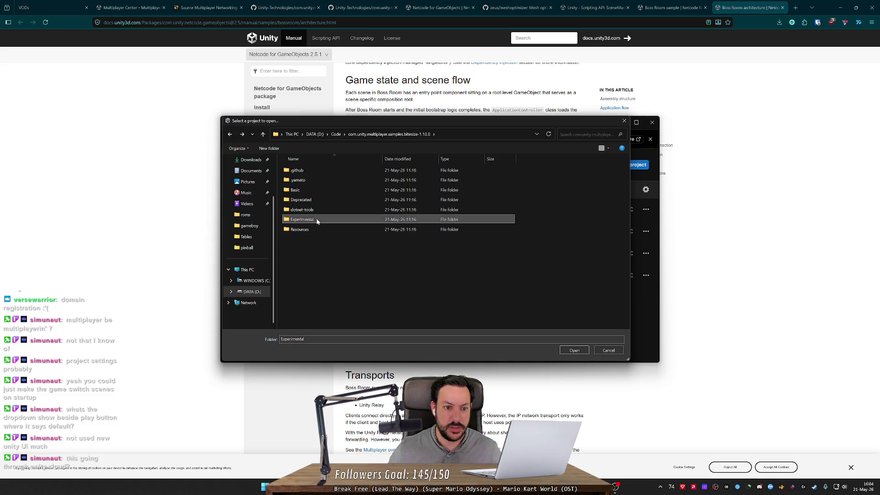
{"action": "double_click", "coordinate": [316, 219]}
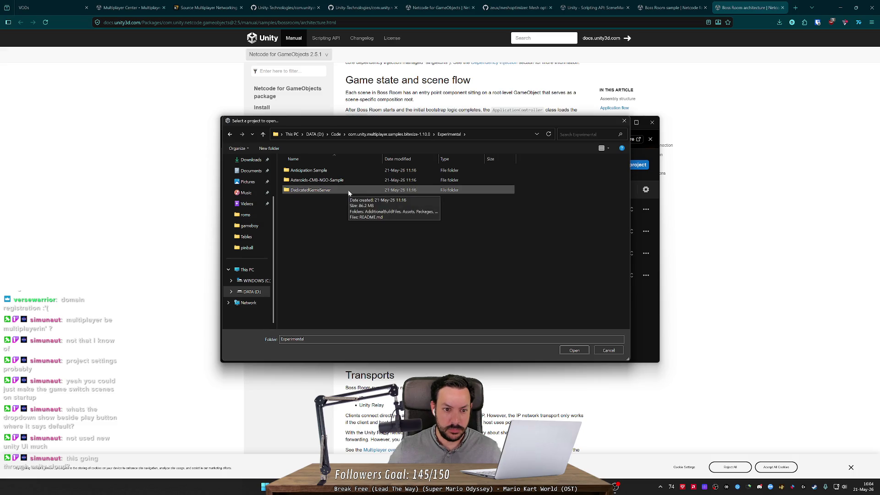
{"action": "key", "text": "alt+Left"}
{"action": "double_click", "coordinate": [335, 219]}
{"action": "left_click", "coordinate": [342, 192]}
{"action": "key", "text": "alt+Left"}
{"action": "double_click", "coordinate": [320, 229]}
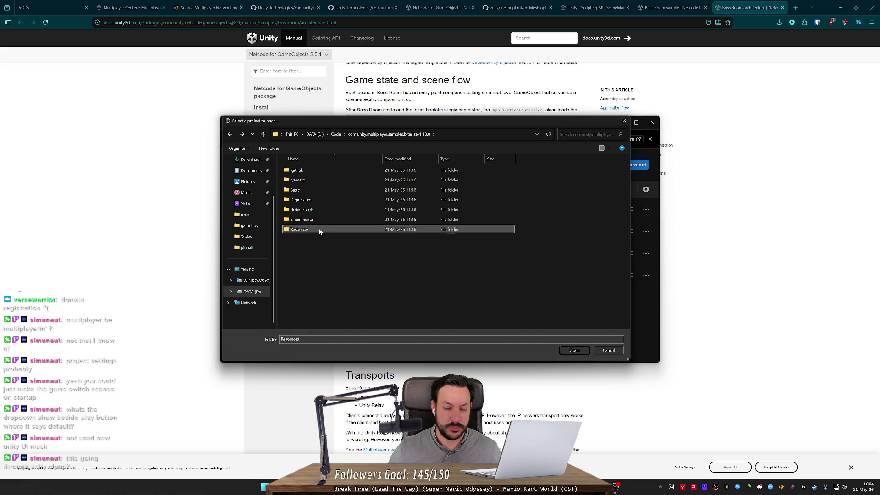
{"action": "key", "text": "alt+Left"}
{"action": "key", "text": "alt+Left"}
{"action": "key", "text": "Escape"}
{"action": "scroll", "coordinate": [412, 173], "scroll_direction": "up", "scroll_amount": 7}
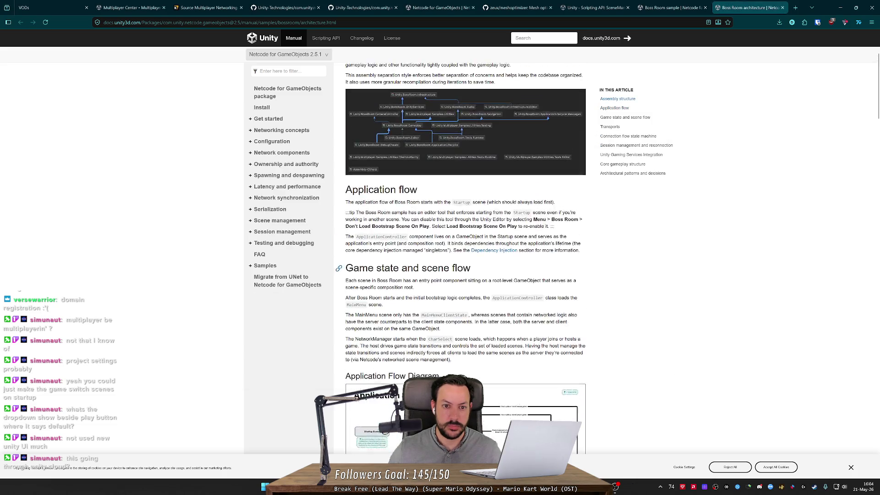
- Search Google for Boss Room and follow Unity's co-op sample page to its GitHub repository
{"action": "mouse_move", "coordinate": [410, 100]}
{"action": "left_mouse_down"}
{"action": "mouse_move", "coordinate": [346, 100]}
{"action": "mouse_move", "coordinate": [718, 10]}
{"action": "left_mouse_up"}
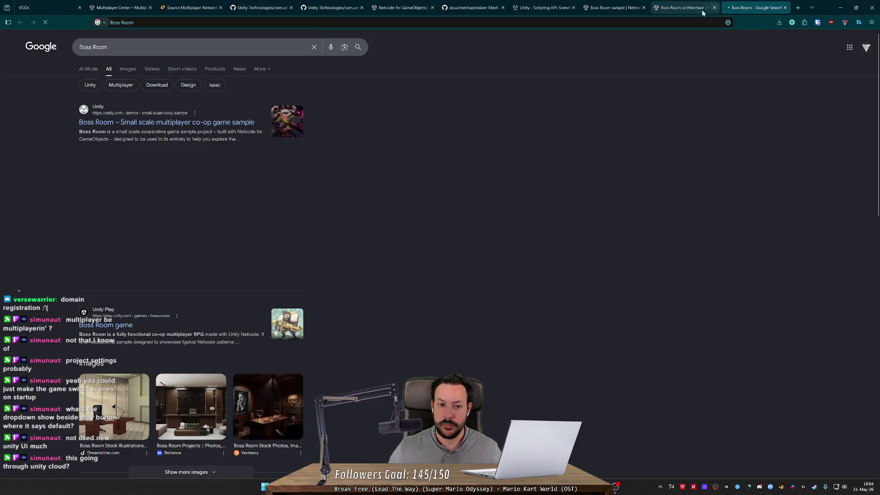
{"action": "left_click", "coordinate": [318, 112]}
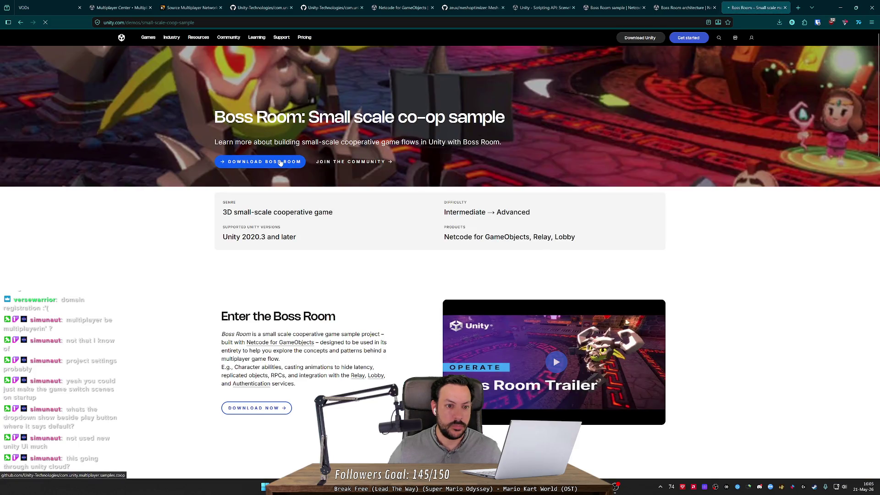
{"action": "left_click", "coordinate": [280, 162]}
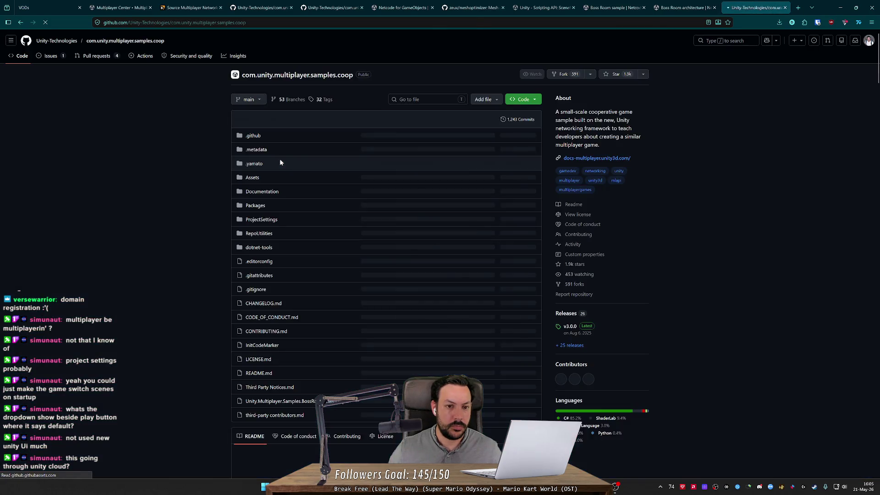
{"action": "left_click", "coordinate": [570, 328]}
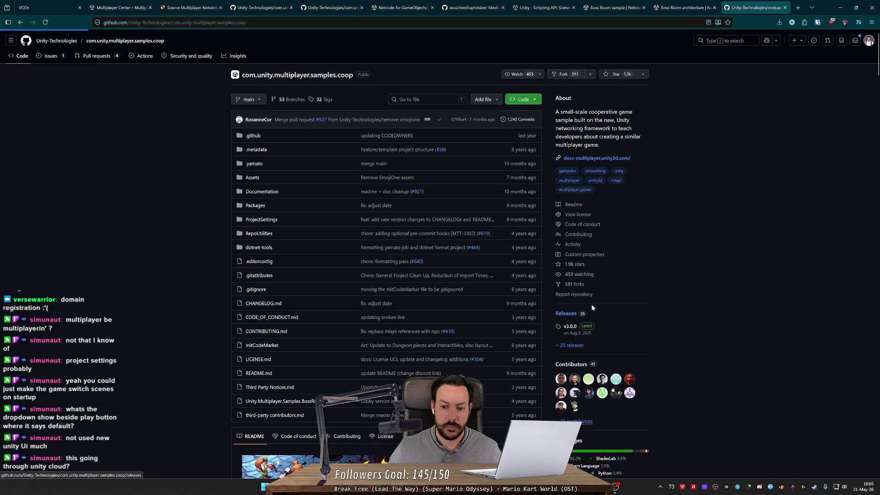
- Download the v3.0.0 release's Source code (zip) of com.unity.multiplayer.samples.coop
{"action": "scroll", "coordinate": [494, 247], "scroll_direction": "down", "scroll_amount": 10}
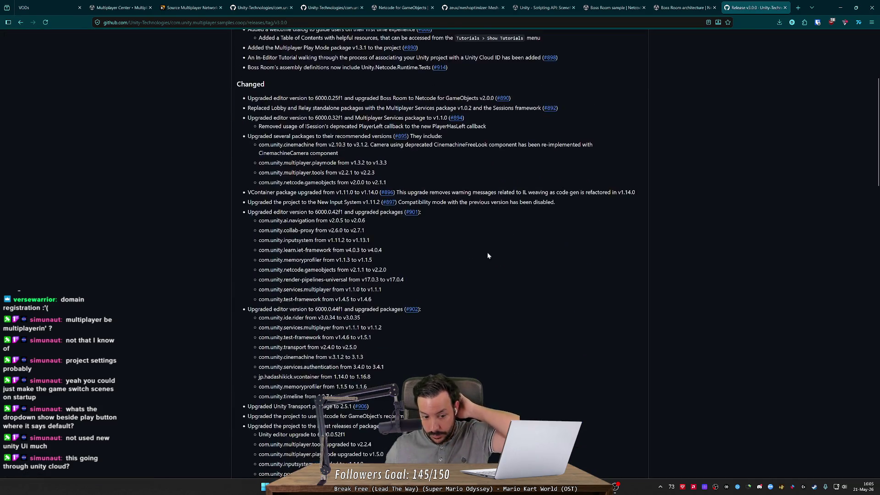
{"action": "middle_click", "coordinate": [400, 215]}
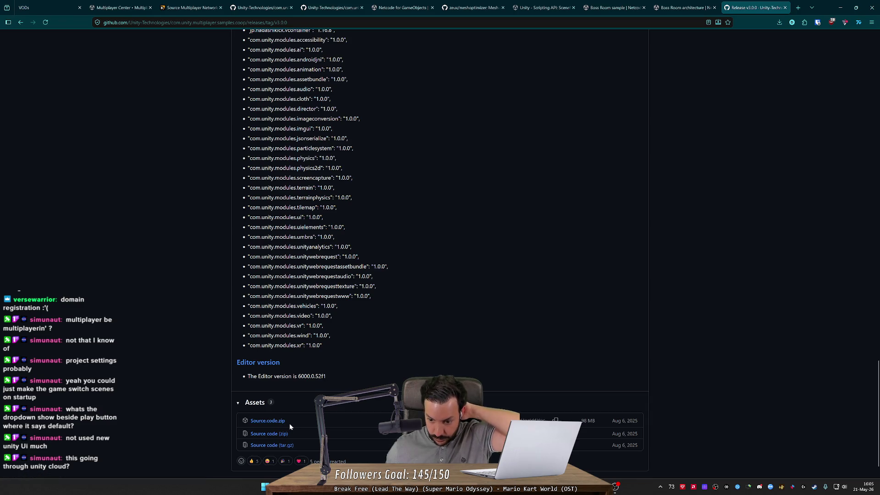
{"action": "left_click", "coordinate": [274, 422]}
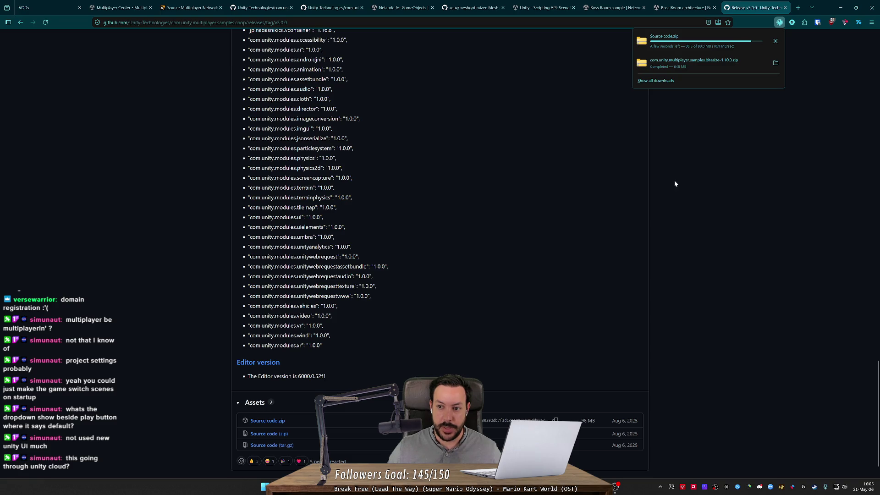
{"action": "left_click", "coordinate": [270, 434]}
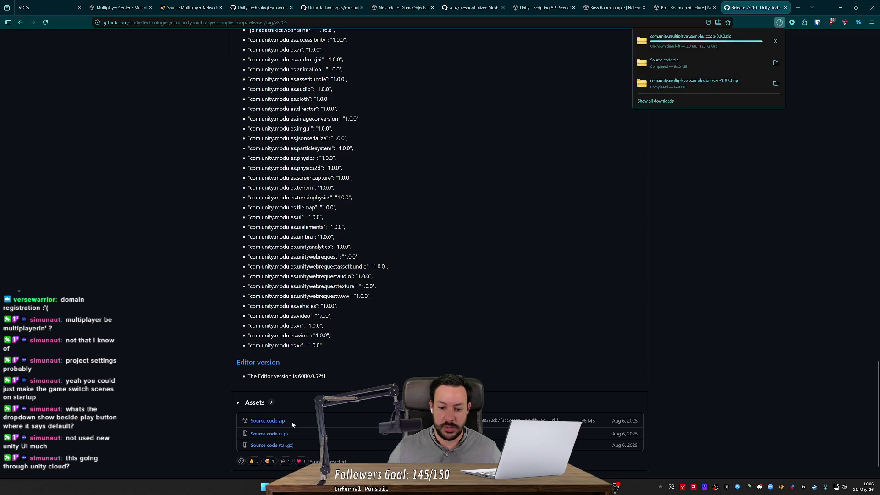
{"action": "left_click", "coordinate": [587, 429]}
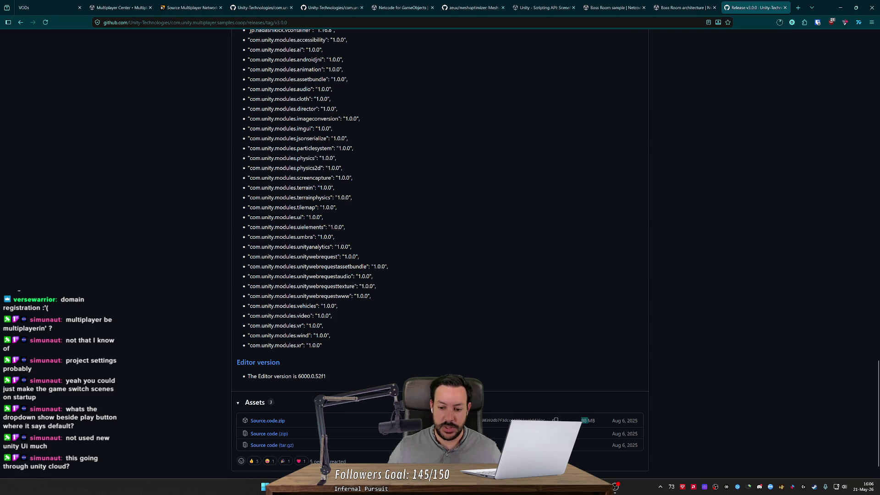
{"action": "scroll", "coordinate": [186, 183], "scroll_direction": "up", "scroll_amount": 15}
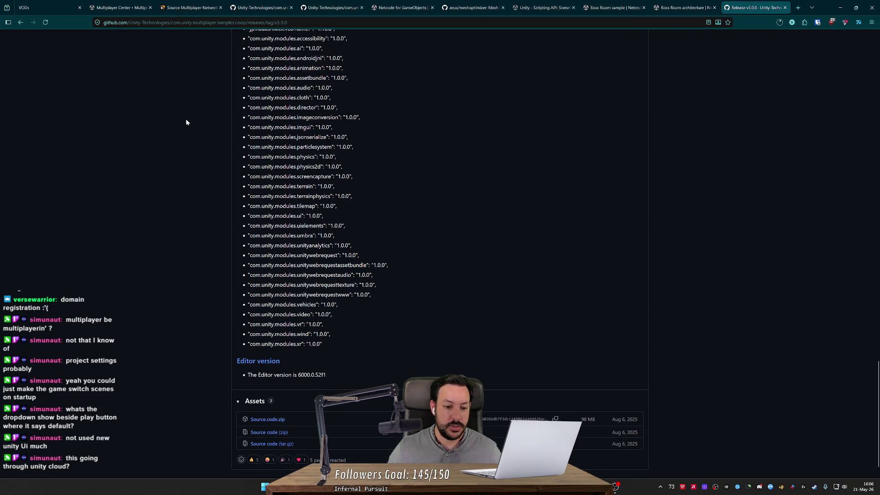
- Return to the repository home page and check the 3.0.0 zip download progress
{"action": "left_click", "coordinate": [110, 41]}
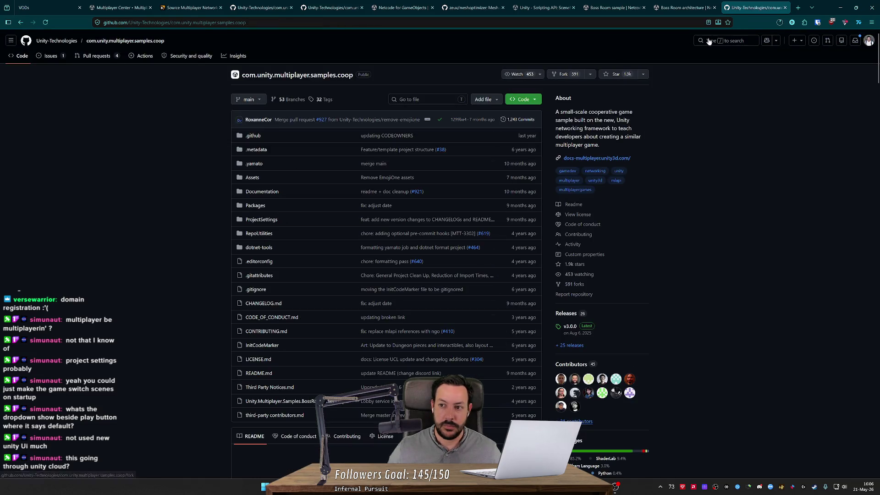
{"action": "left_click", "coordinate": [783, 23]}
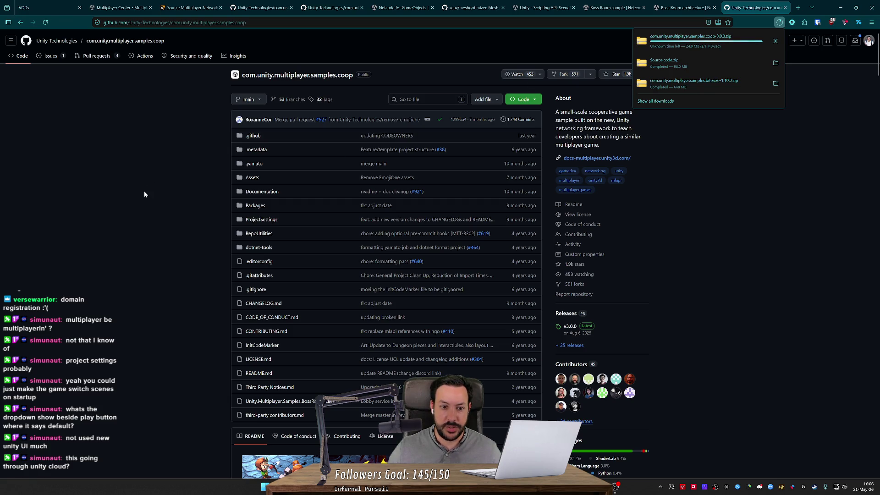
{"action": "scroll", "coordinate": [144, 195], "scroll_direction": "down", "scroll_amount": 5}
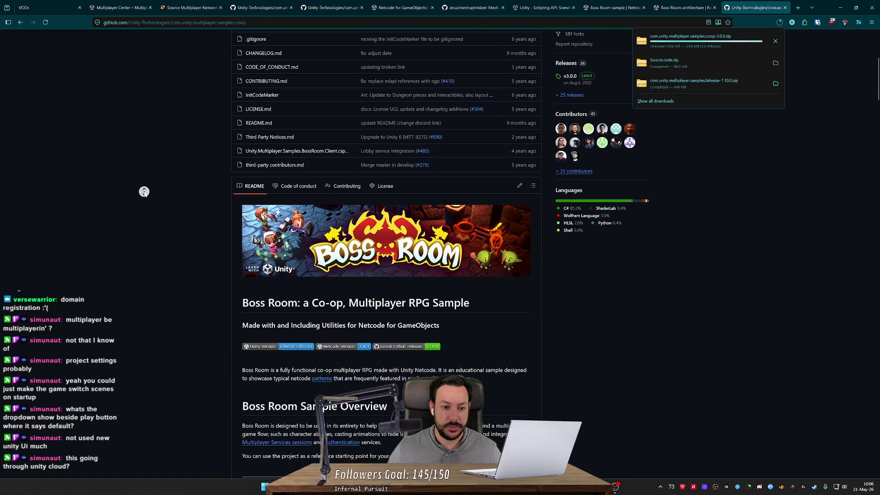
{"action": "scroll", "coordinate": [143, 191], "scroll_direction": "up", "scroll_amount": 5}
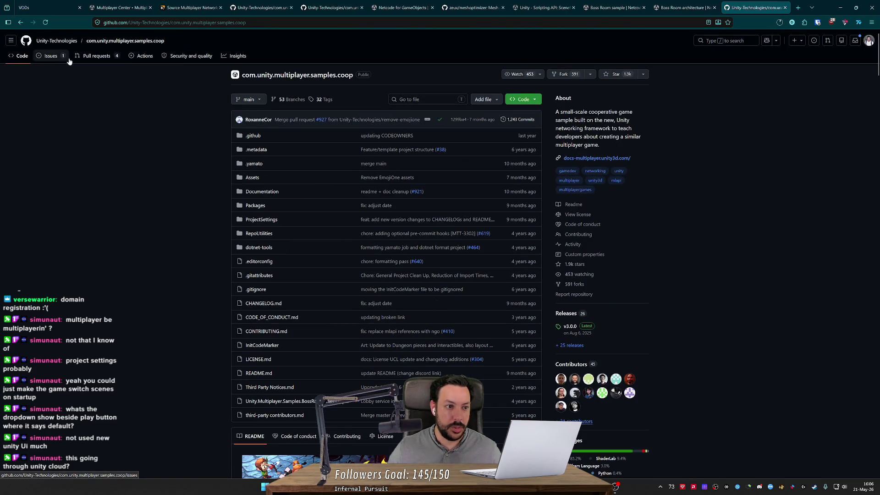
- Review the child scene loader pull request #704 and its changed files
{"action": "left_click", "coordinate": [97, 57]}
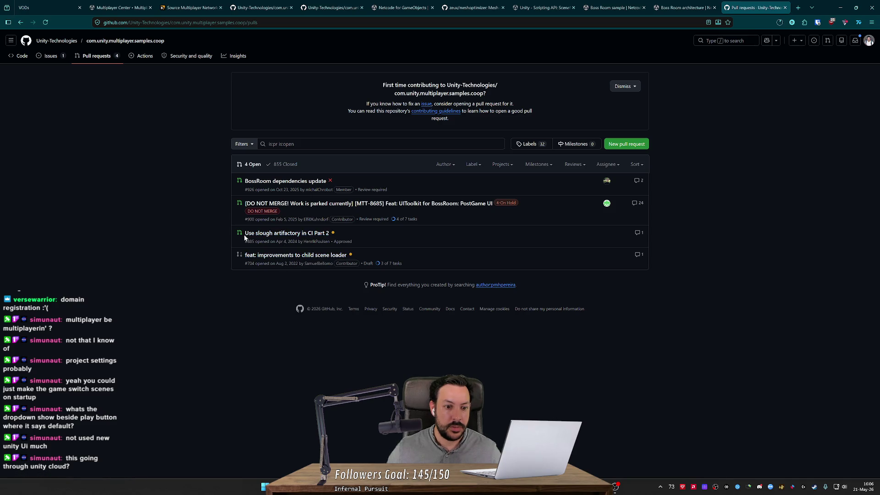
{"action": "left_click", "coordinate": [264, 255]}
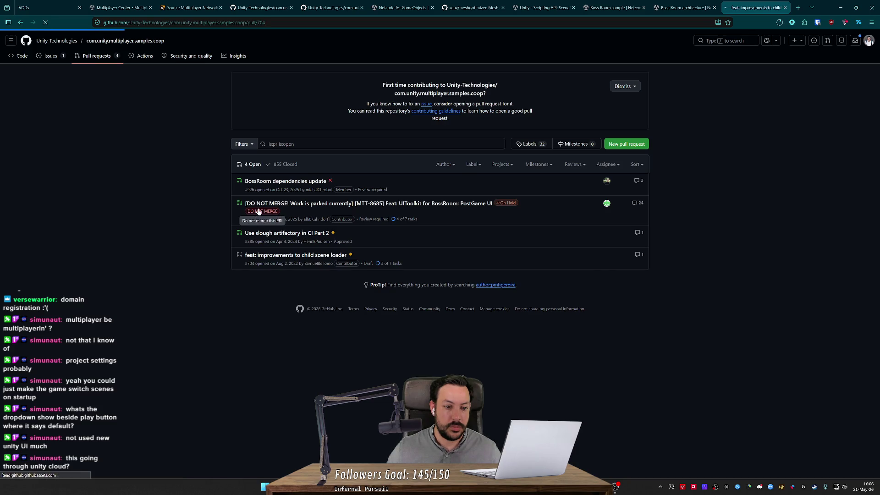
{"action": "scroll", "coordinate": [192, 218], "scroll_direction": "down", "scroll_amount": 5}
{"action": "scroll", "coordinate": [191, 218], "scroll_direction": "down", "scroll_amount": 1}
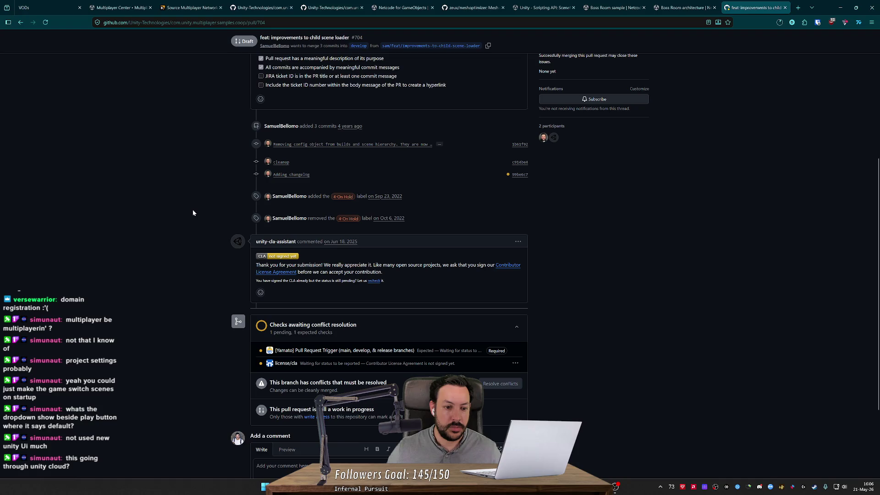
{"action": "scroll", "coordinate": [194, 243], "scroll_direction": "down", "scroll_amount": 2}
{"action": "scroll", "coordinate": [194, 243], "scroll_direction": "up", "scroll_amount": 7}
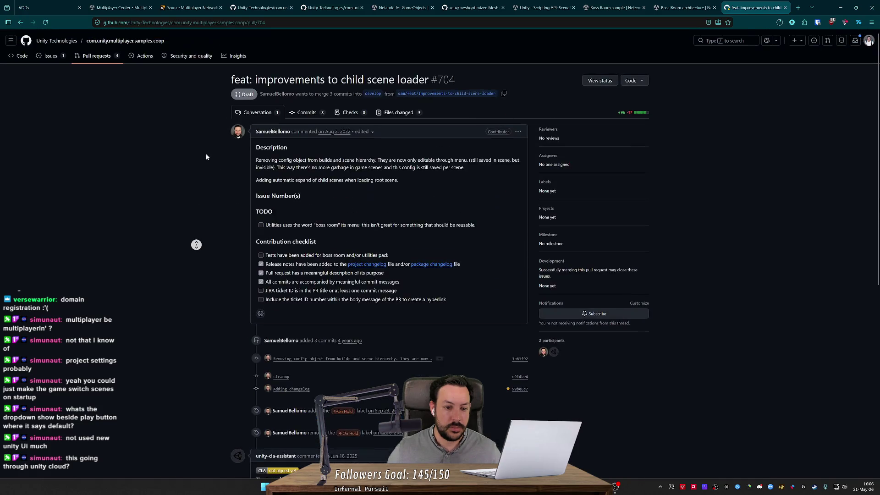
{"action": "left_click", "coordinate": [383, 115]}
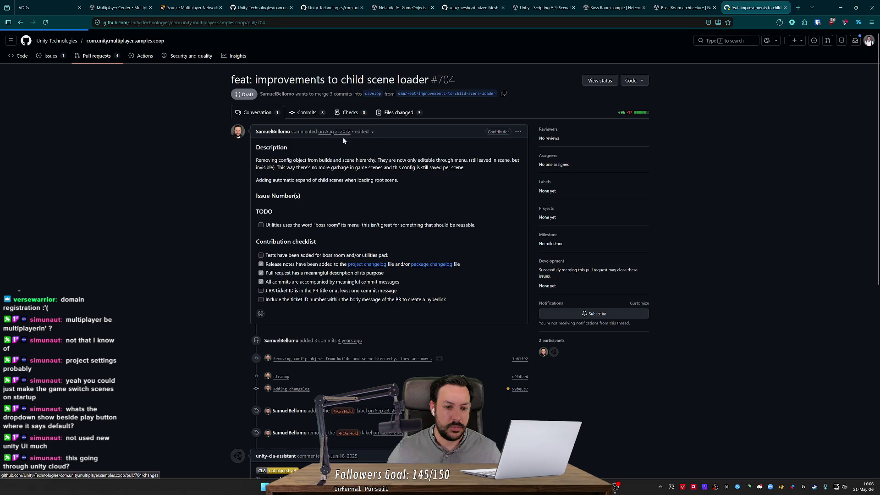
{"action": "scroll", "coordinate": [288, 230], "scroll_direction": "down", "scroll_amount": 15}
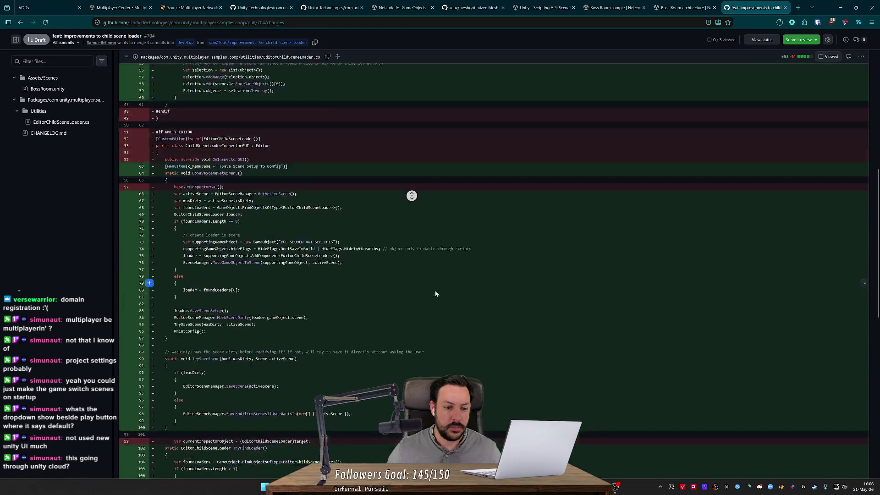
- Go back to the pull request list, show the 855 closed pull requests, then close the page
{"action": "key", "text": "alt+Left"}
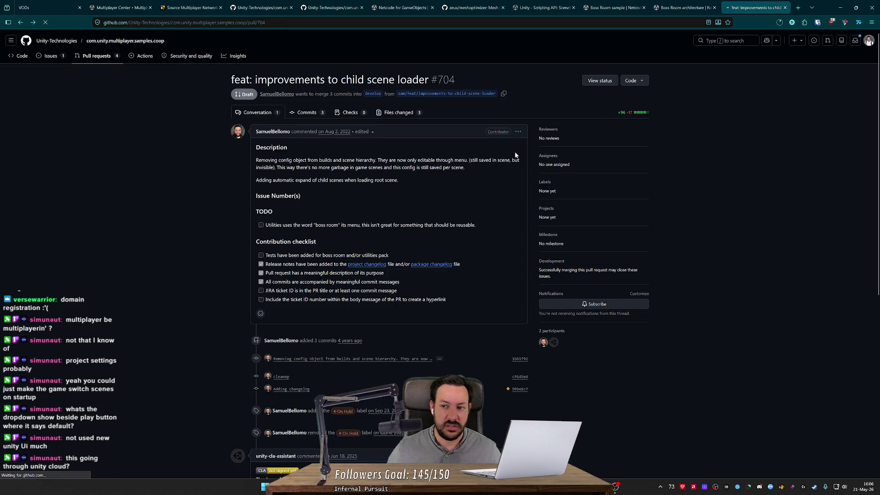
{"action": "key", "text": "alt+Left"}
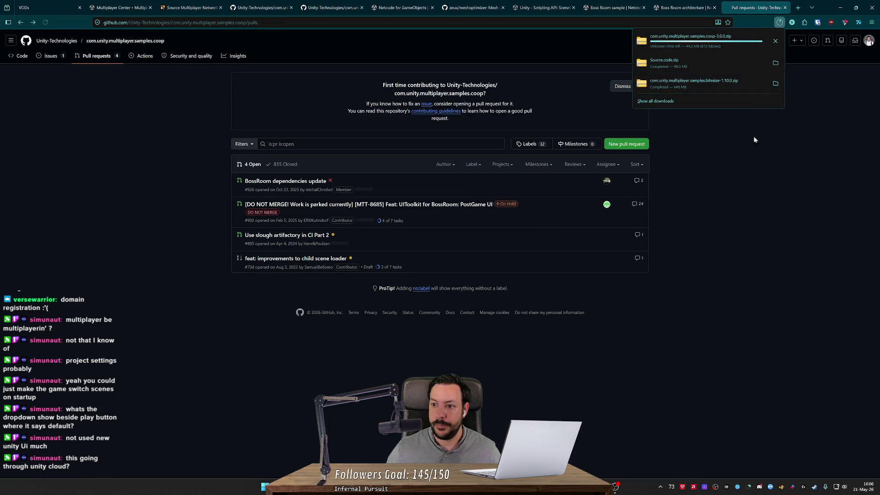
{"action": "left_click", "coordinate": [260, 166]}
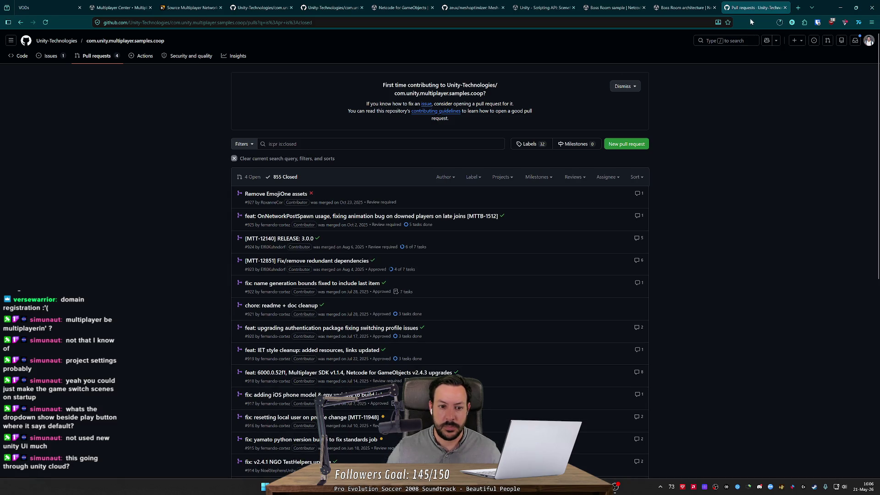
{"action": "key", "text": "ctrl+w"}
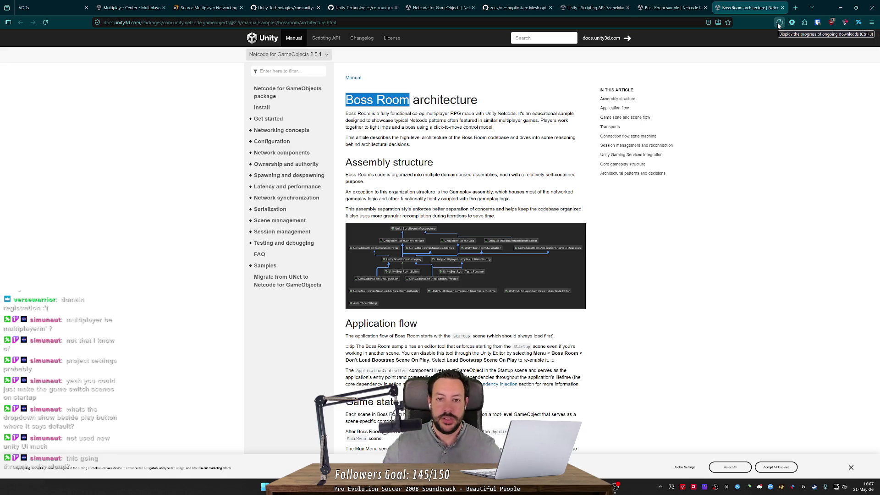
- Check the sample download, then scroll the Boss Room architecture article to its Application Scene Flow Diagram
{"action": "left_click", "coordinate": [681, 9]}
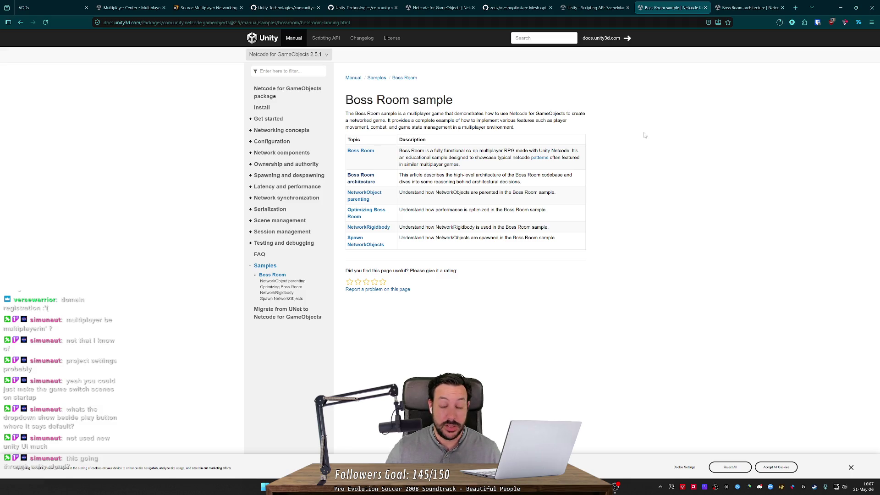
{"action": "left_click", "coordinate": [783, 27]}
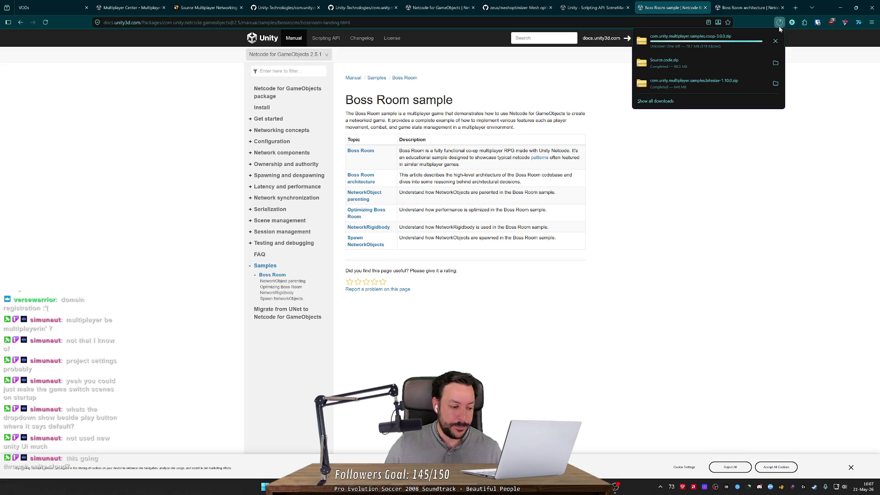
{"action": "left_click", "coordinate": [1, 178]}
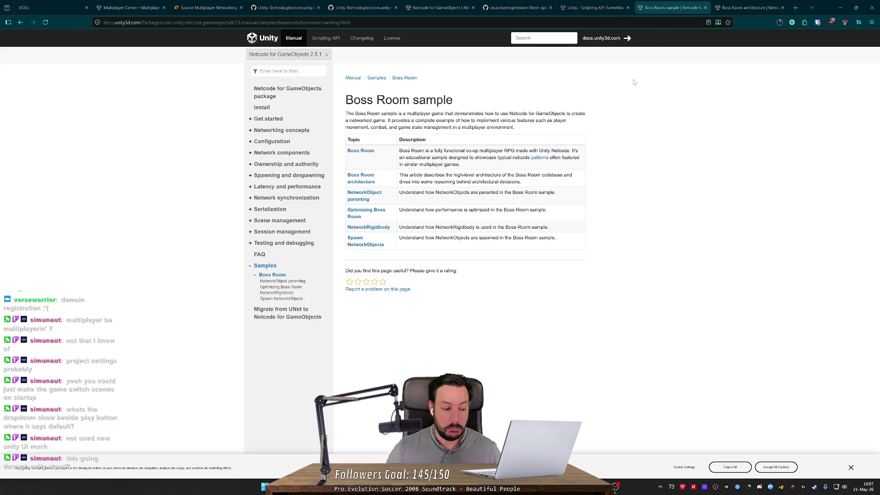
{"action": "left_click", "coordinate": [748, 8]}
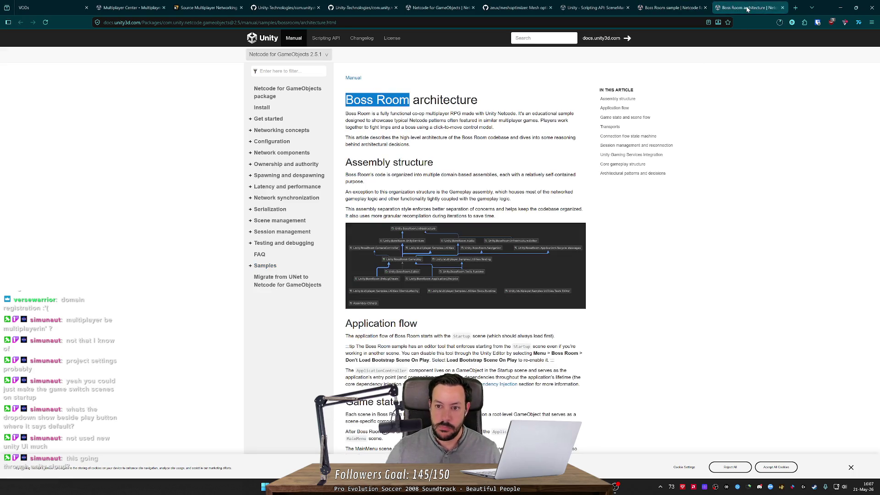
{"action": "scroll", "coordinate": [664, 141], "scroll_direction": "down", "scroll_amount": 5}
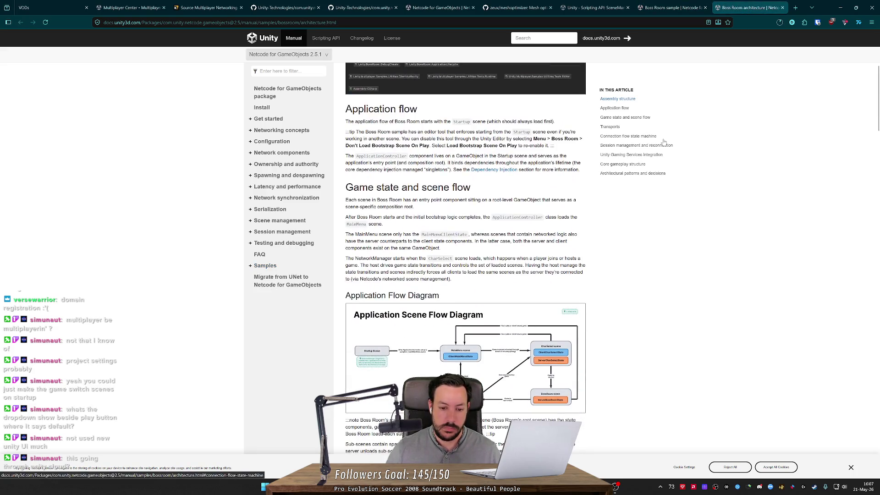
{"action": "scroll", "coordinate": [664, 142], "scroll_direction": "down", "scroll_amount": 3}
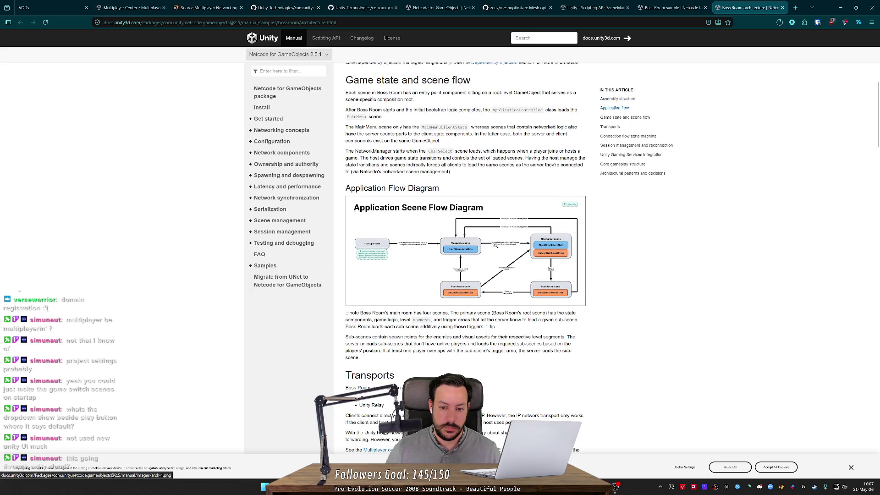